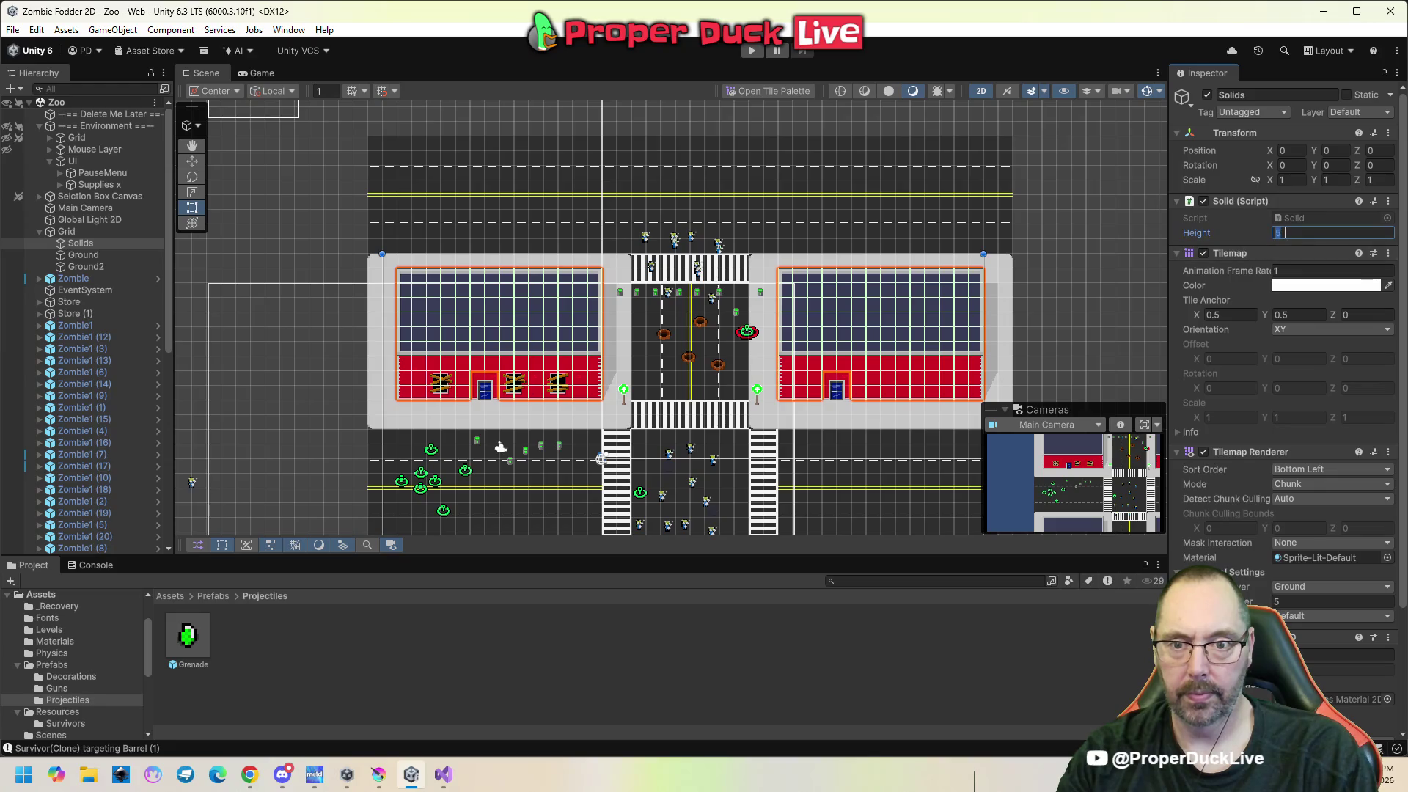
Set the Solids tilemap Height to 15 and start a play test with a survivor selected.
{"action": "type", "text": "15"}
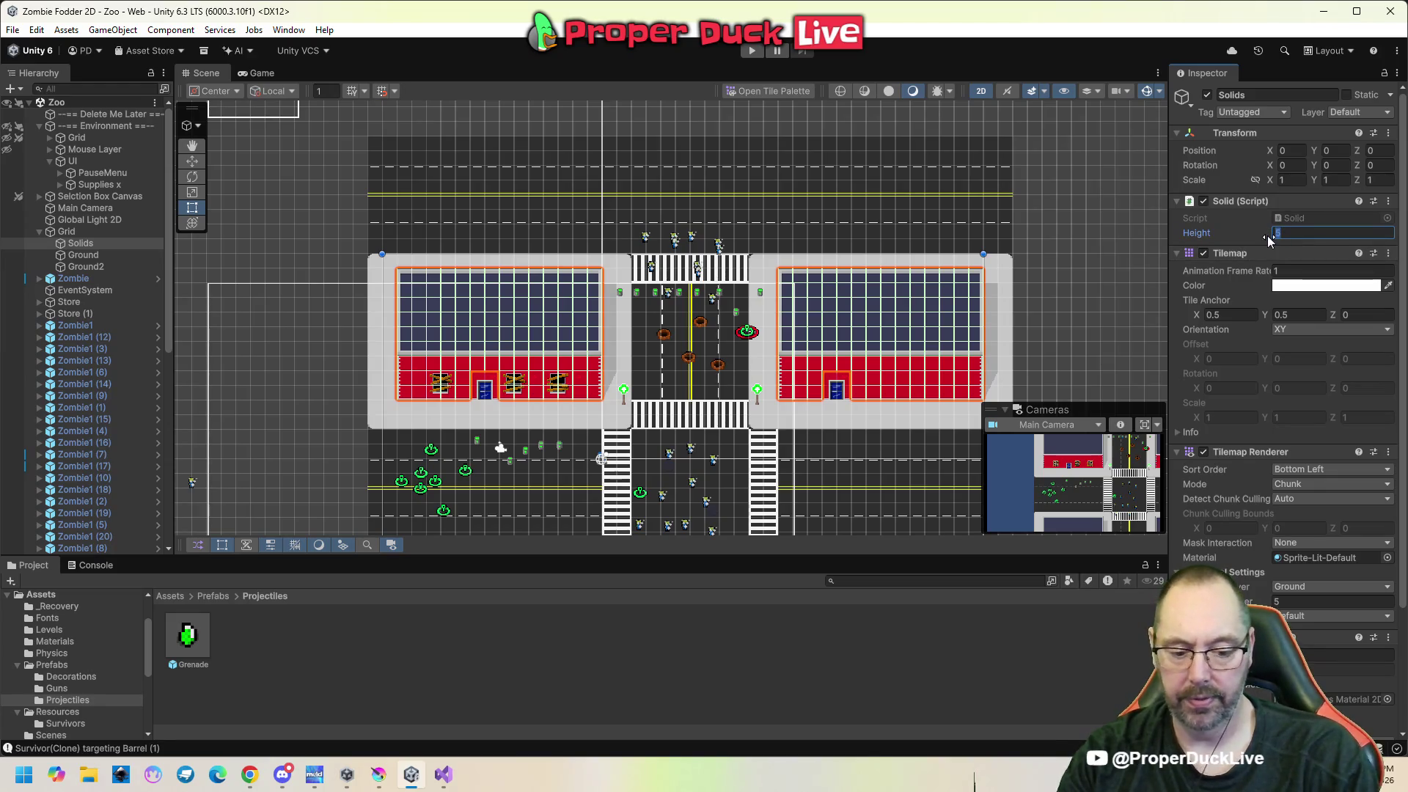
{"action": "key", "text": "ctrl+p"}
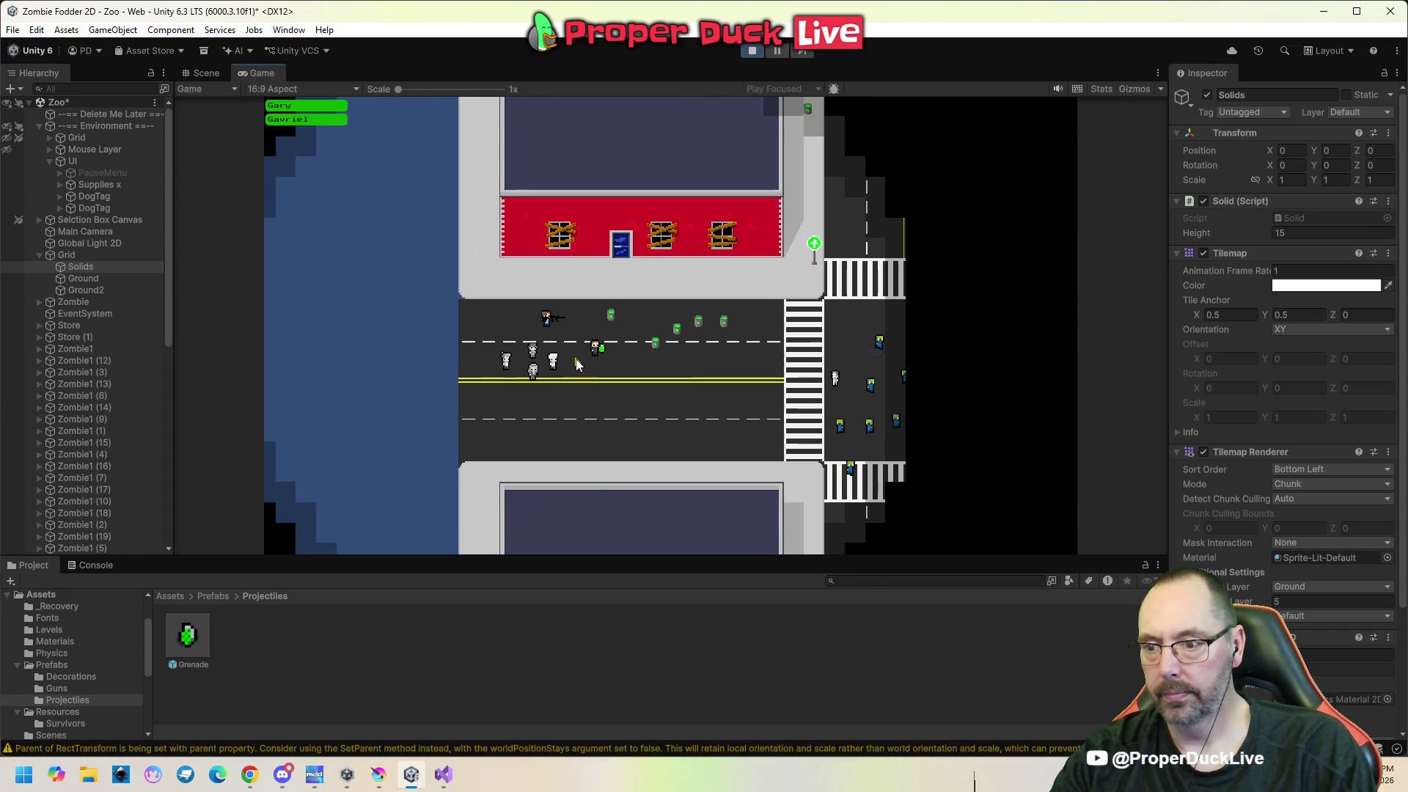
{"action": "left_click", "coordinate": [587, 355]}
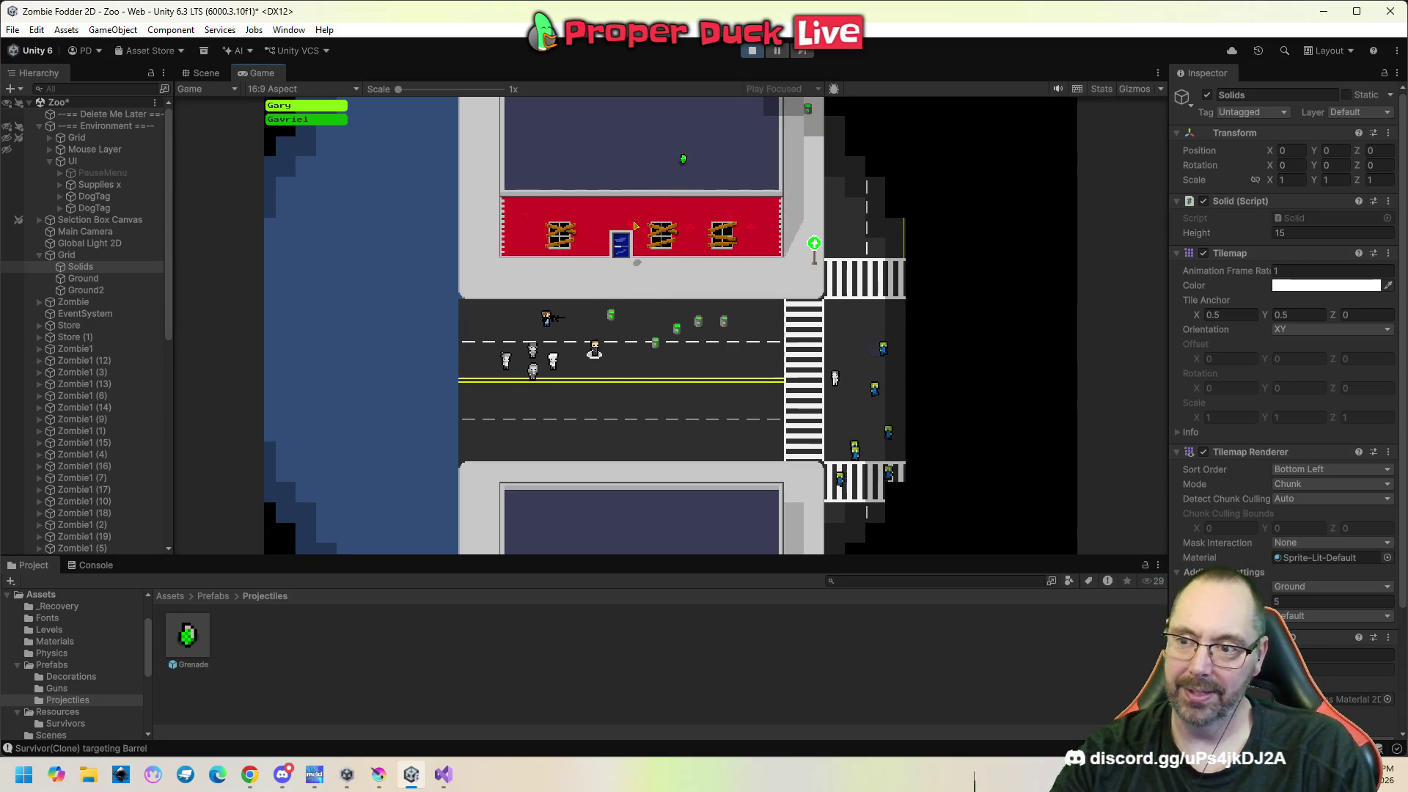
Move the survivor along the road and sidewalk near the buildings, then pause and stop play mode.
{"action": "right_click", "coordinate": [646, 368]}
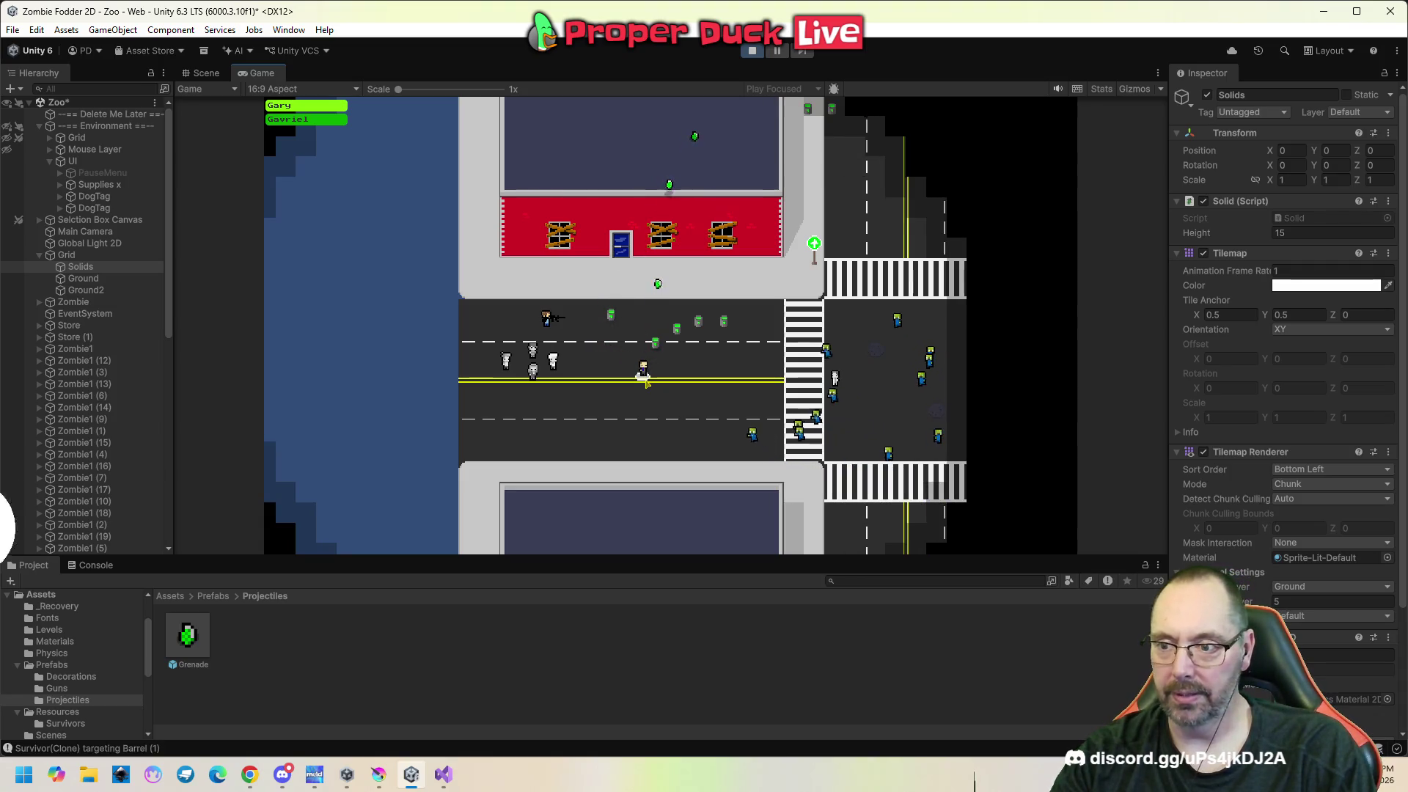
{"action": "right_click", "coordinate": [580, 380]}
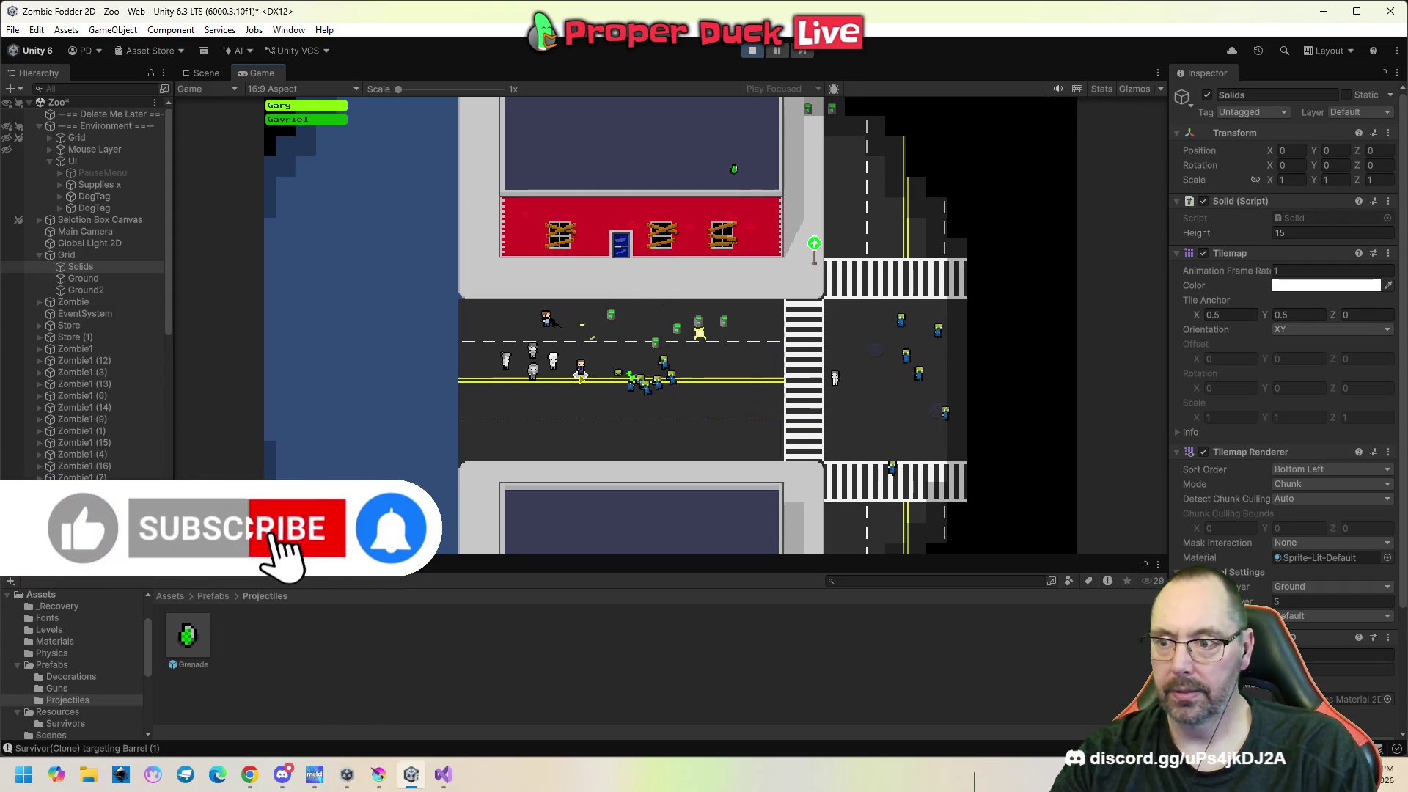
{"action": "right_click", "coordinate": [543, 286]}
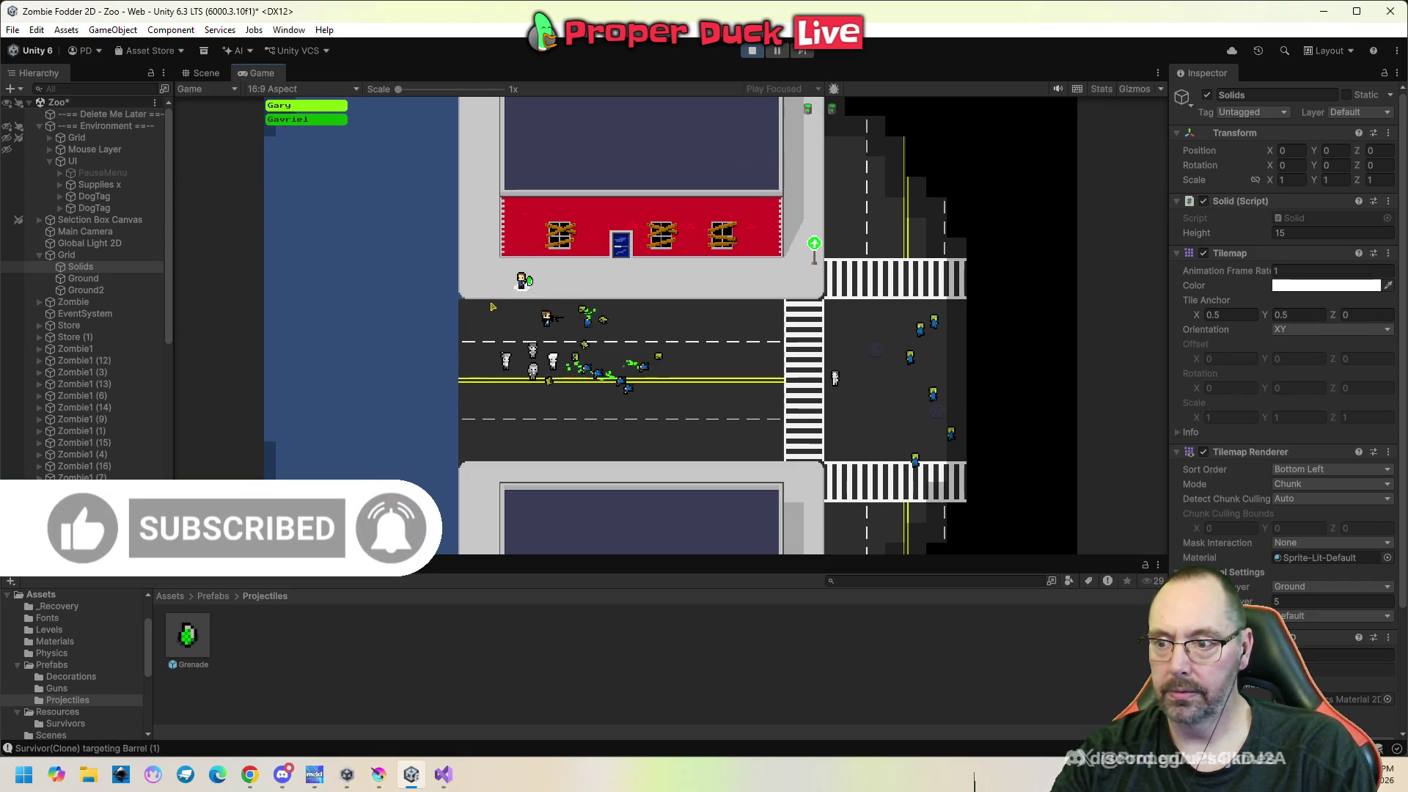
{"action": "right_click", "coordinate": [641, 363]}
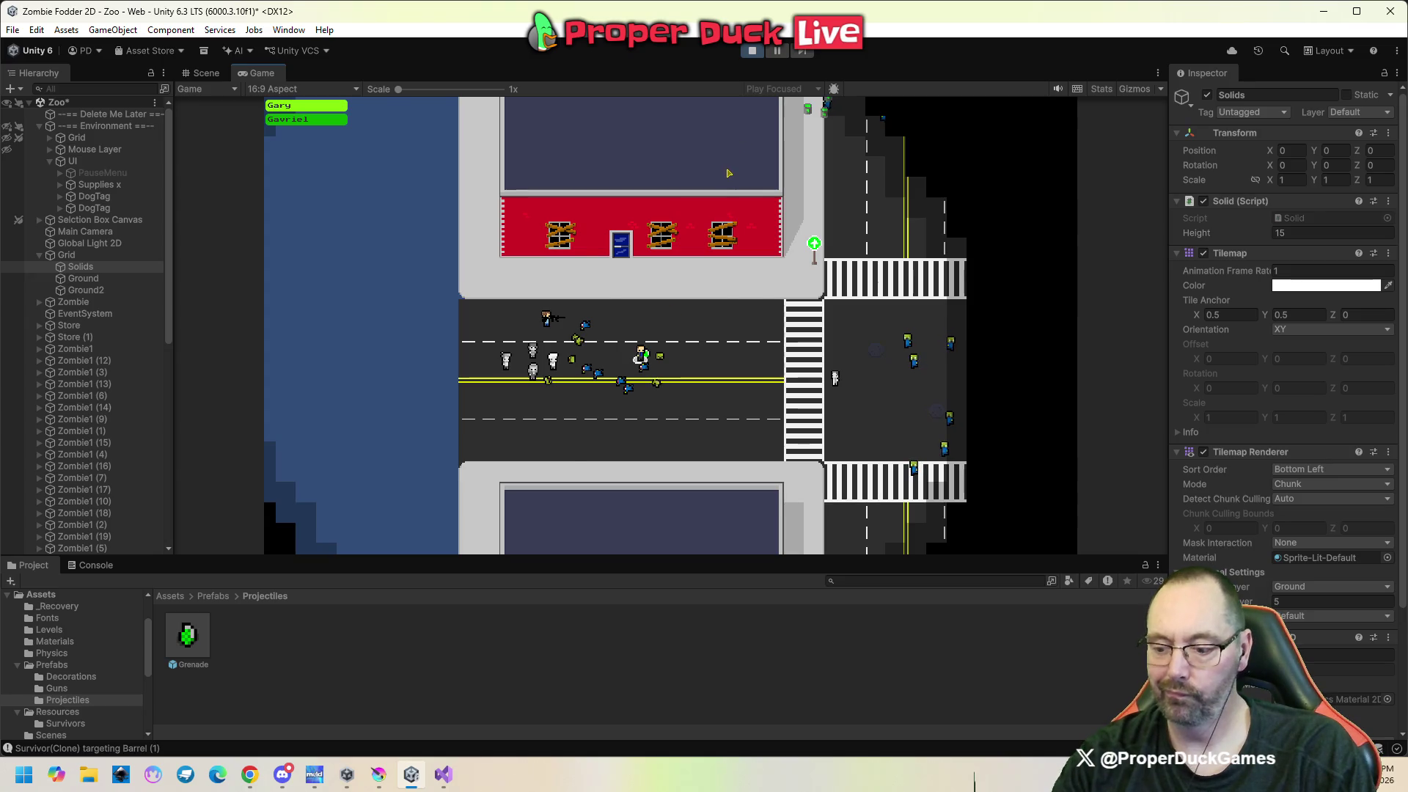
{"action": "key", "text": "Escape"}
{"action": "left_click", "coordinate": [751, 52]}
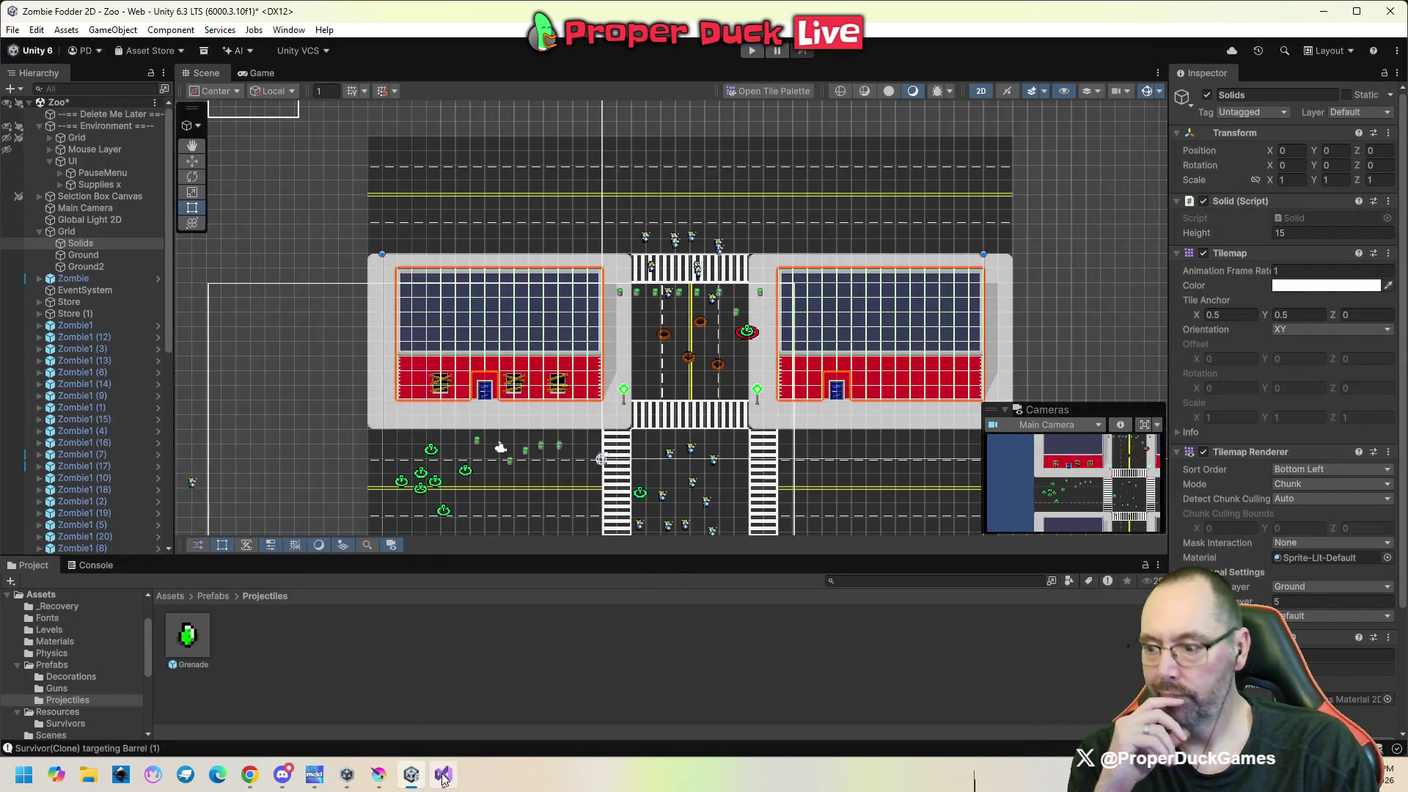
{"action": "left_click", "coordinate": [444, 776]}
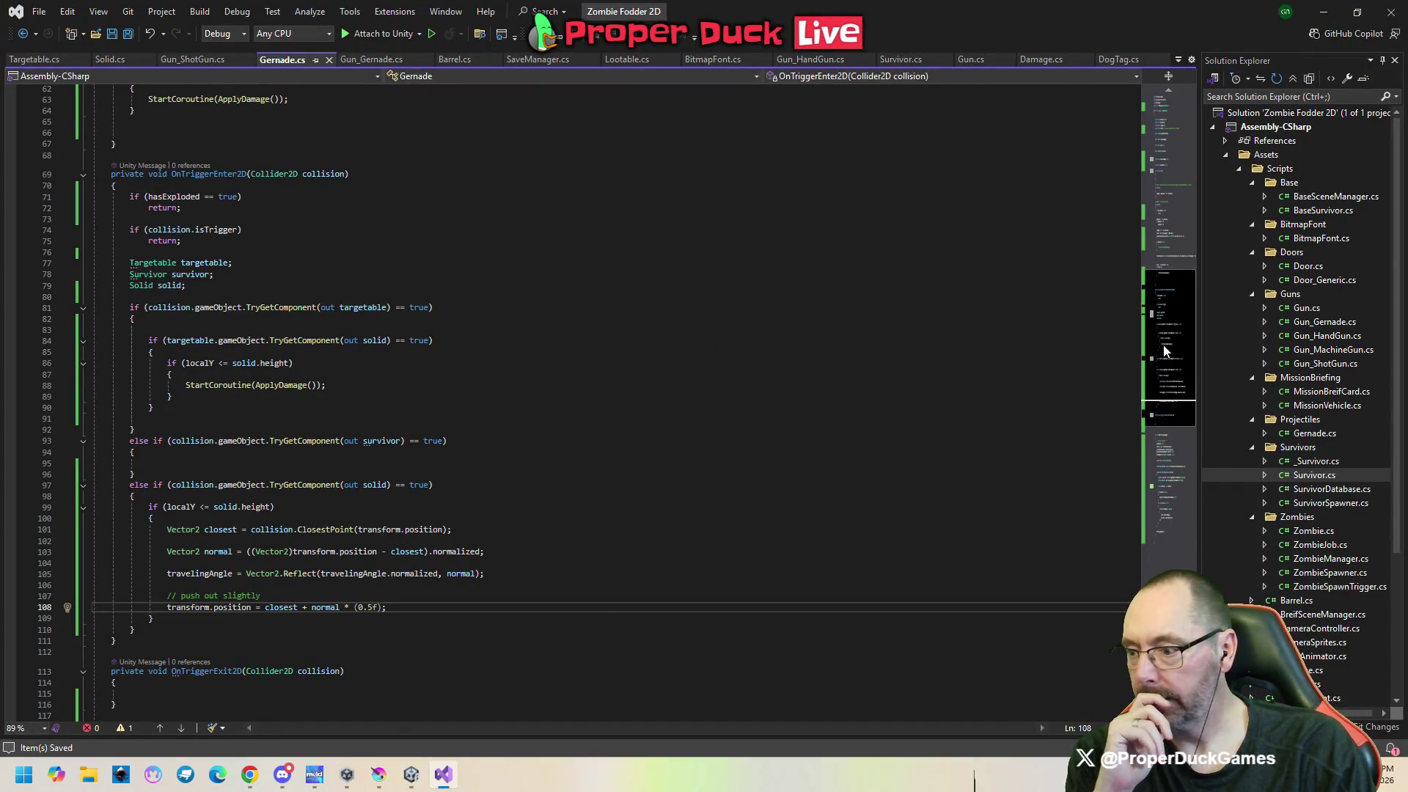
Review OnTriggerEnter2D's solid handling around lines 79 and 97, placing the cursor at the solid branch's start.
{"action": "scroll", "coordinate": [1166, 351], "scroll_direction": "down", "scroll_amount": 1}
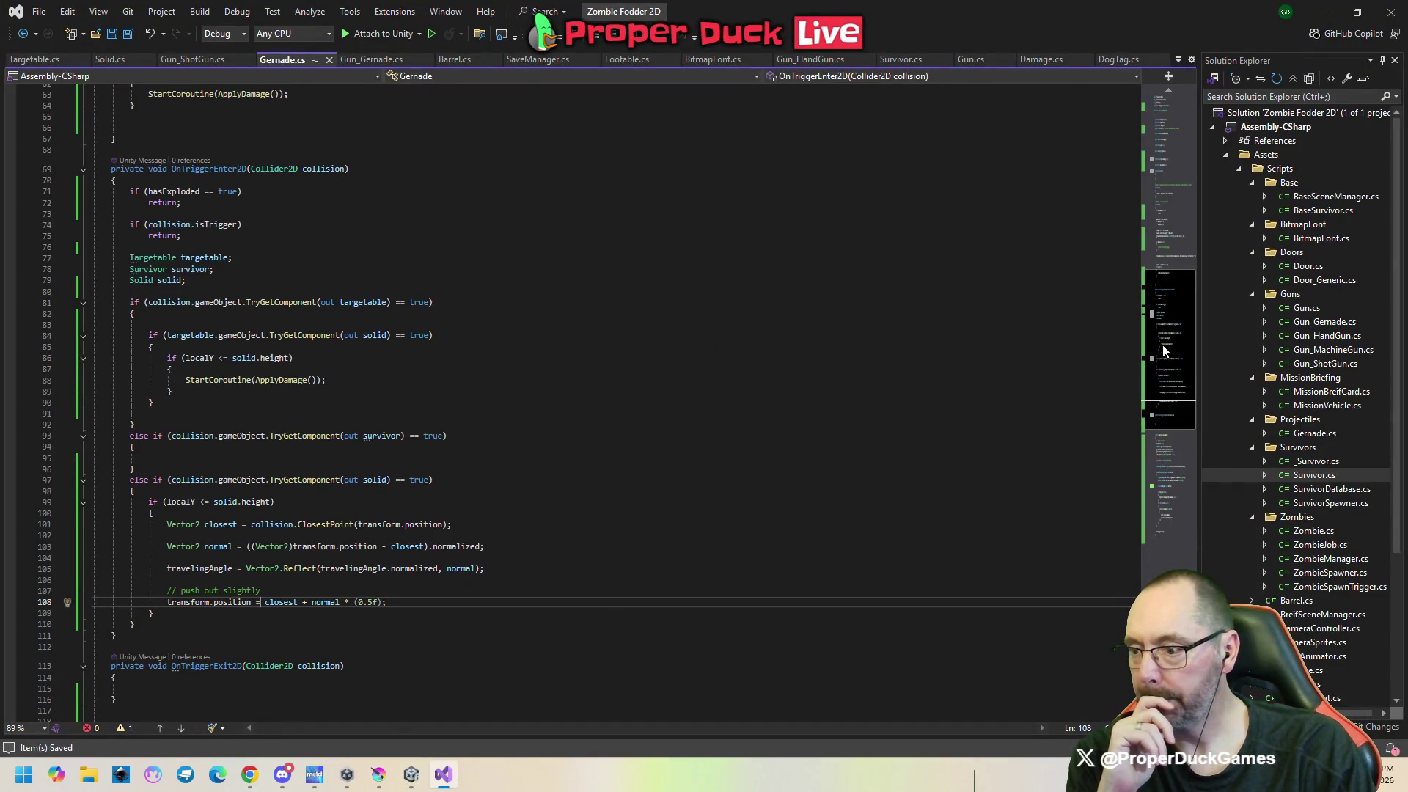
{"action": "left_click", "coordinate": [477, 479]}
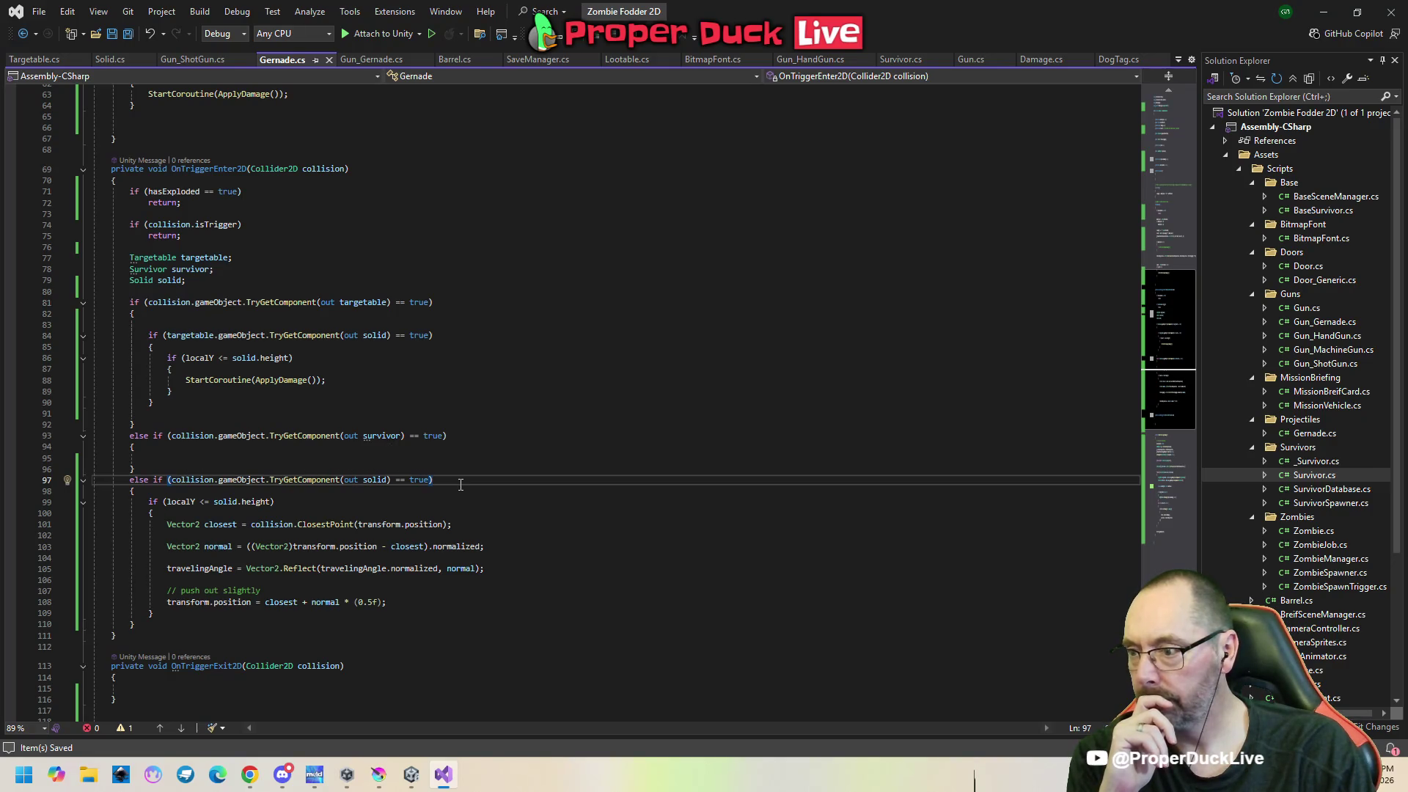
{"action": "left_click", "coordinate": [232, 285]}
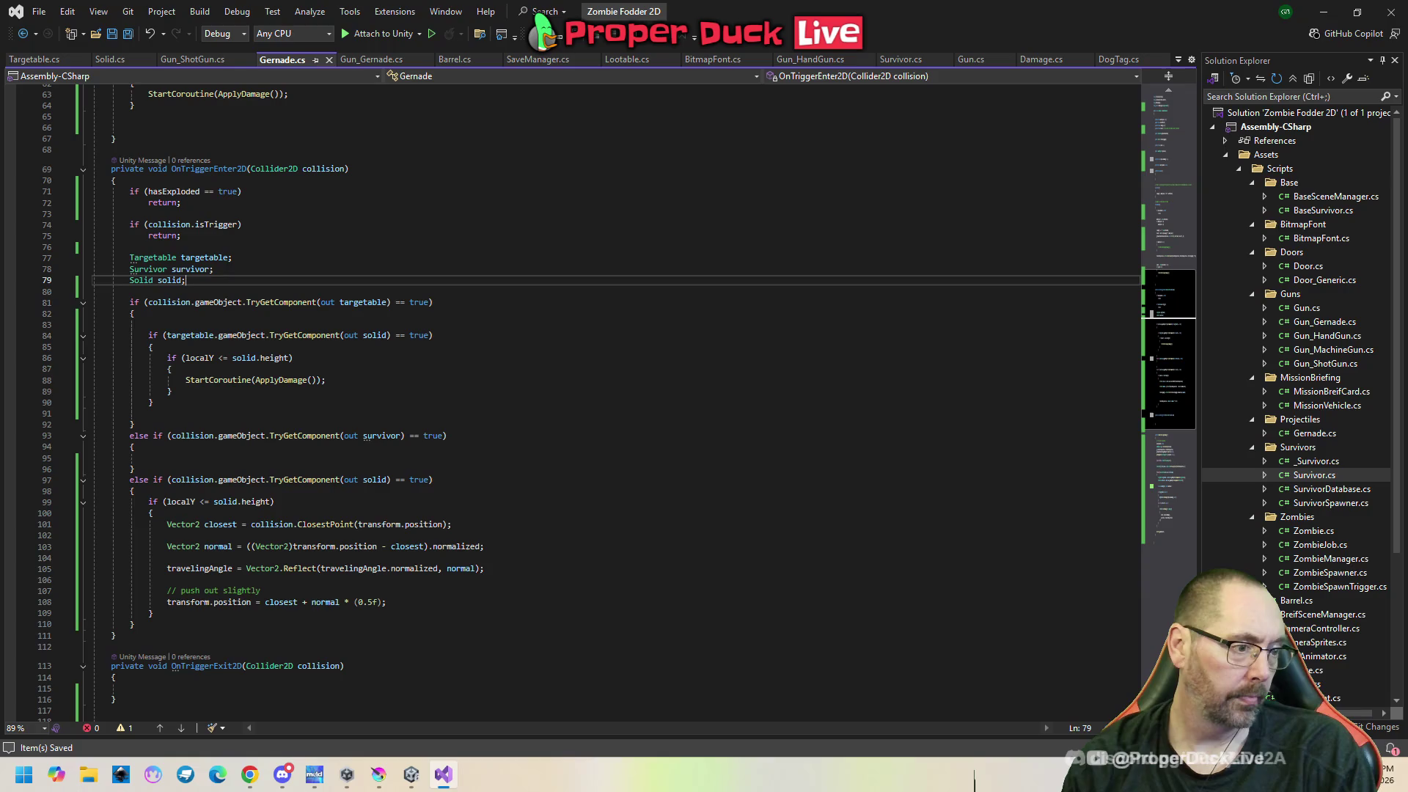
{"action": "key", "text": "alt+Tab"}
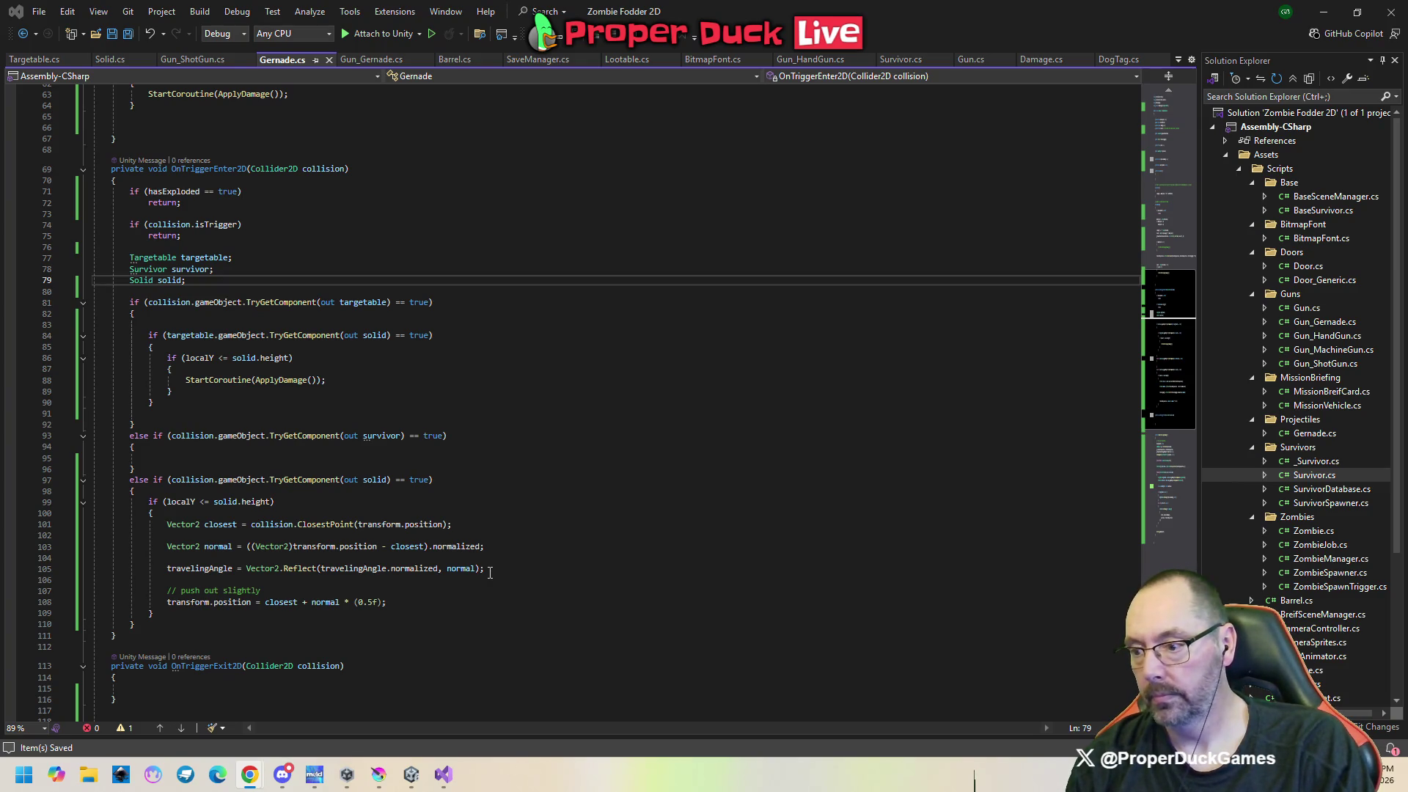
{"action": "scroll", "coordinate": [499, 557], "scroll_direction": "down", "scroll_amount": 3}
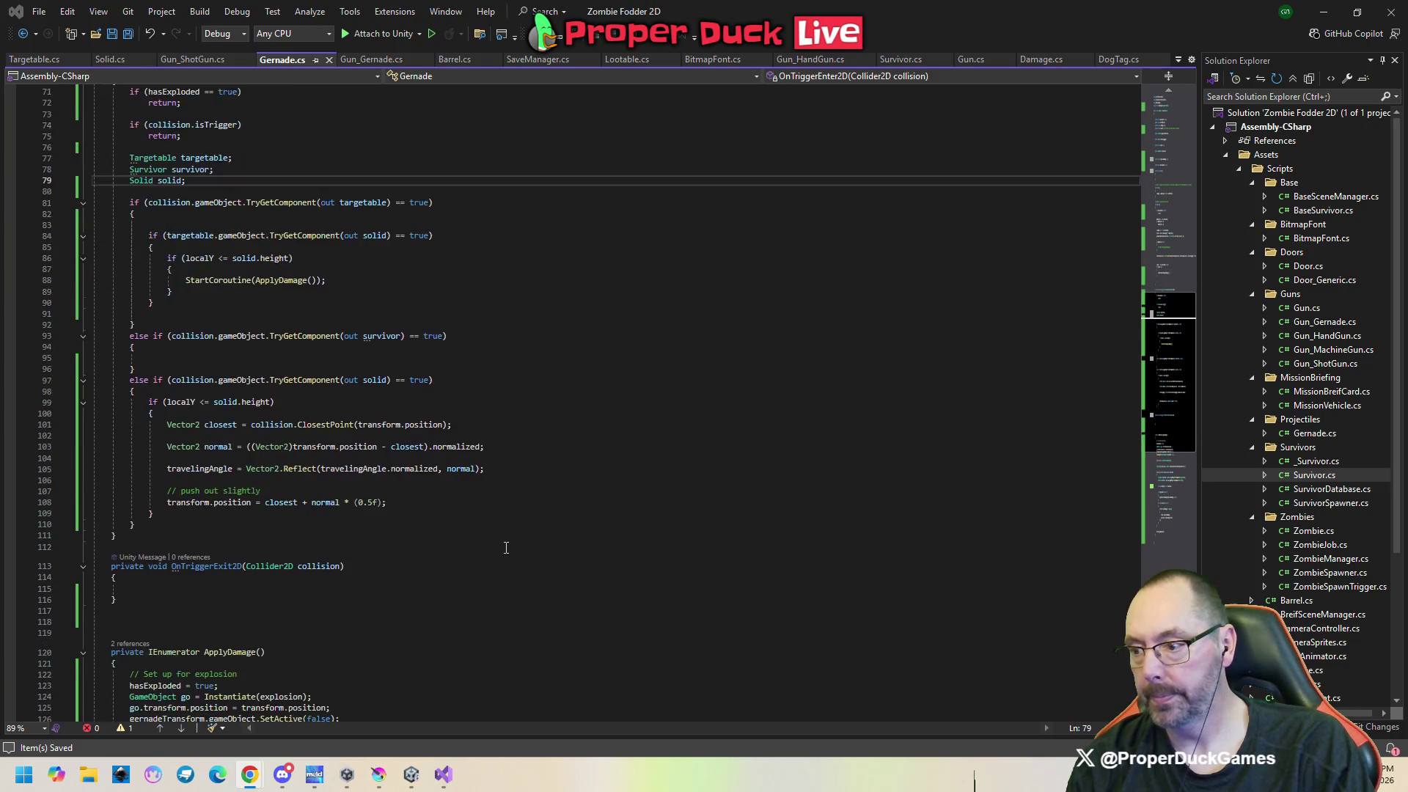
{"action": "left_click", "coordinate": [302, 392]}
Add Debug.Log($"{this.name} collided with {collision.gameObject.name}"); to the solid branch and save Gernade.cs.
{"action": "key", "text": "Return"}
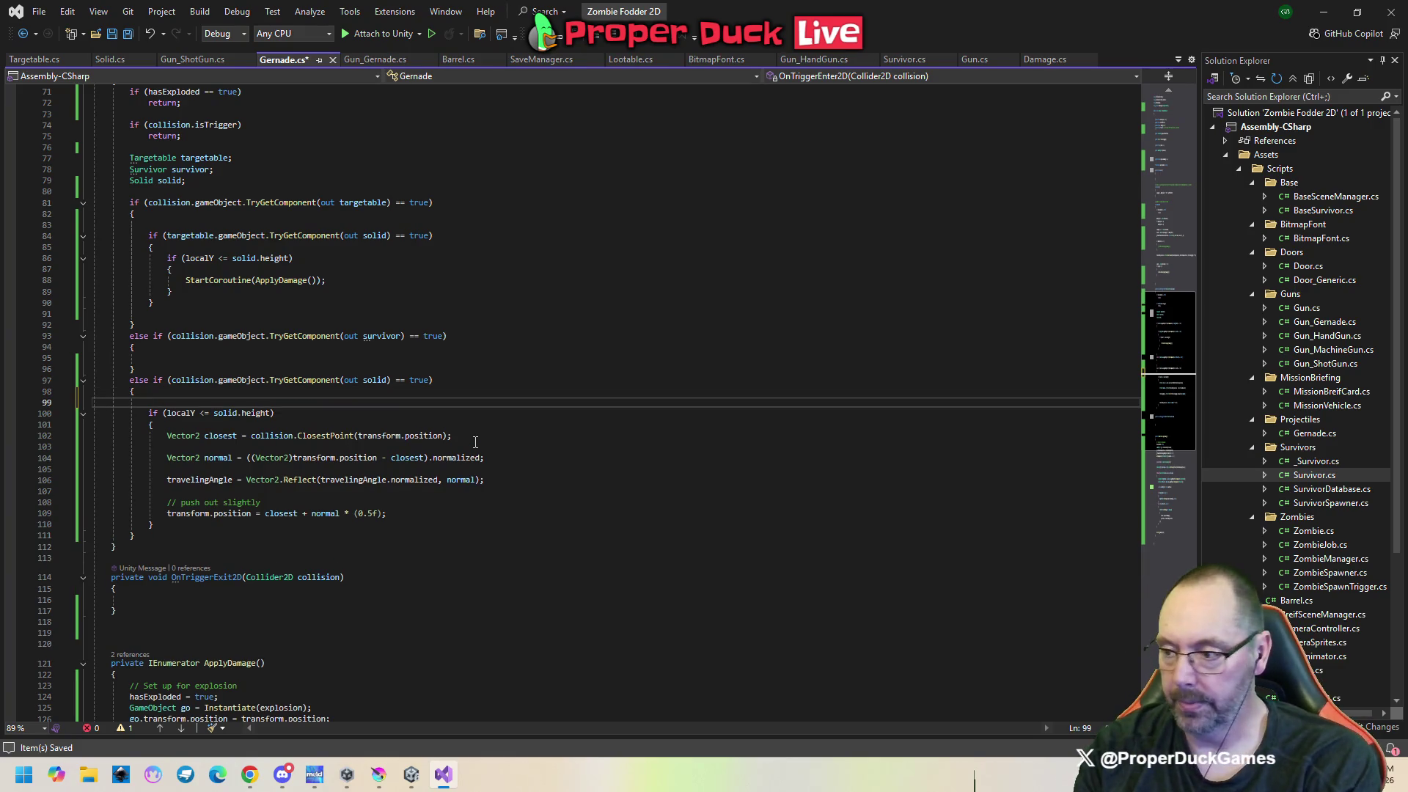
{"action": "type", "text": "Debug."}
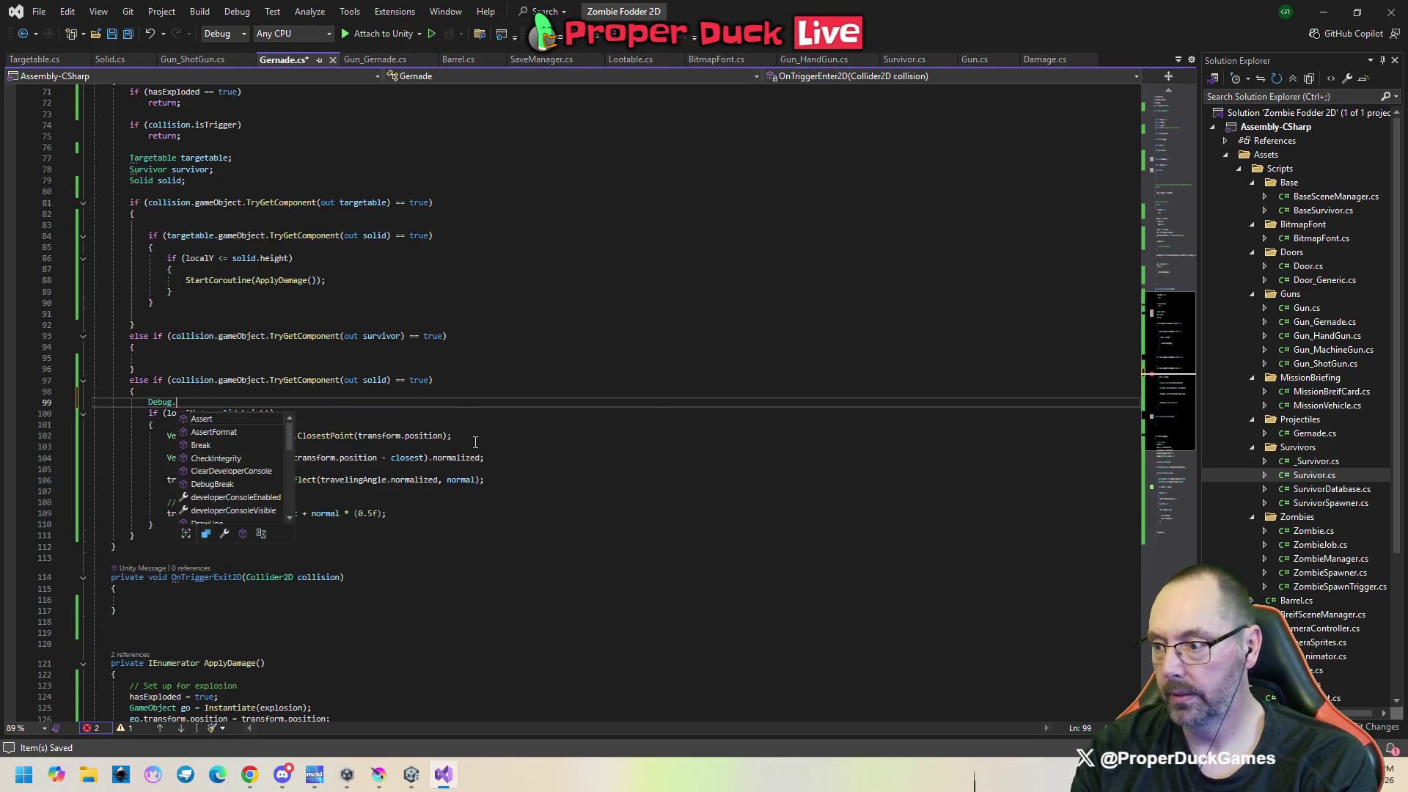
{"action": "type", "text": "Log("}
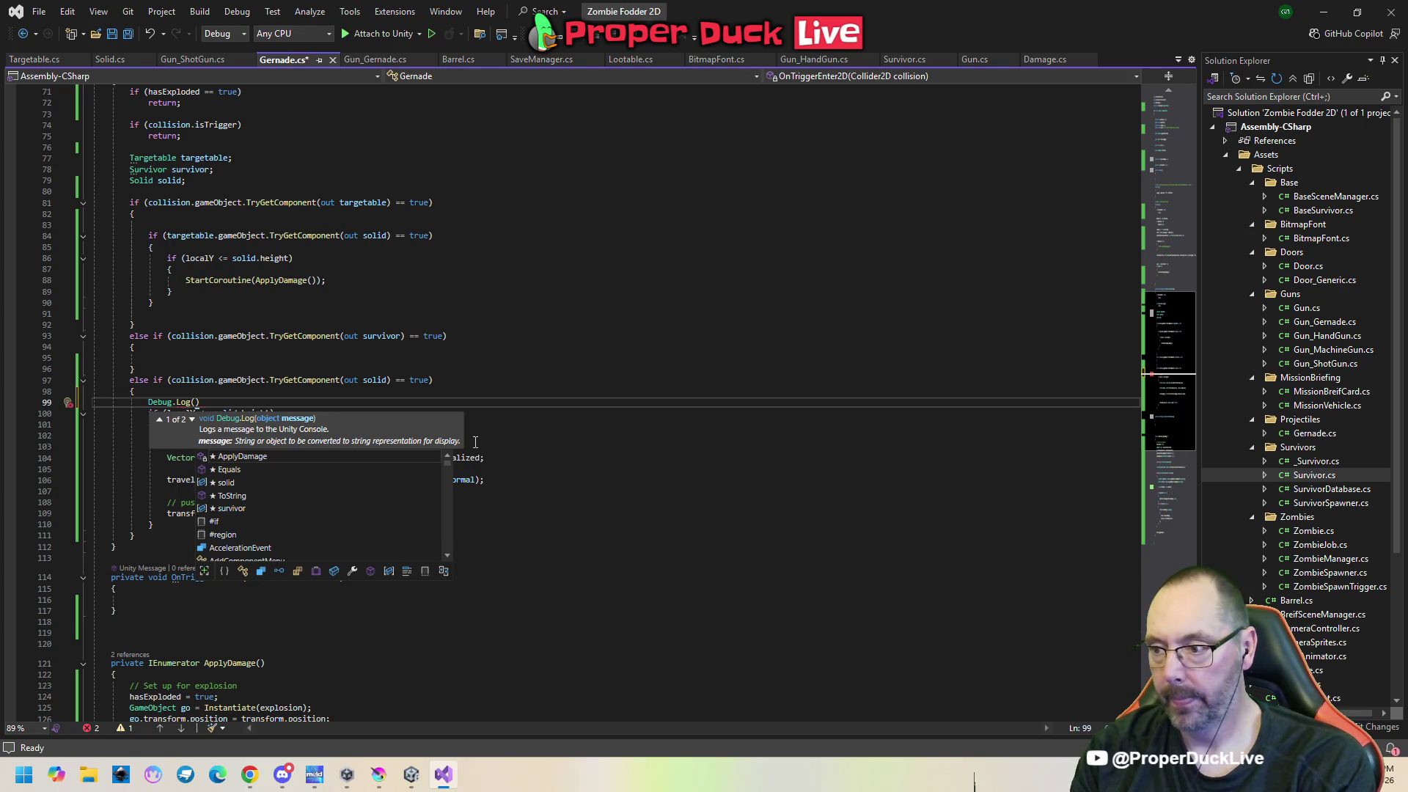
{"action": "type", "text": "$\""}
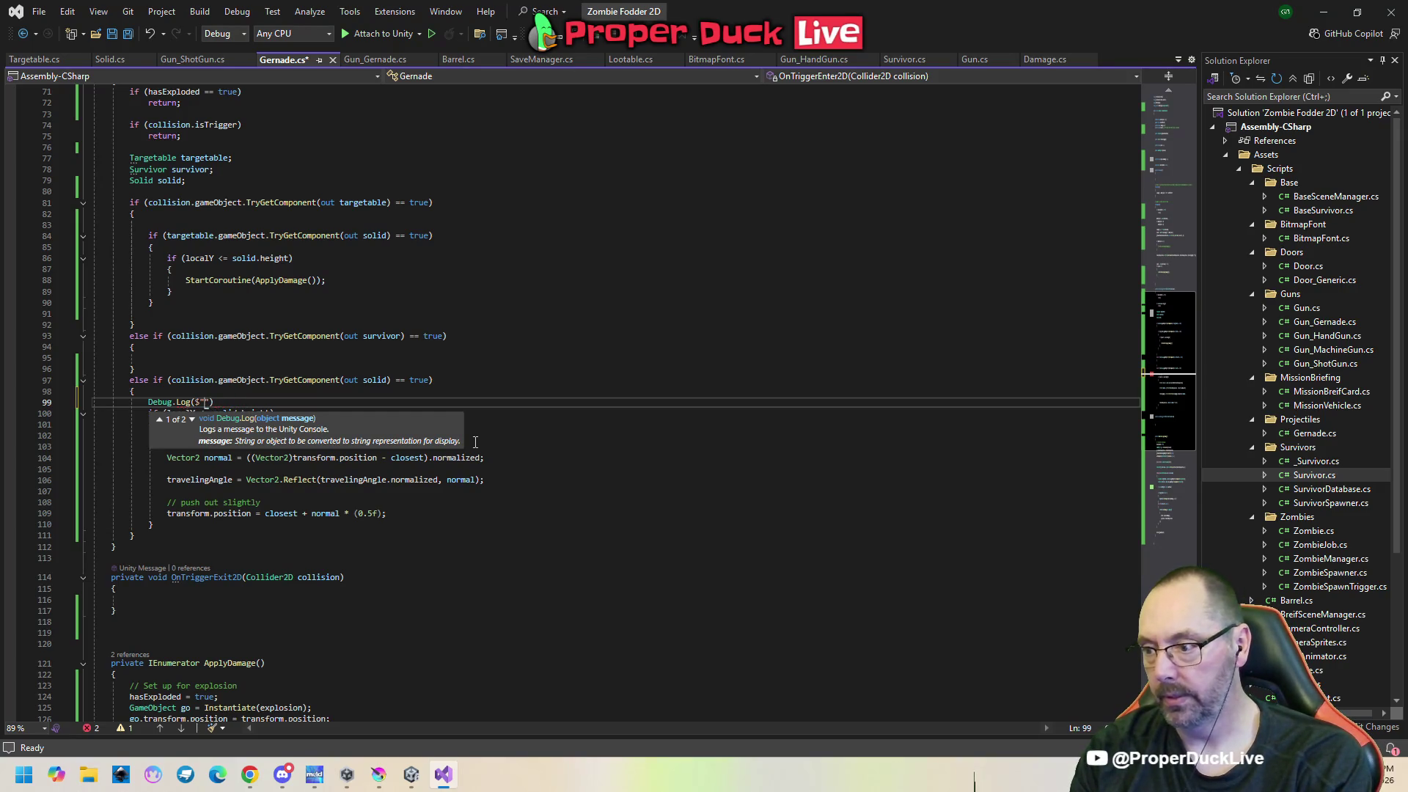
{"action": "type", "text": "{this.na"}
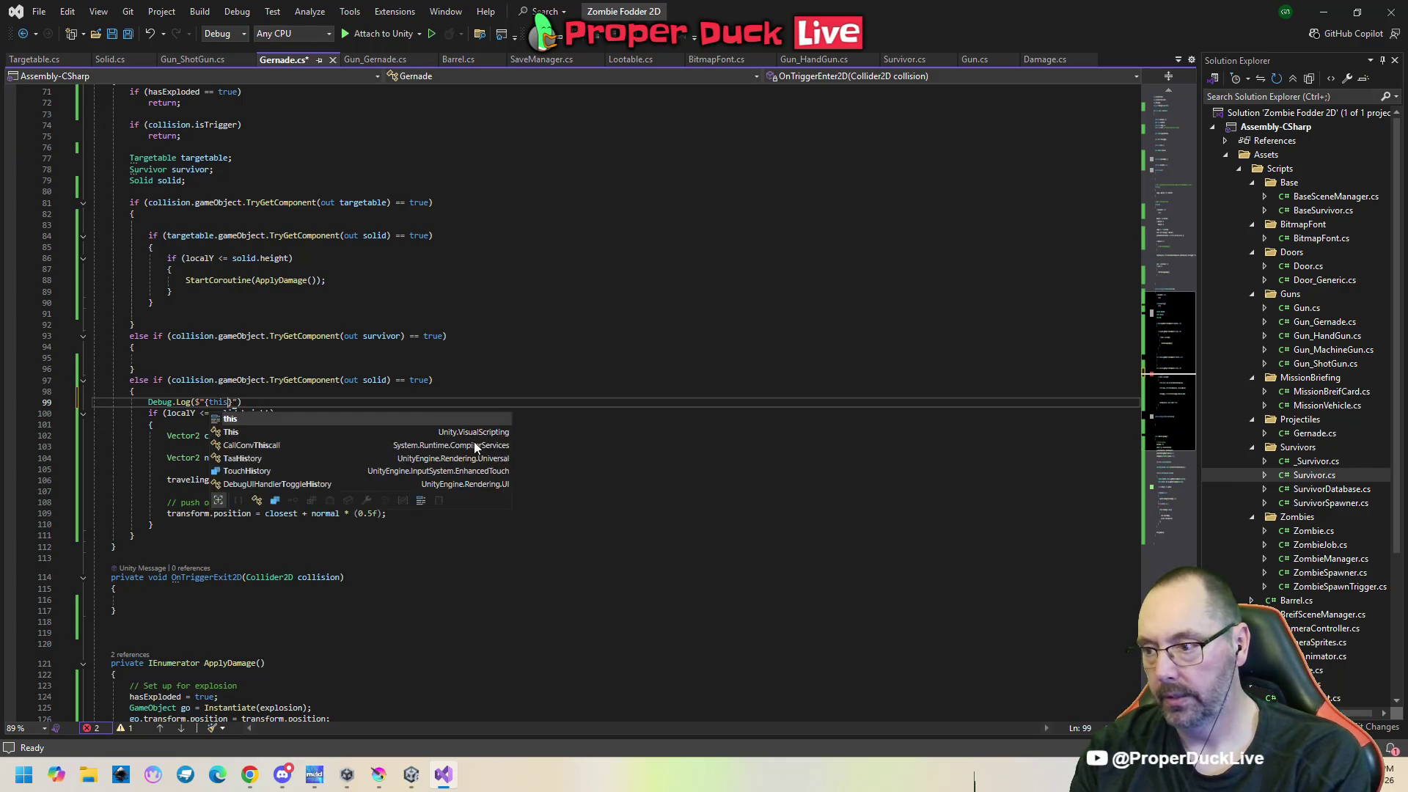
{"action": "type", "text": "me} "}
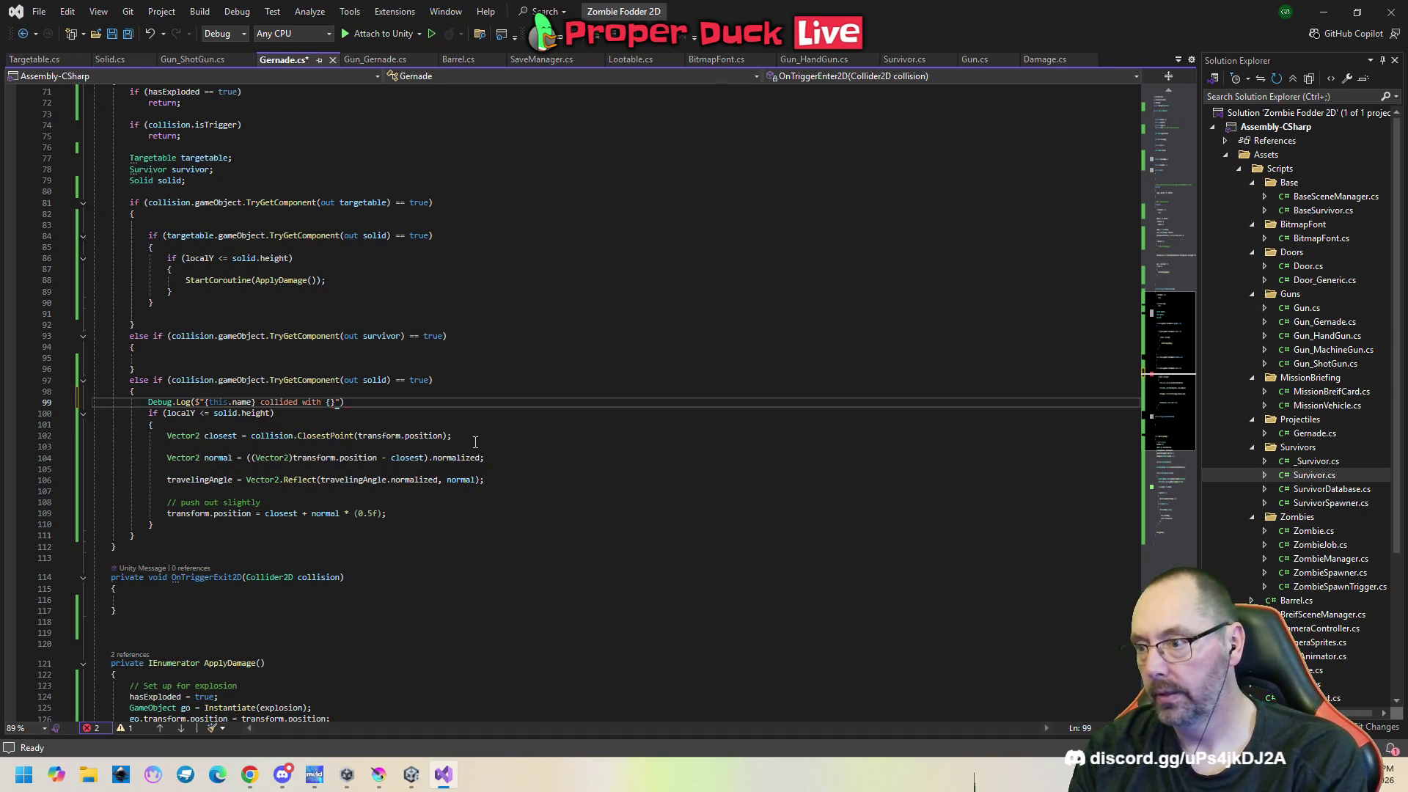
{"action": "type", "text": "collided with {collision."}
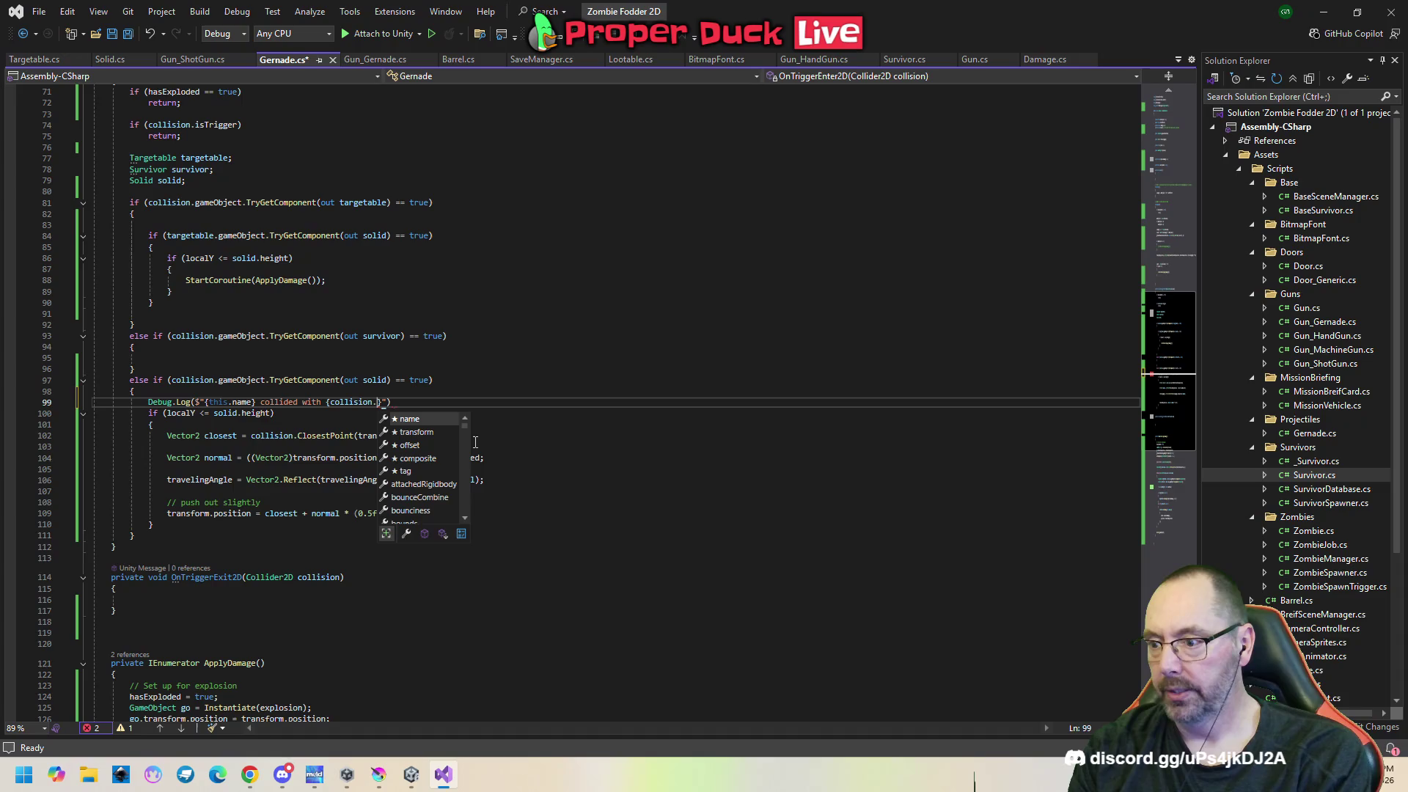
{"action": "type", "text": "gameObject.name"}
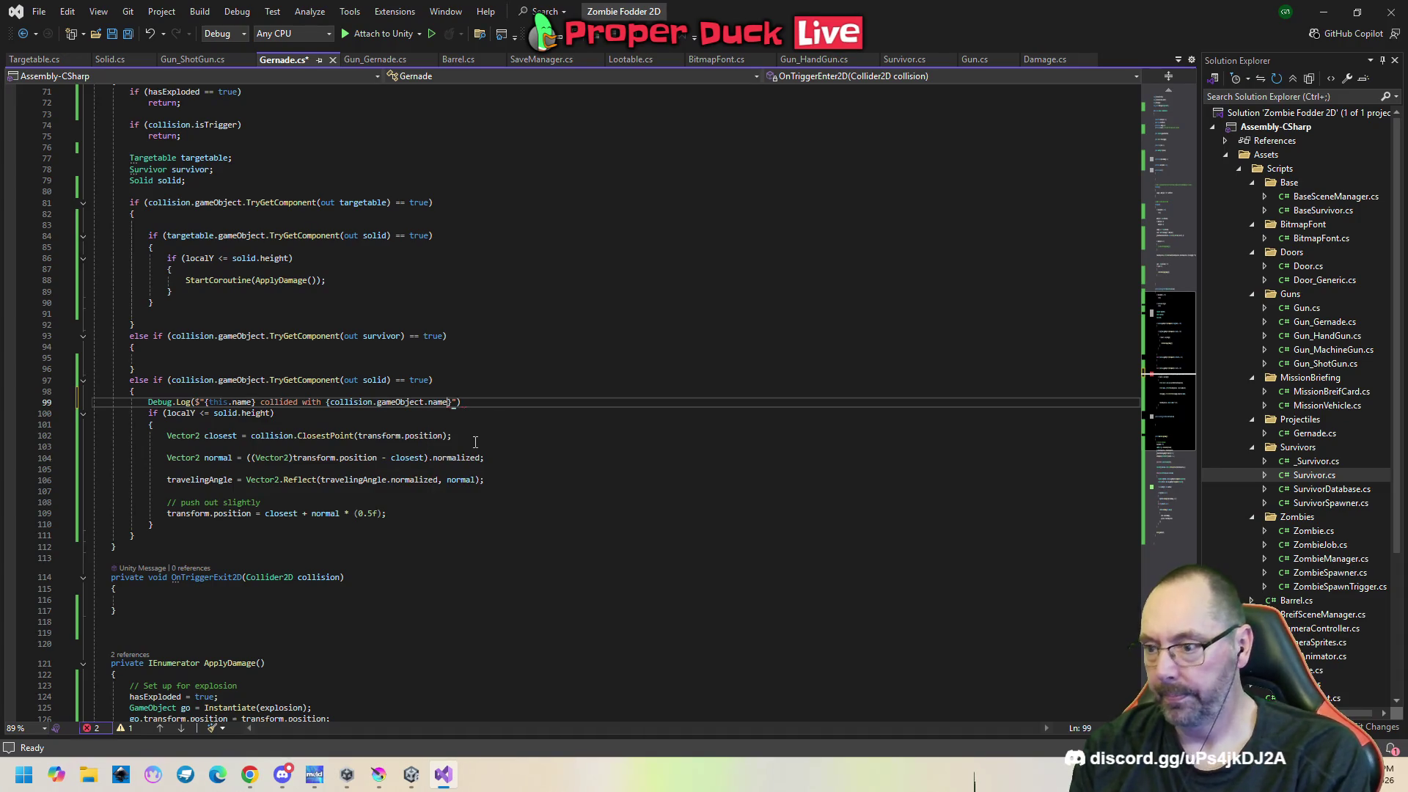
{"action": "key", "text": "End"}
{"action": "type", "text": ";"}
{"action": "key", "text": "Return"}
{"action": "key", "text": "ctrl+s"}
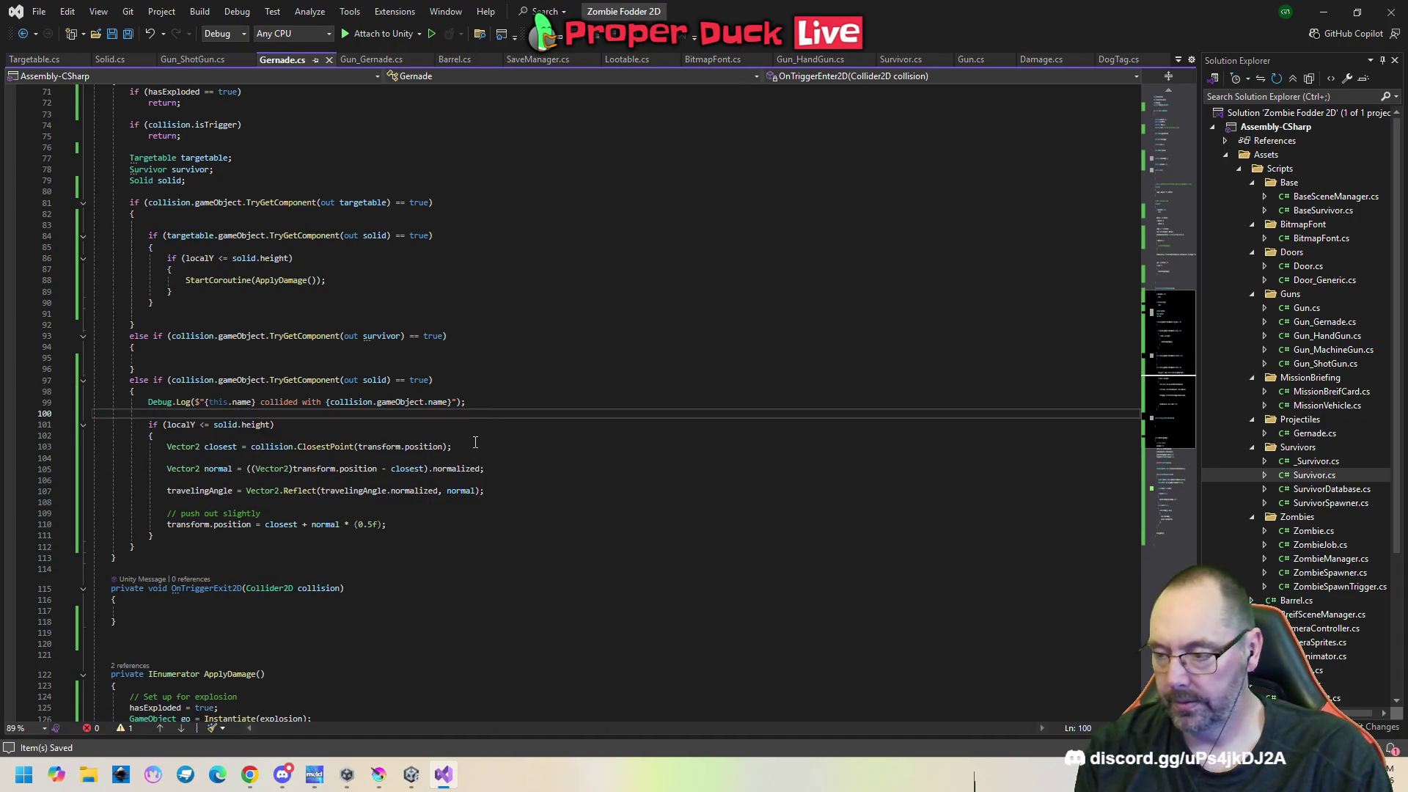
{"action": "mouse_move", "coordinate": [422, 773]}
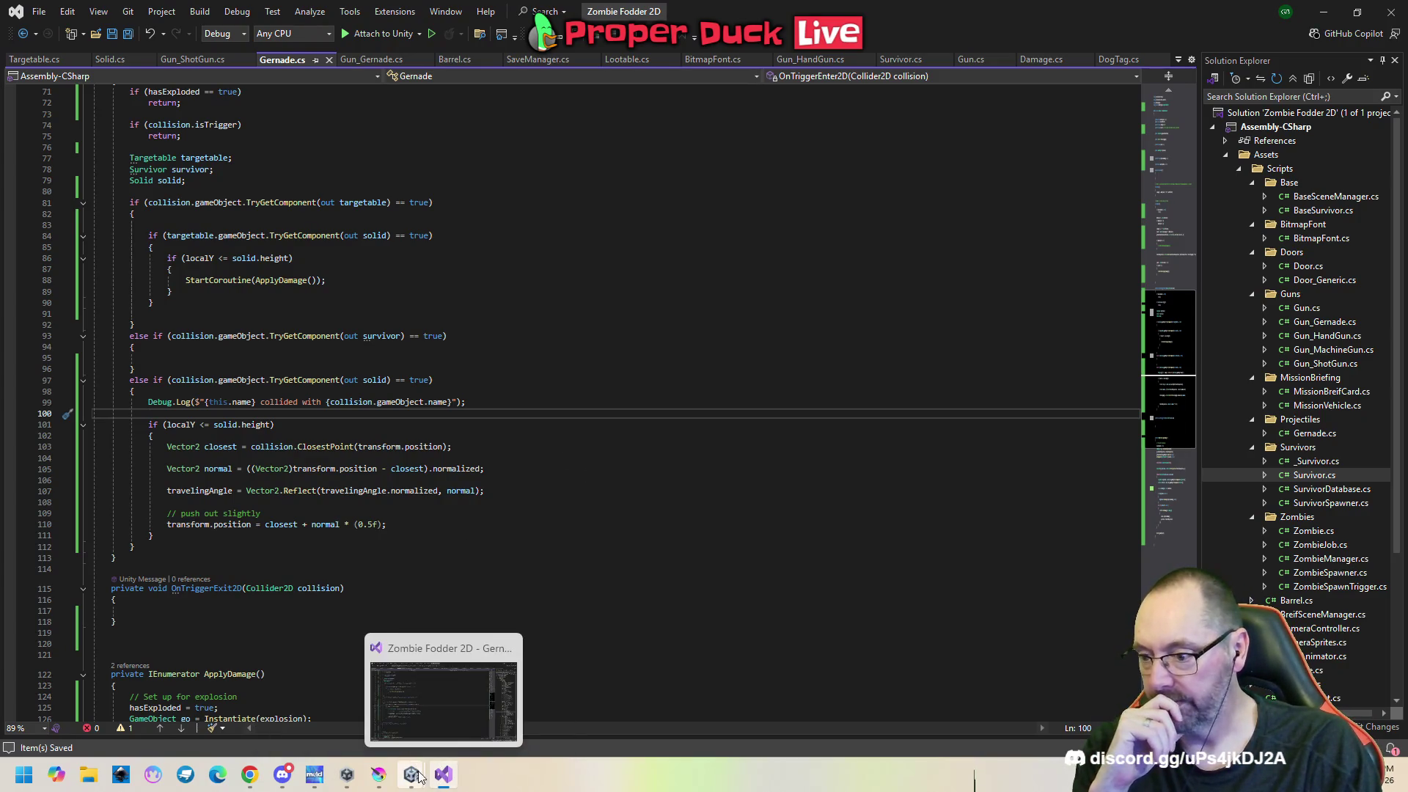
Replay the game in Unity, move a survivor down the road, pause, and show the Console messages.
{"action": "key", "text": "alt+Tab"}
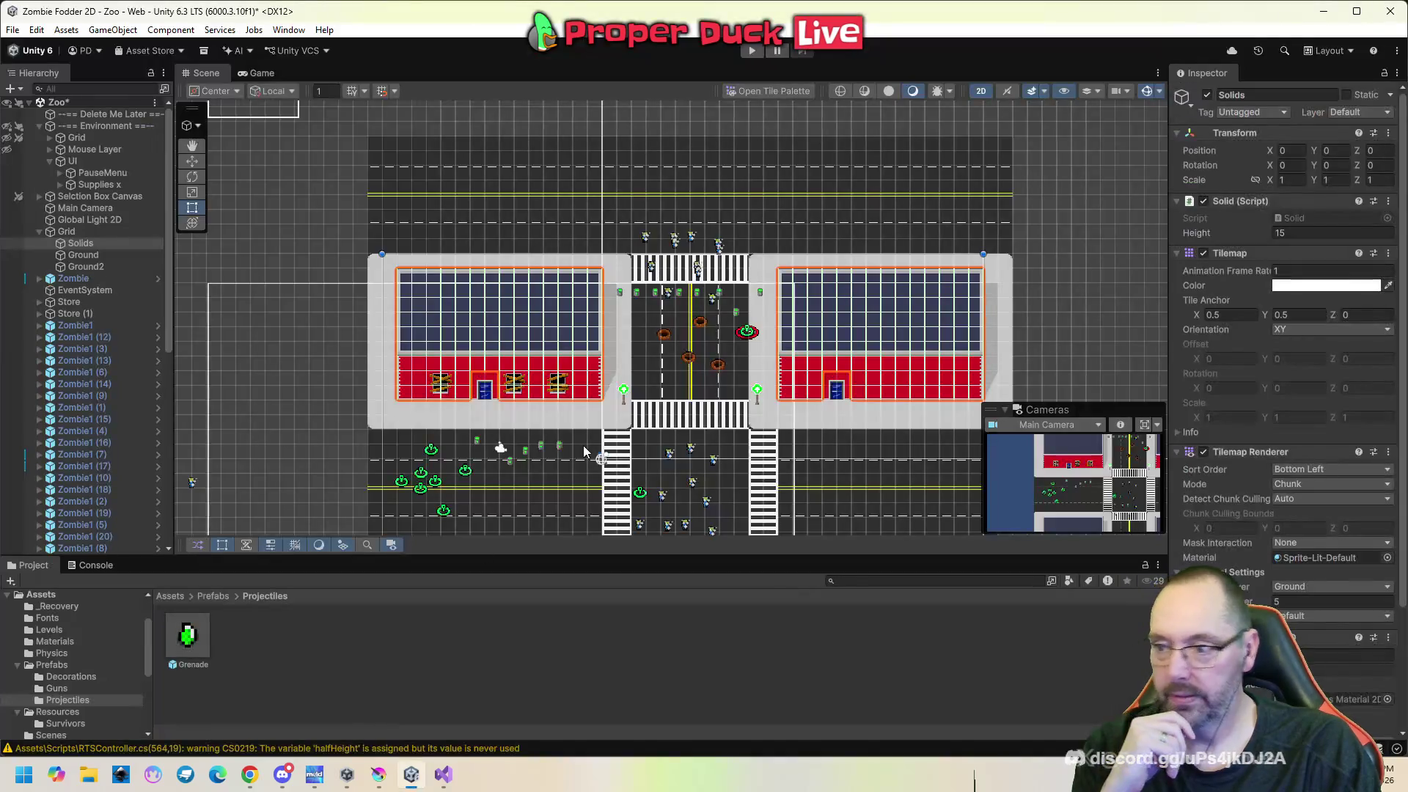
{"action": "left_click", "coordinate": [752, 51]}
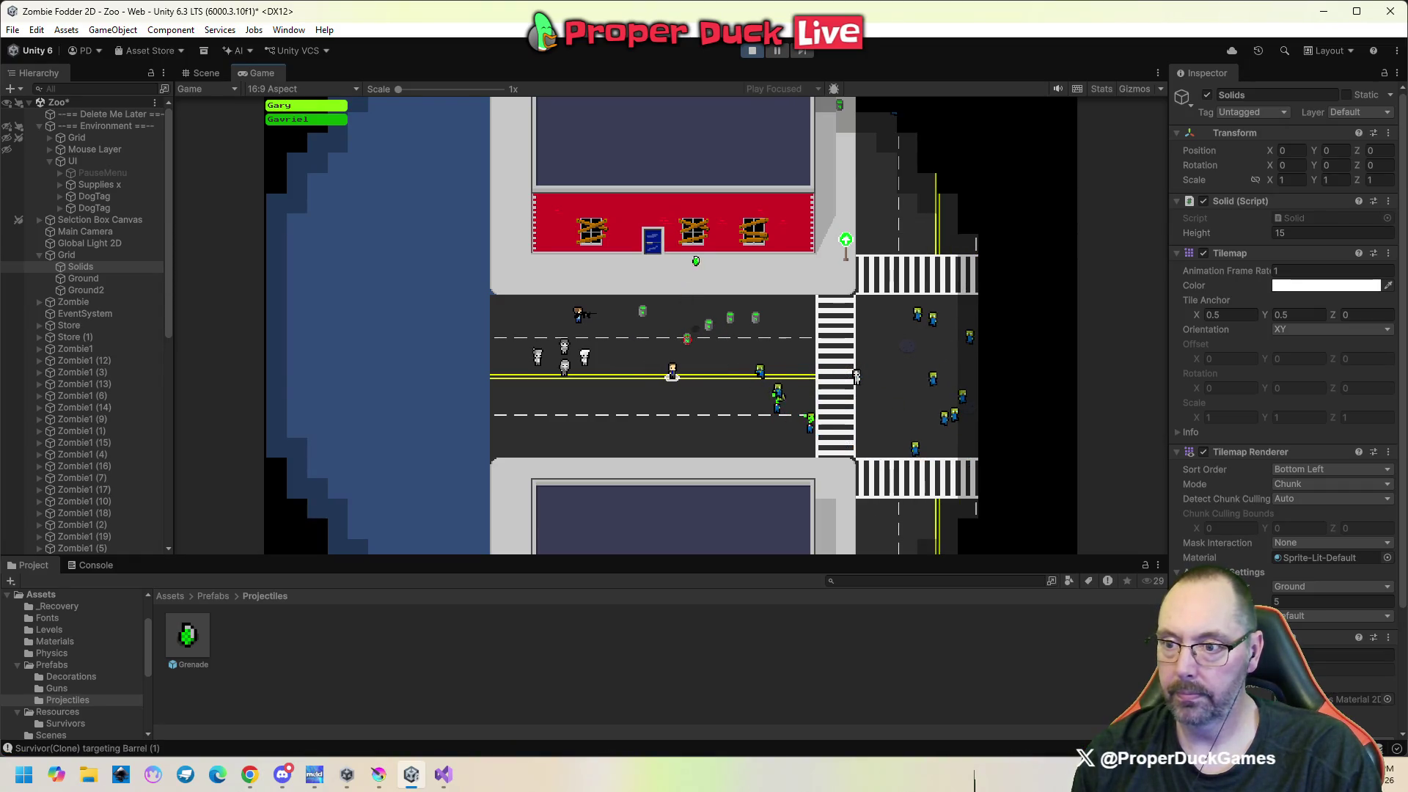
{"action": "right_click", "coordinate": [590, 412]}
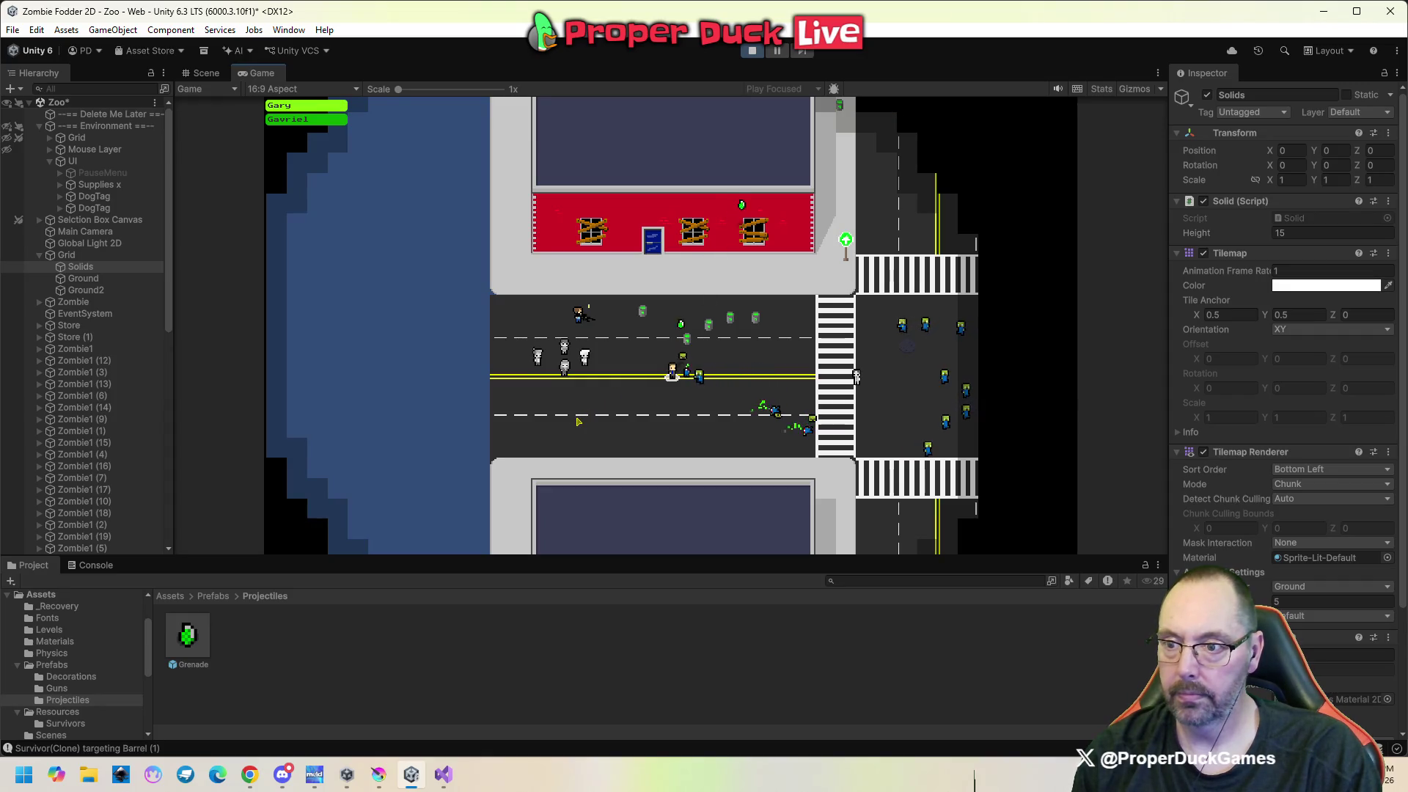
{"action": "key", "text": "Escape"}
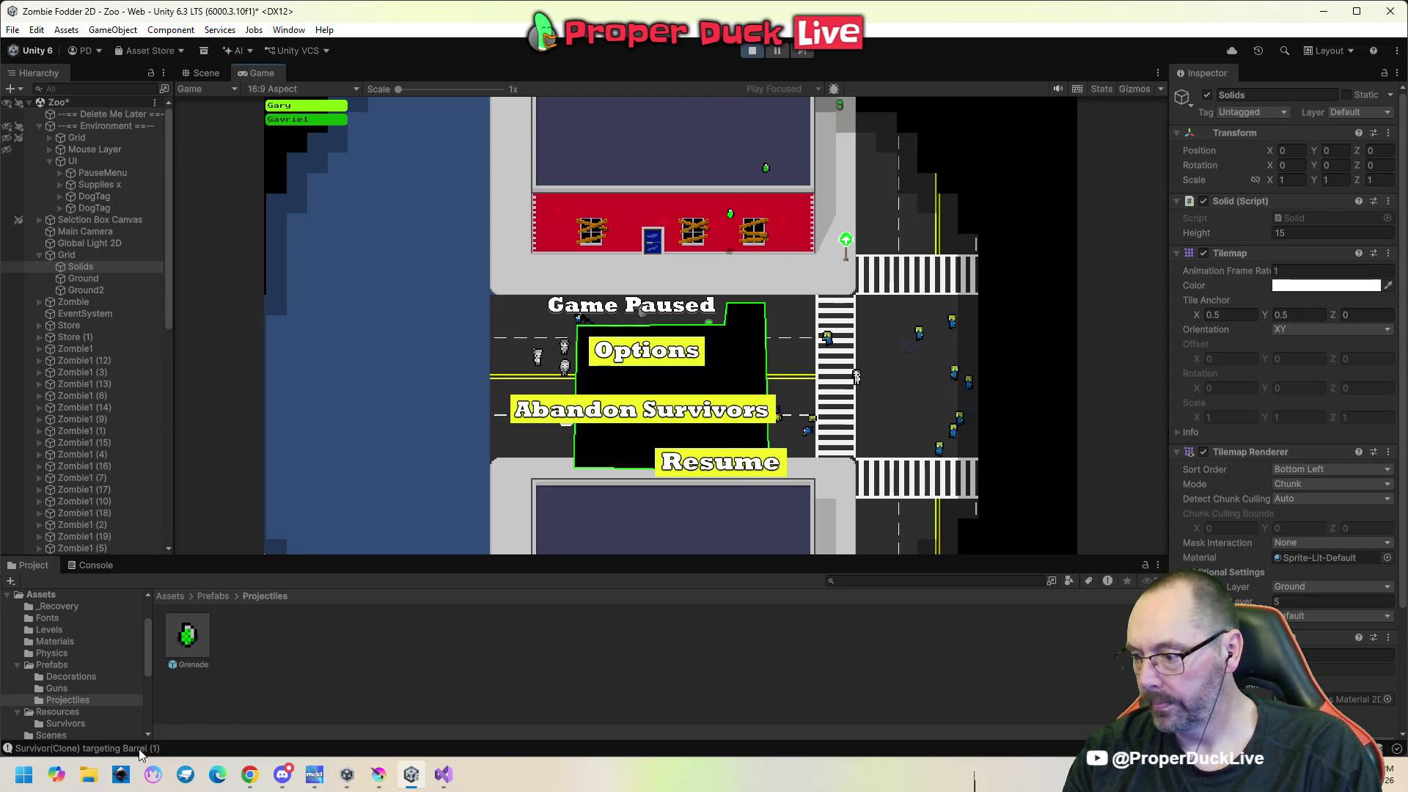
{"action": "left_click", "coordinate": [103, 568]}
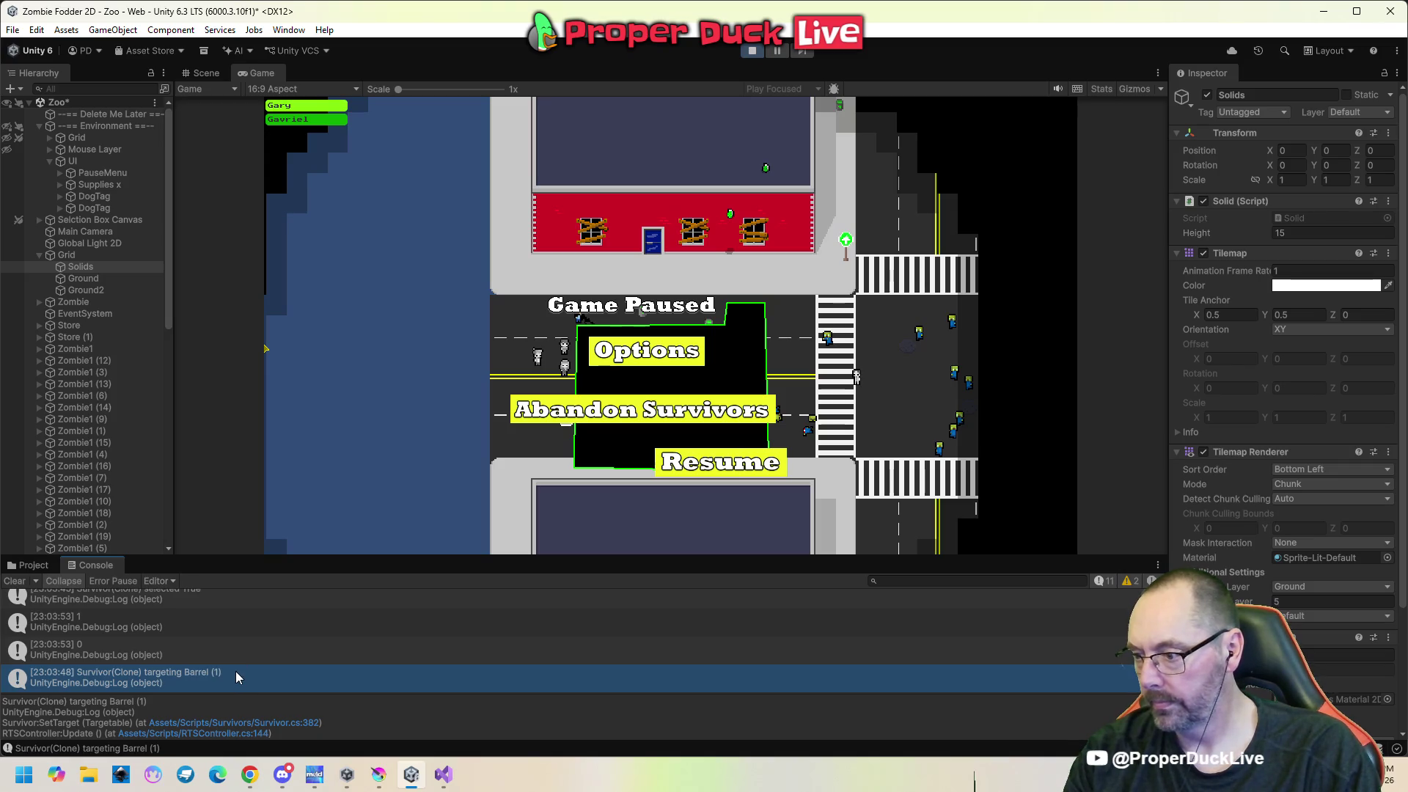
Scroll through the Console and open the SaveManager.LoadGame log entry's source code.
{"action": "scroll", "coordinate": [236, 671], "scroll_direction": "up", "scroll_amount": 2}
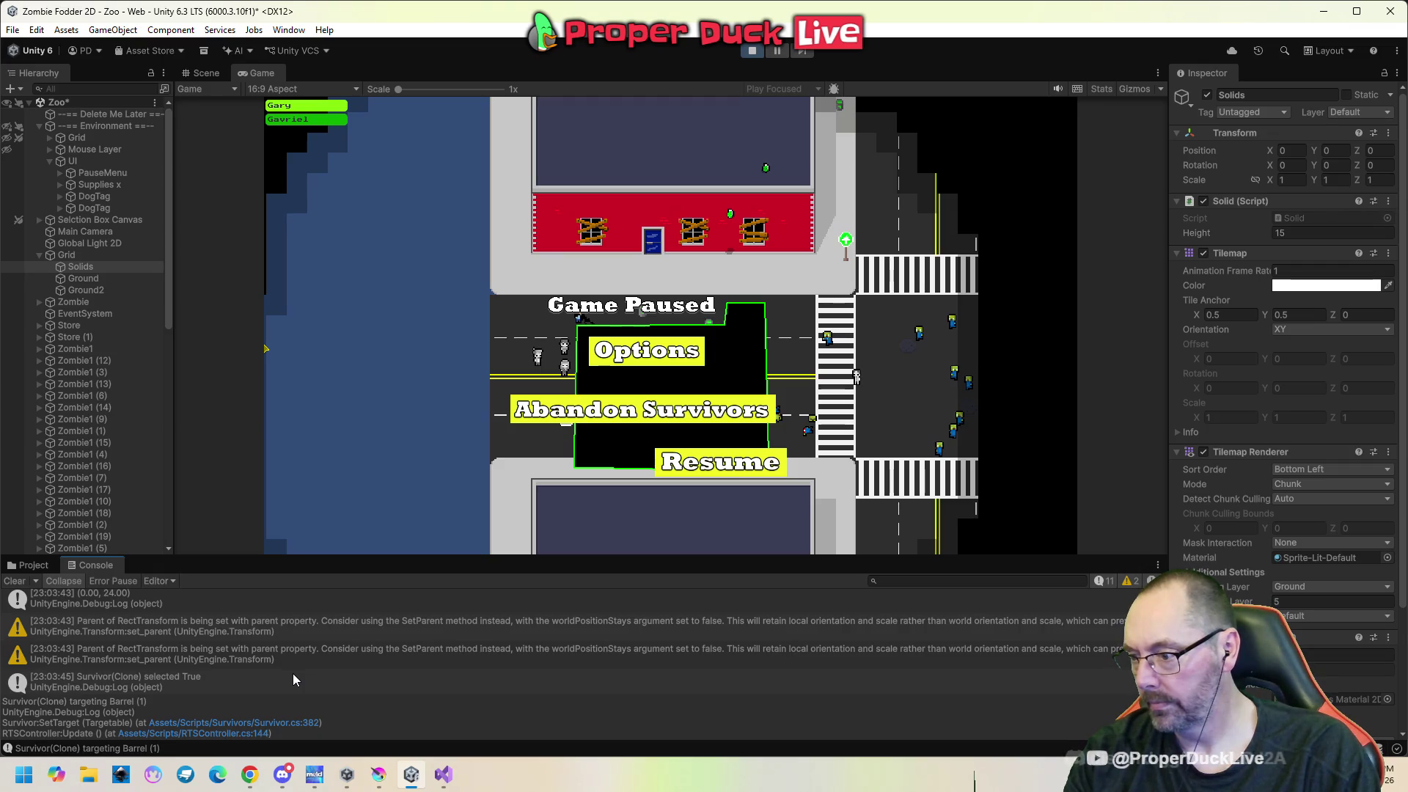
{"action": "scroll", "coordinate": [294, 679], "scroll_direction": "down", "scroll_amount": 2}
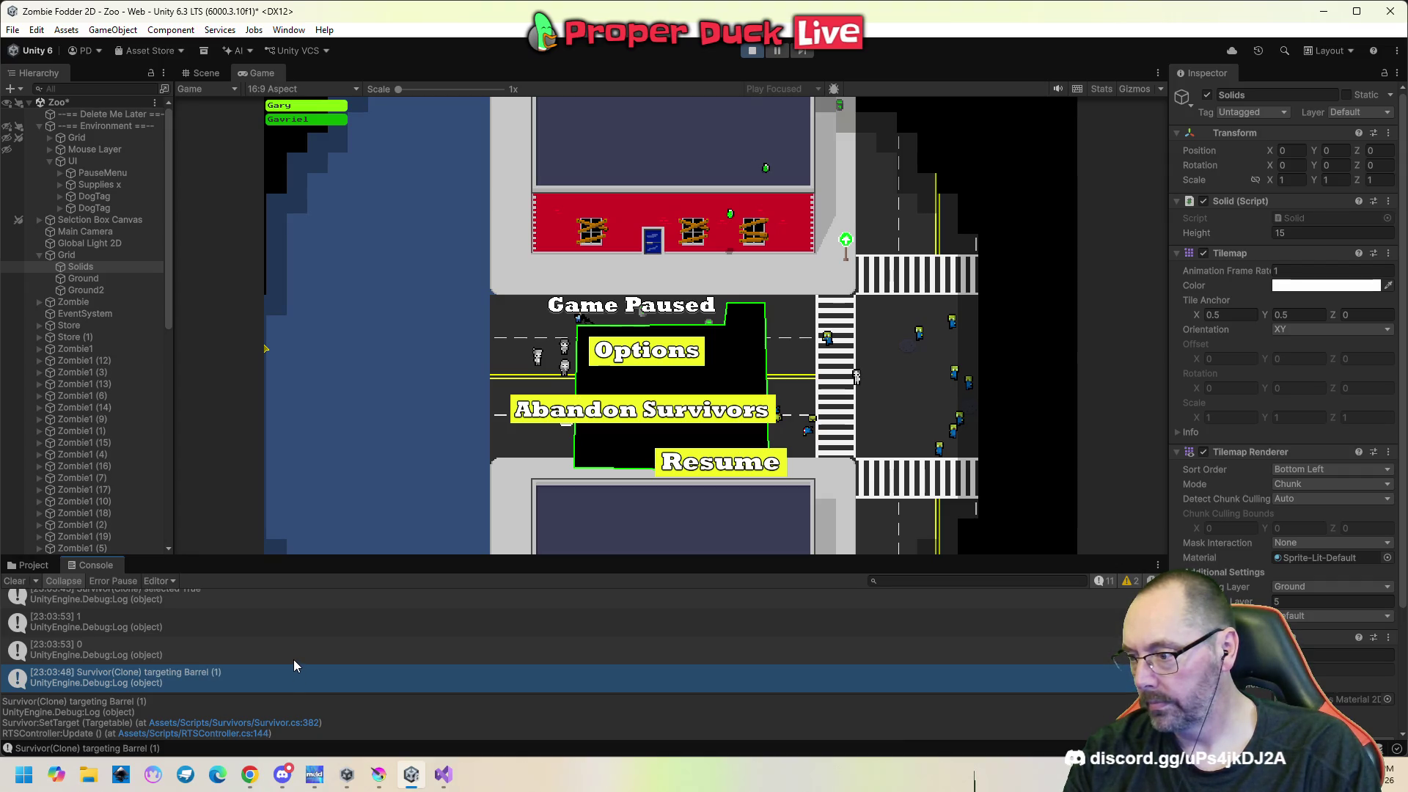
{"action": "scroll", "coordinate": [294, 659], "scroll_direction": "up", "scroll_amount": 2}
{"action": "scroll", "coordinate": [293, 658], "scroll_direction": "up", "scroll_amount": 2}
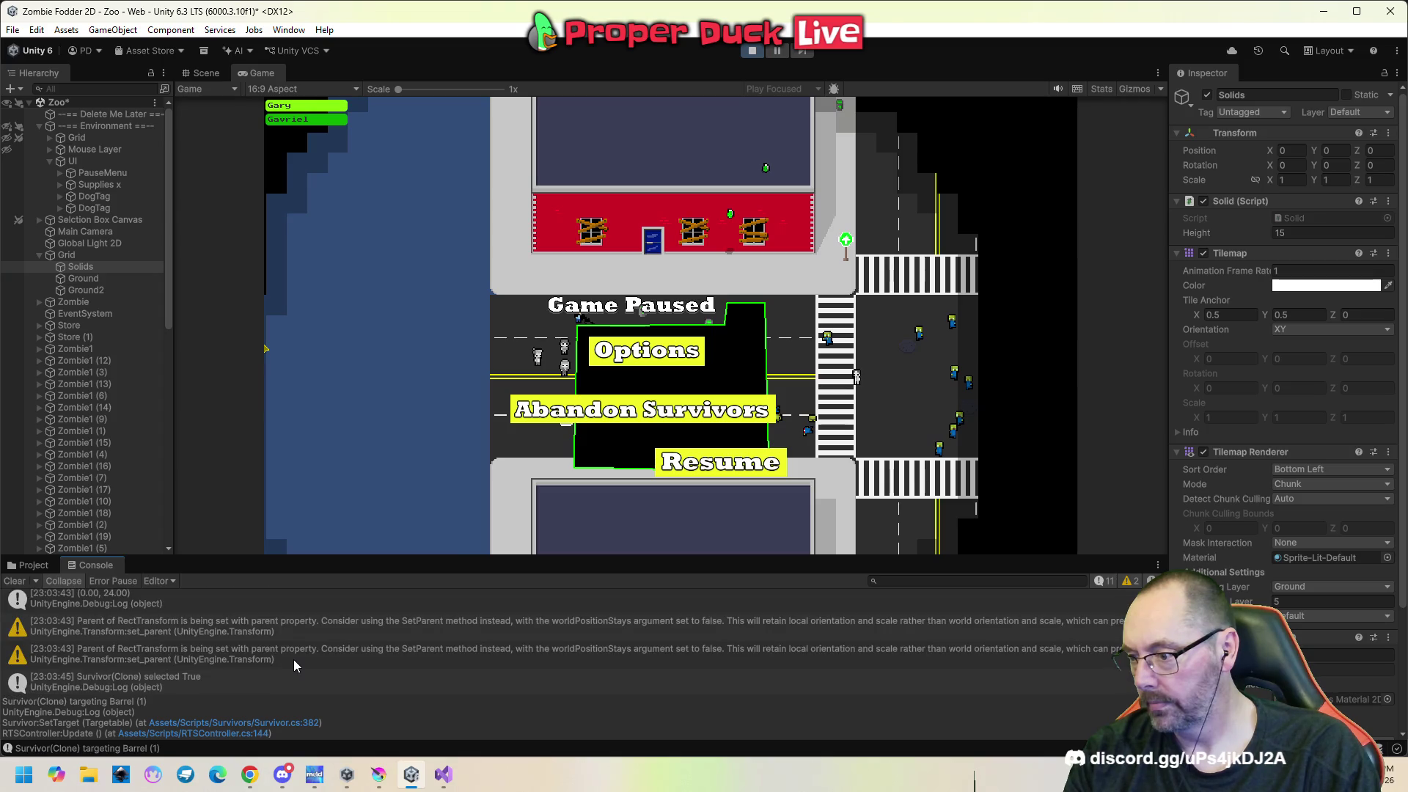
{"action": "scroll", "coordinate": [293, 658], "scroll_direction": "up", "scroll_amount": 4}
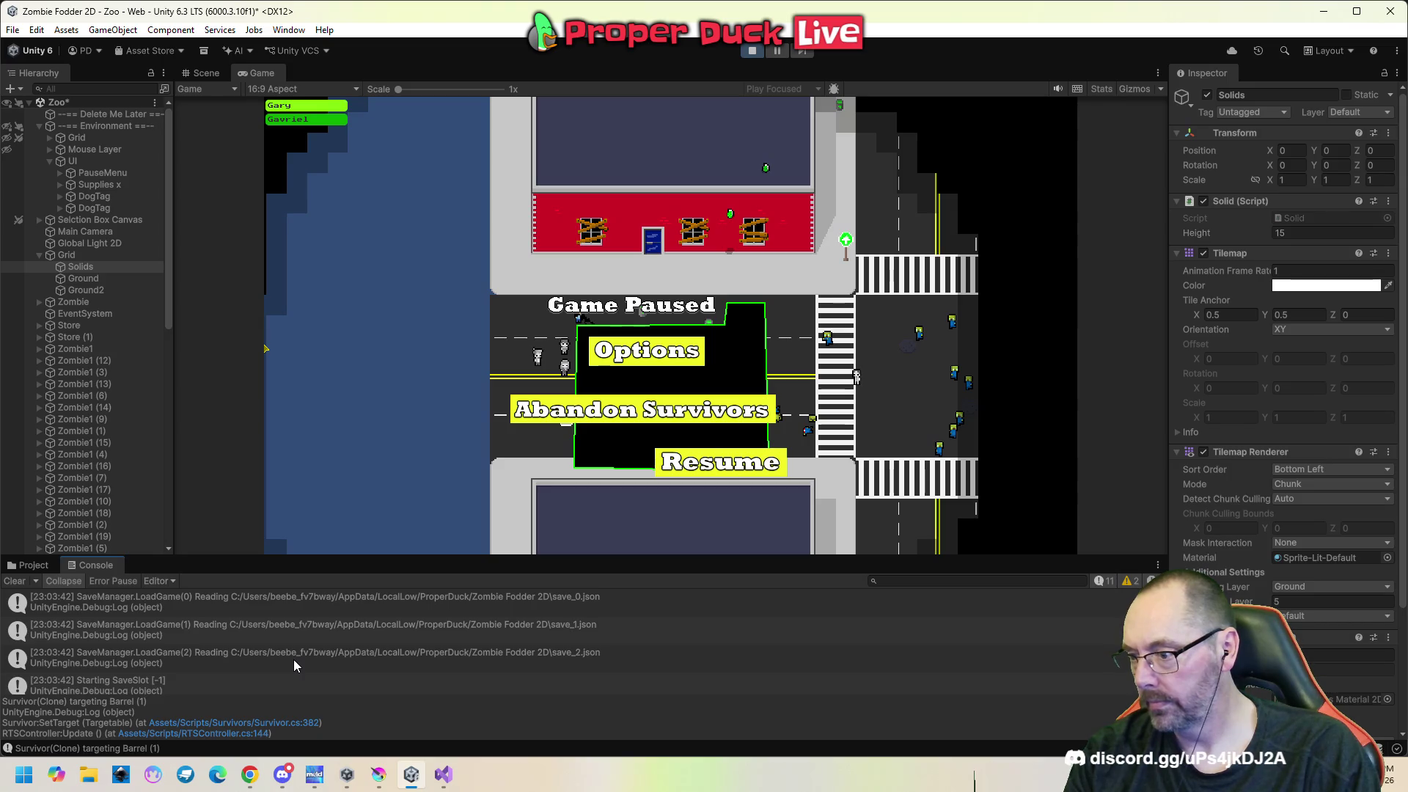
{"action": "scroll", "coordinate": [294, 660], "scroll_direction": "down", "scroll_amount": 3}
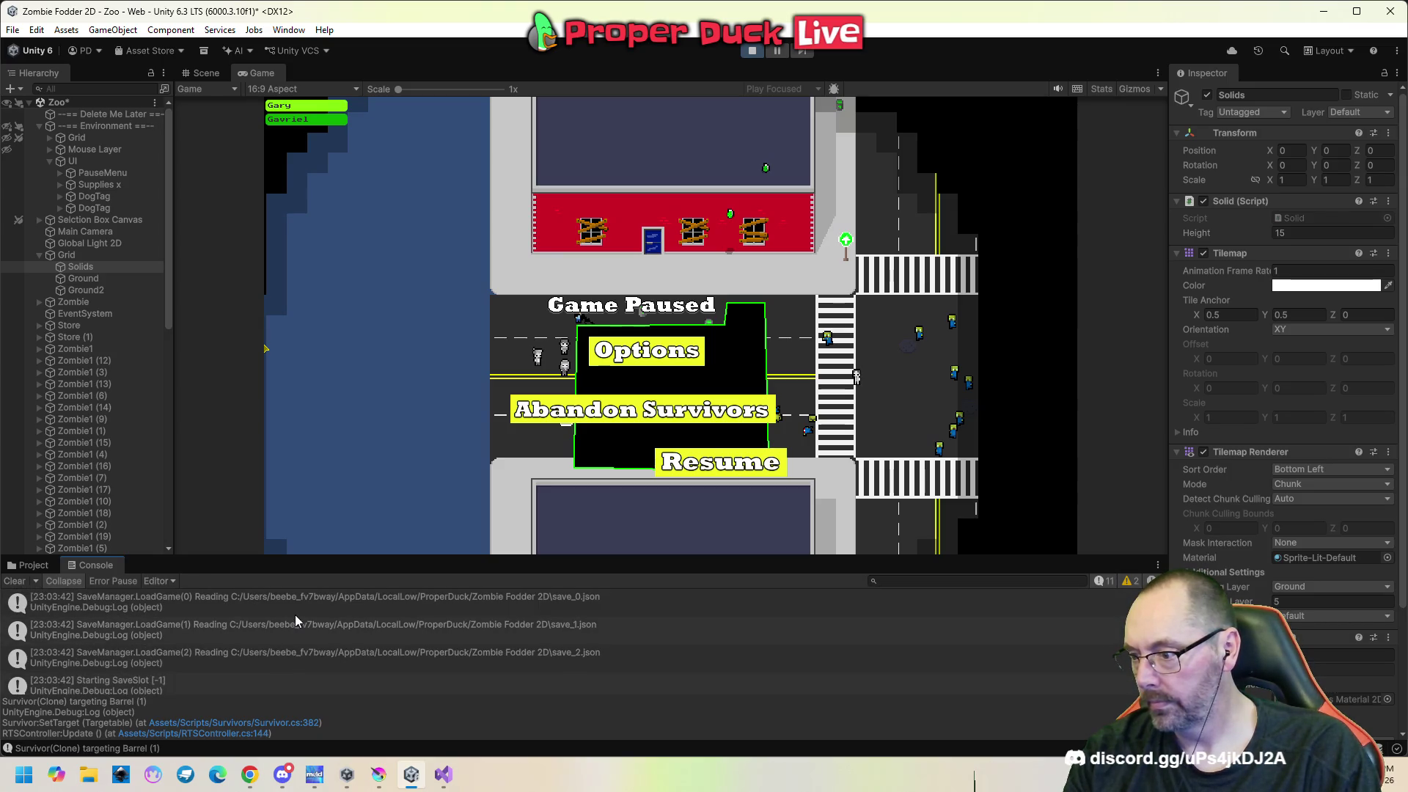
{"action": "double_click", "coordinate": [302, 605]}
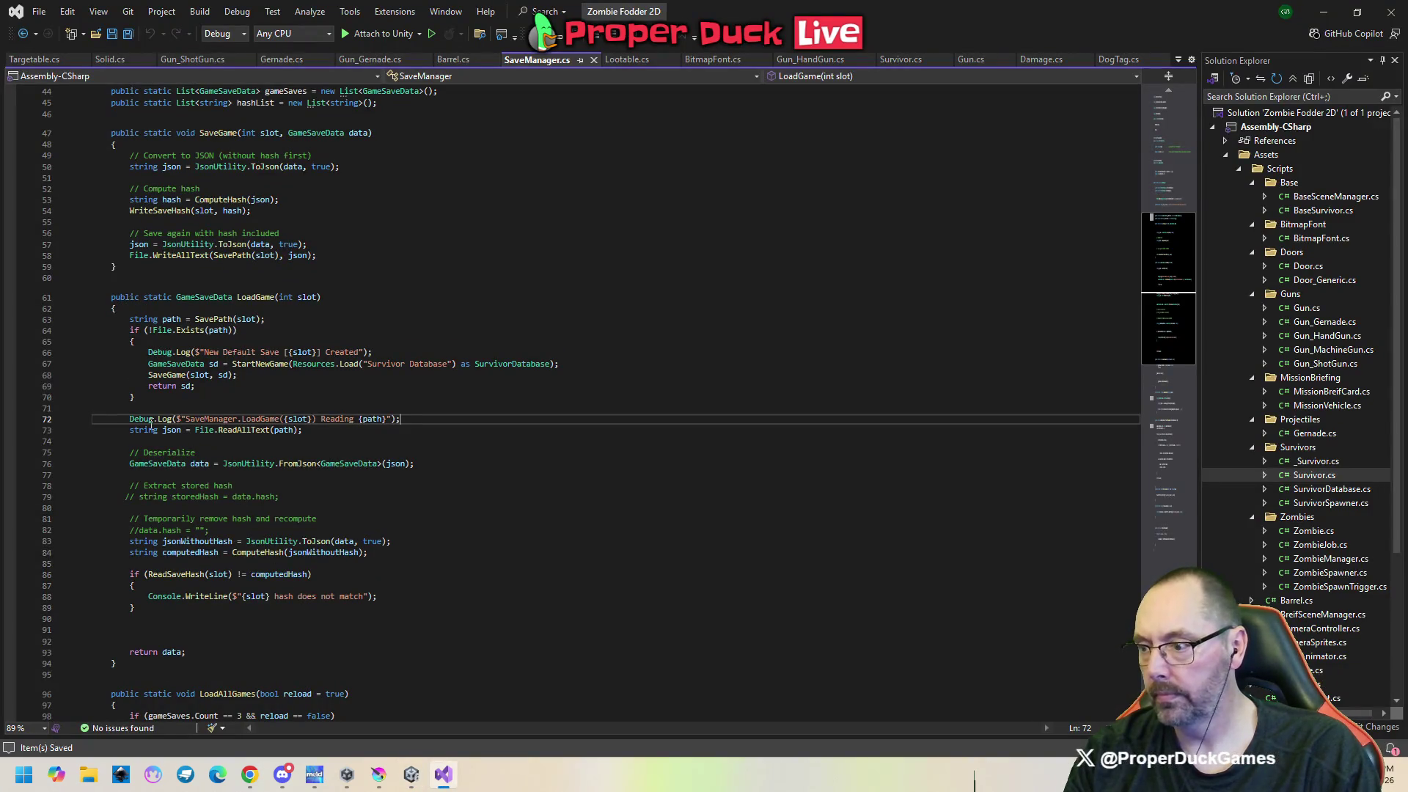
Comment out the LoadGame 'Reading' Debug.Log on line 72, keep the New Default Save log active, and save.
{"action": "left_click", "coordinate": [149, 353]}
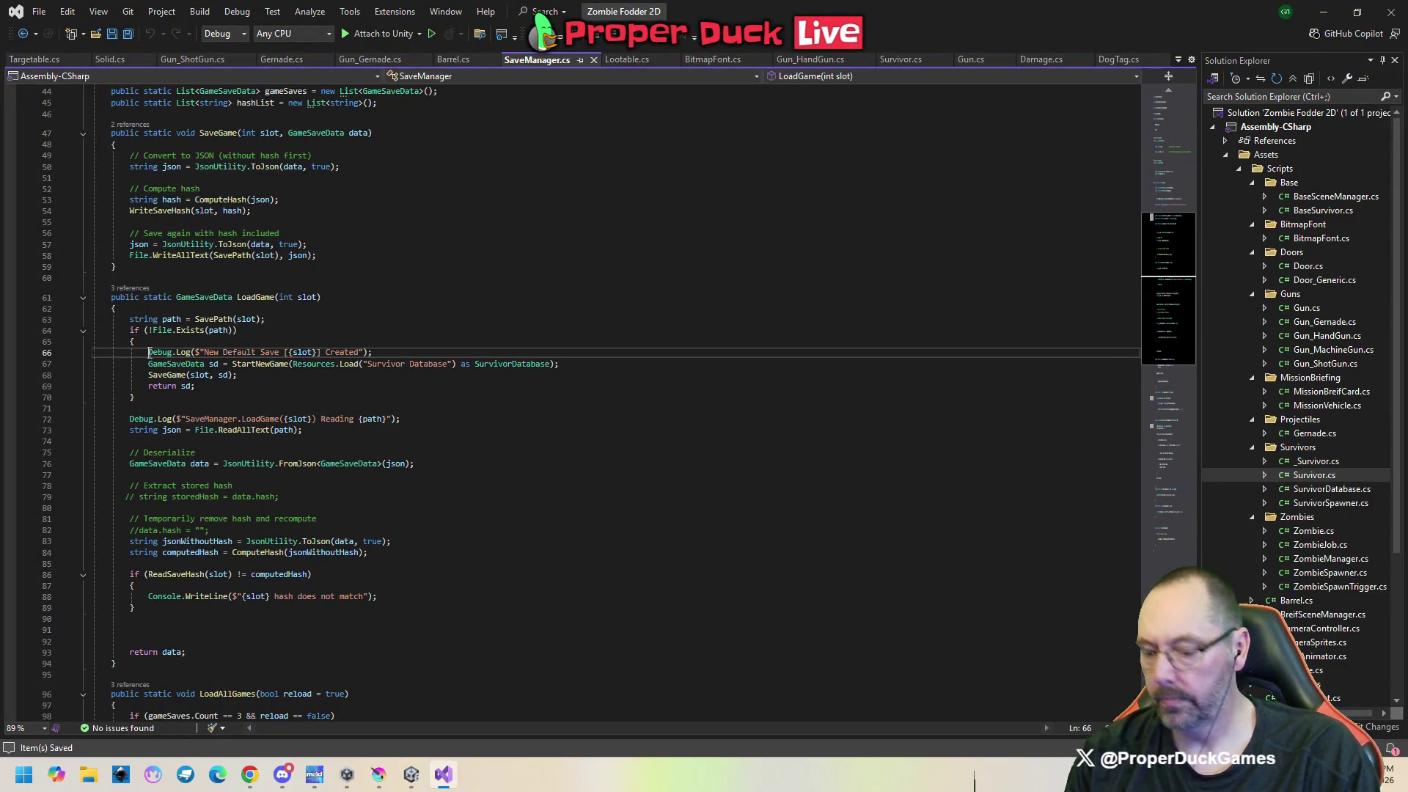
{"action": "type", "text": "//"}
{"action": "left_click", "coordinate": [131, 418]}
{"action": "type", "text": "//"}
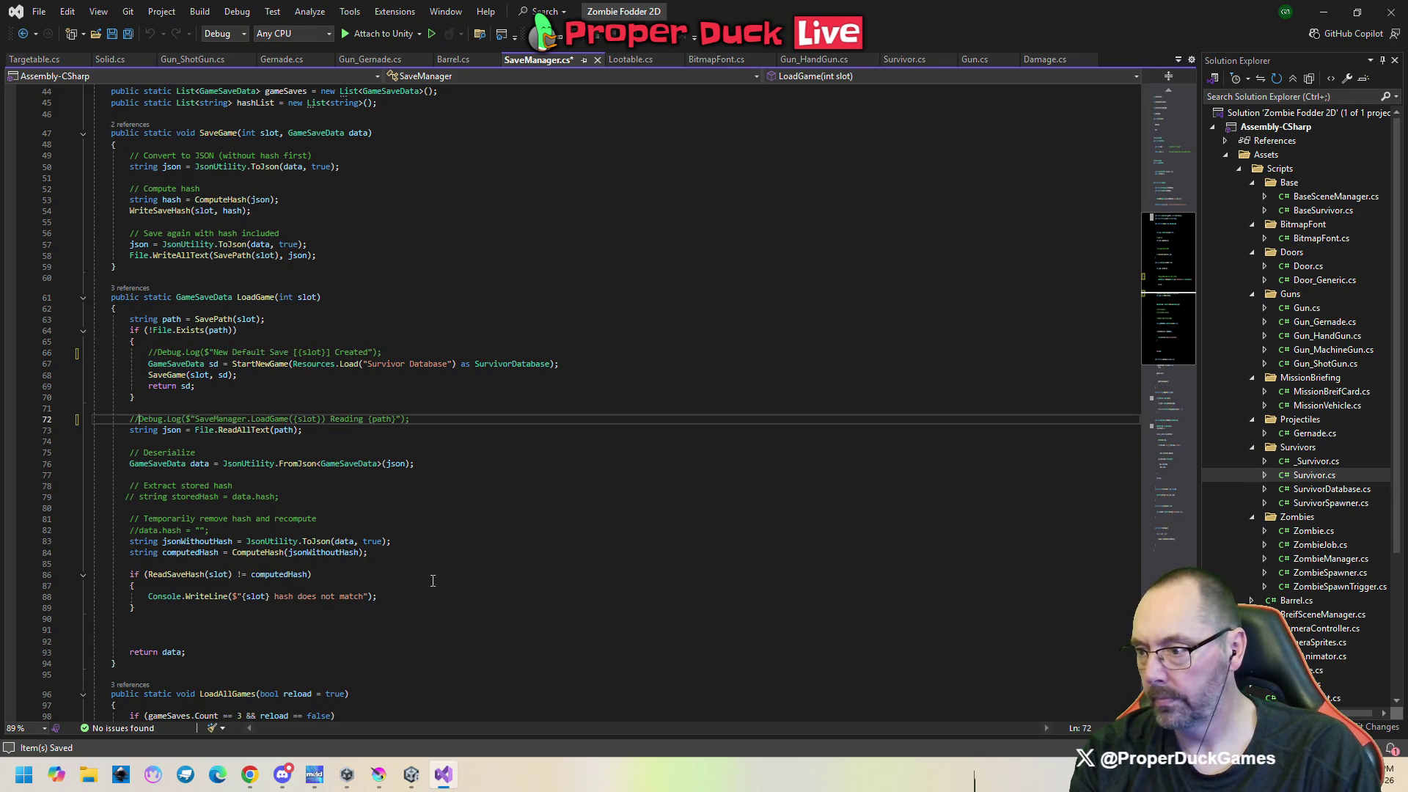
{"action": "left_click", "coordinate": [150, 354]}
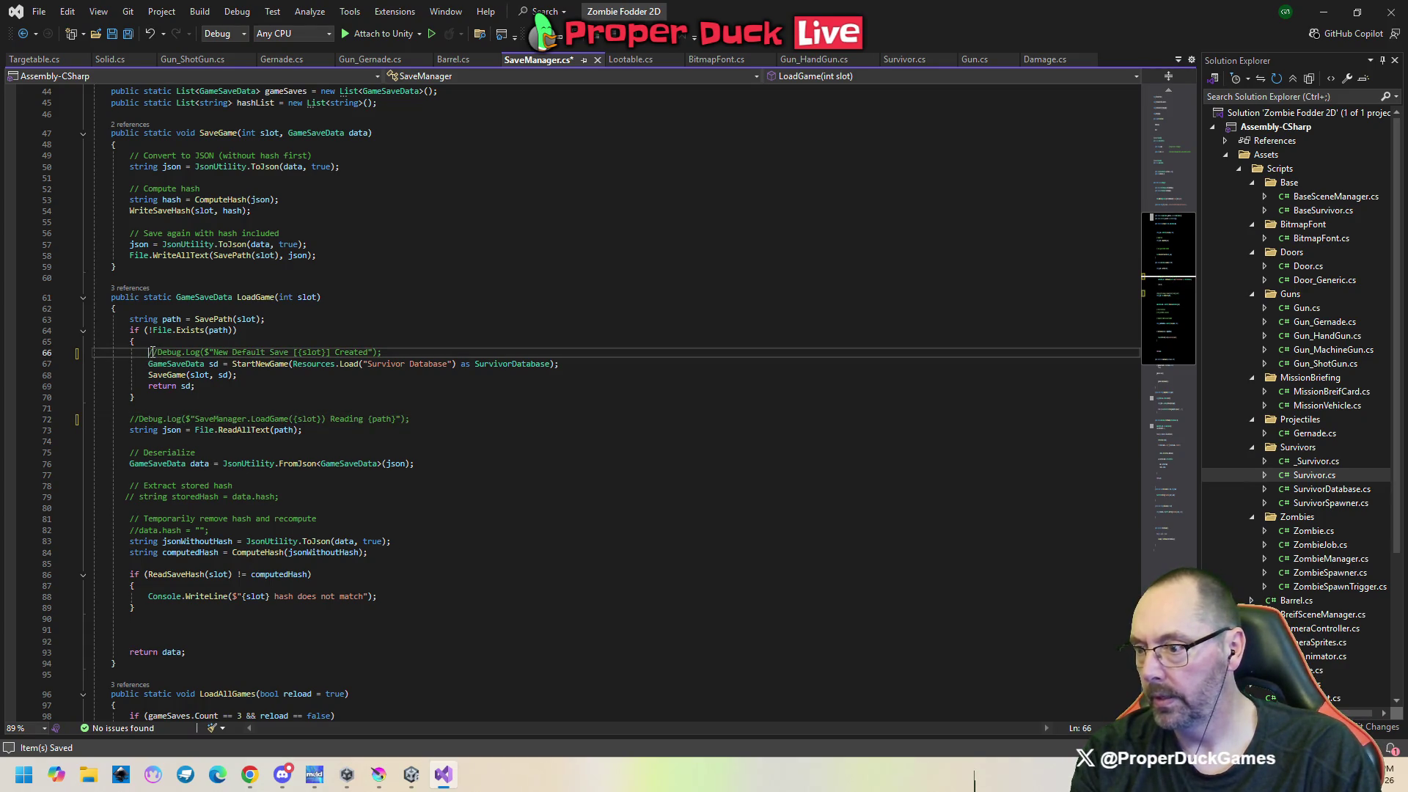
{"action": "key", "text": "Delete"}
{"action": "key", "text": "Delete"}
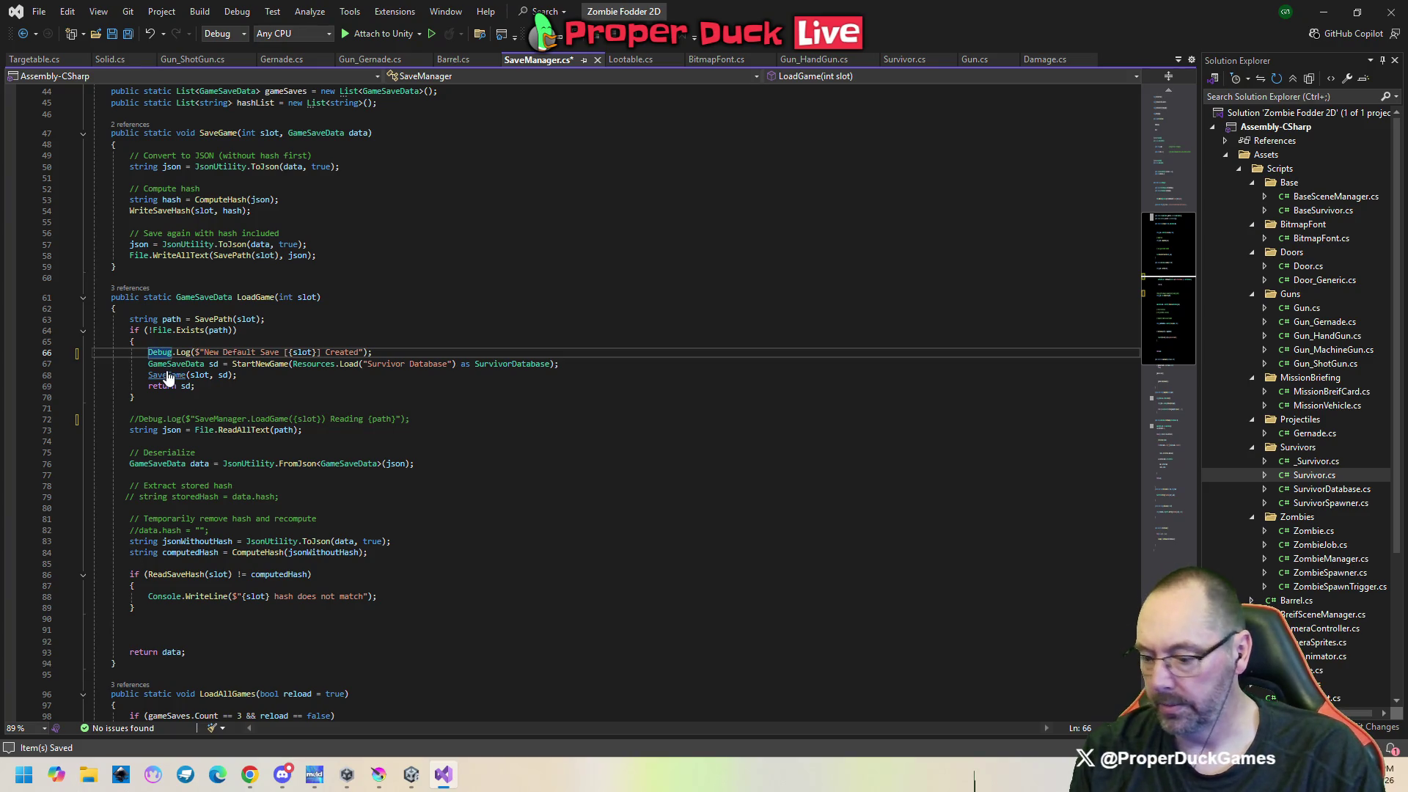
{"action": "key", "text": "ctrl+s"}
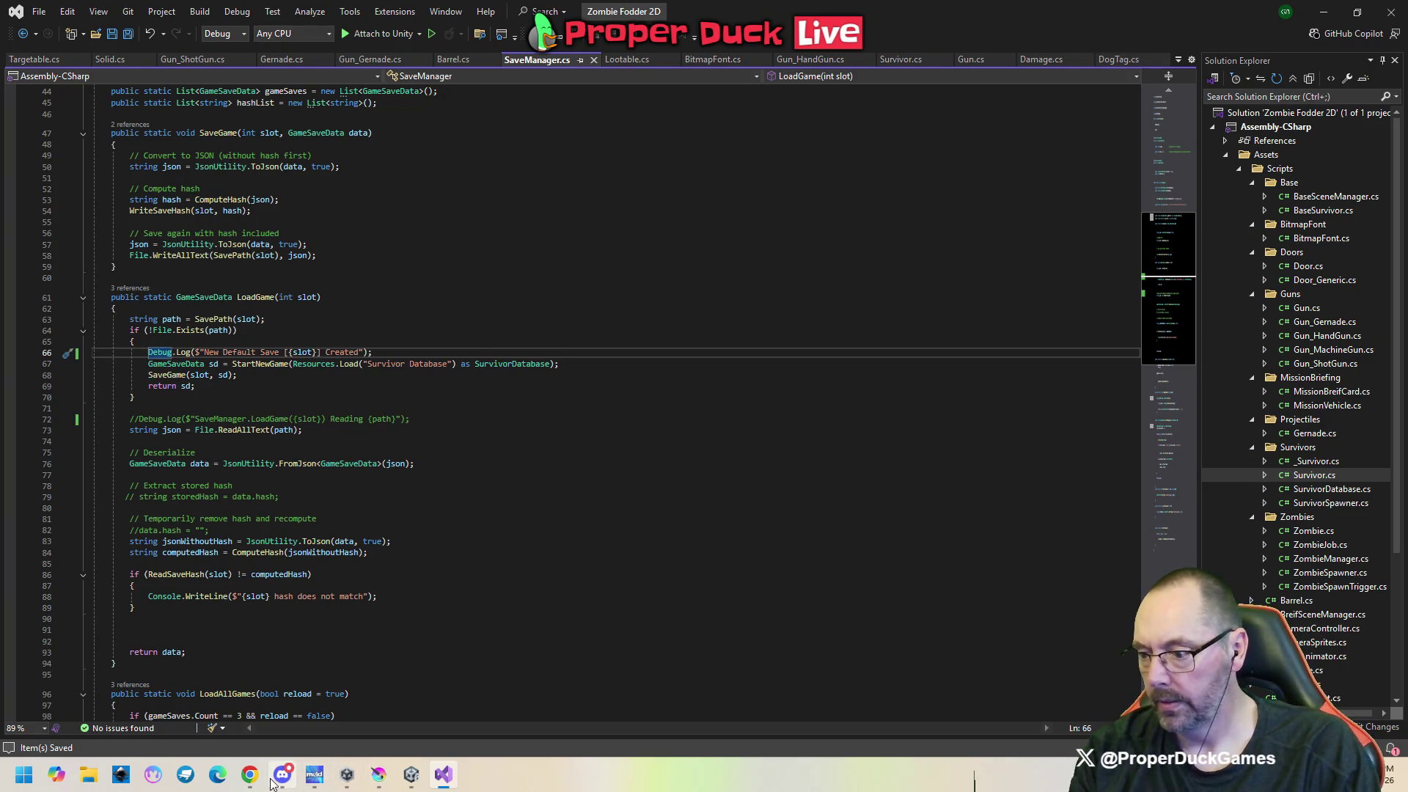
{"action": "left_click", "coordinate": [407, 778]}
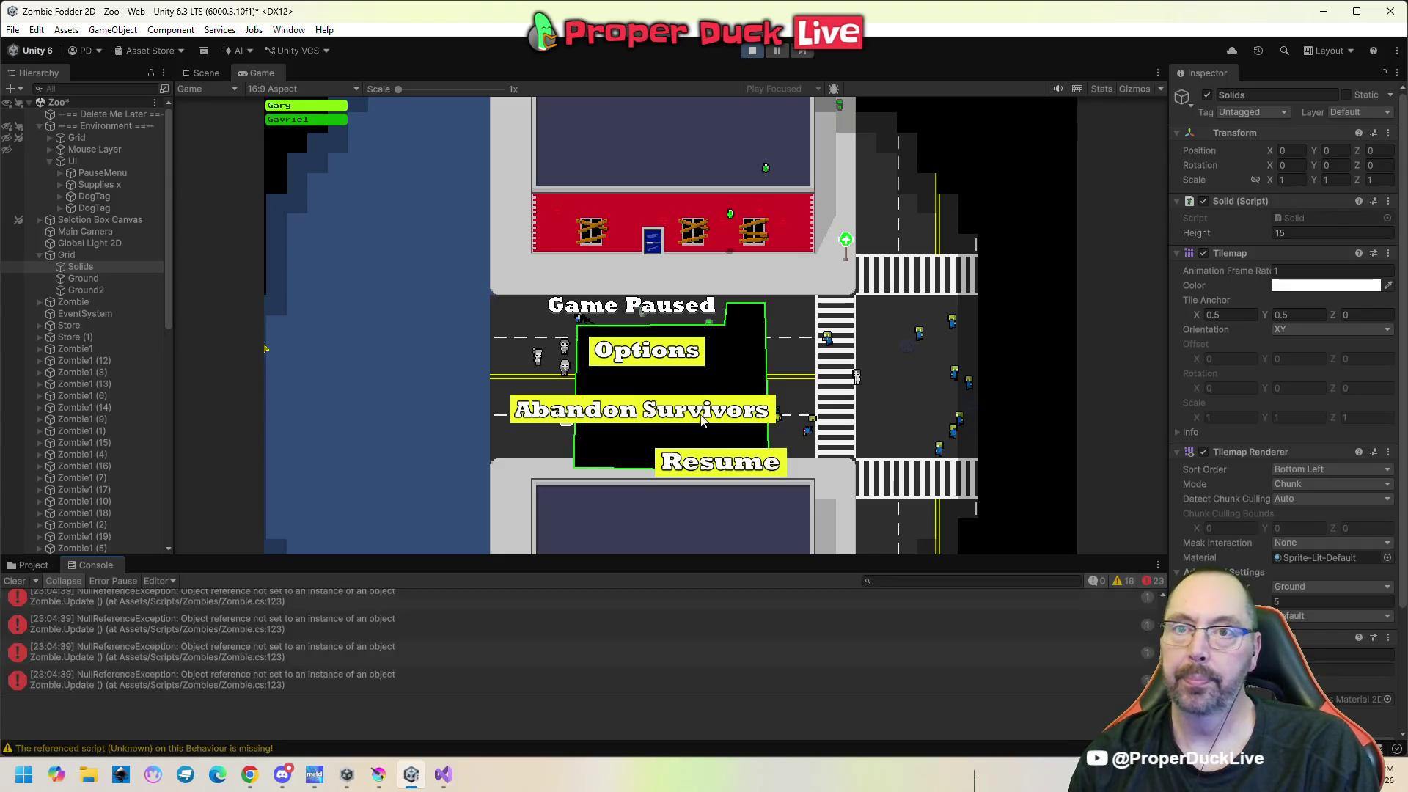
Restart play mode, send a survivor to the lower lane to target a barrel, then pause and stop.
{"action": "left_click", "coordinate": [753, 52]}
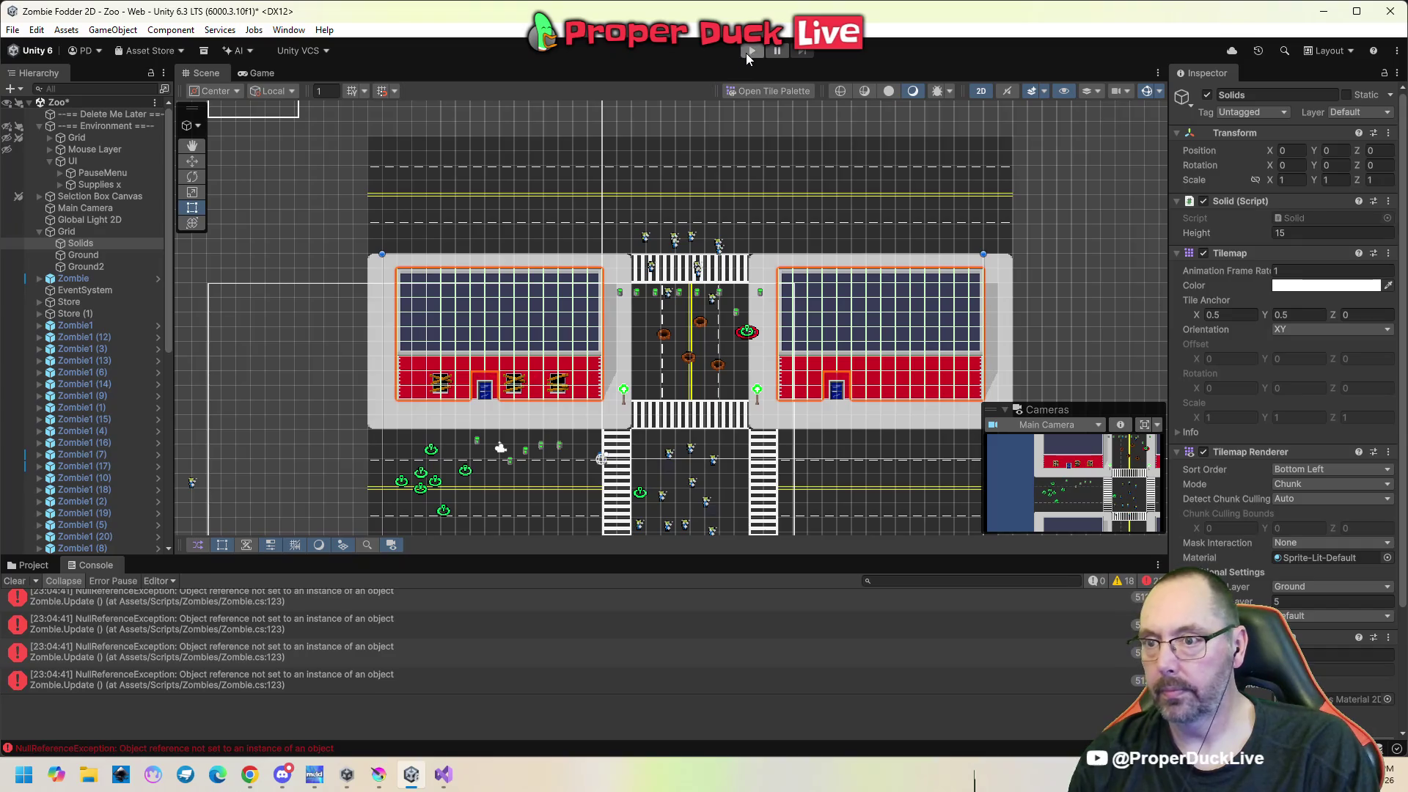
{"action": "left_click", "coordinate": [746, 53]}
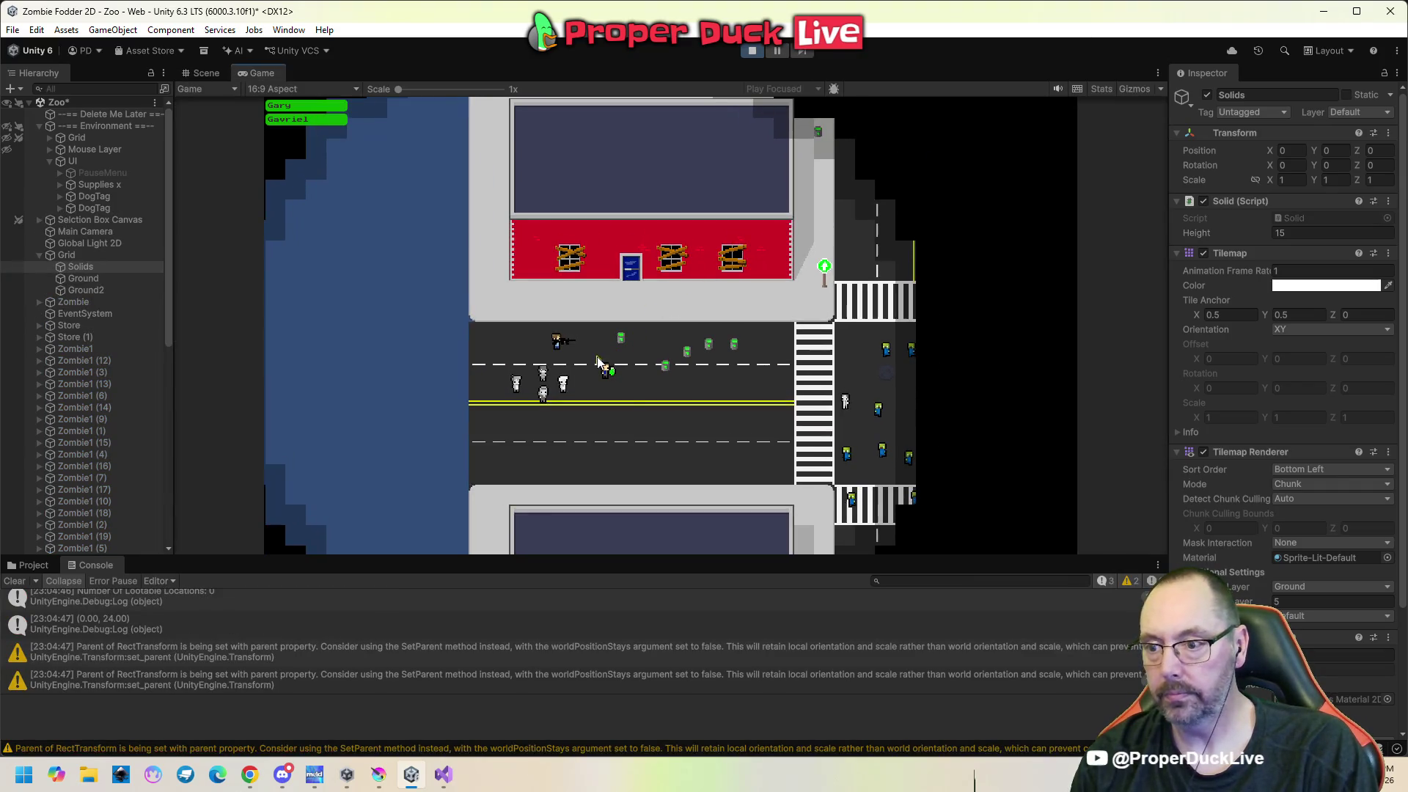
{"action": "left_click", "coordinate": [606, 369]}
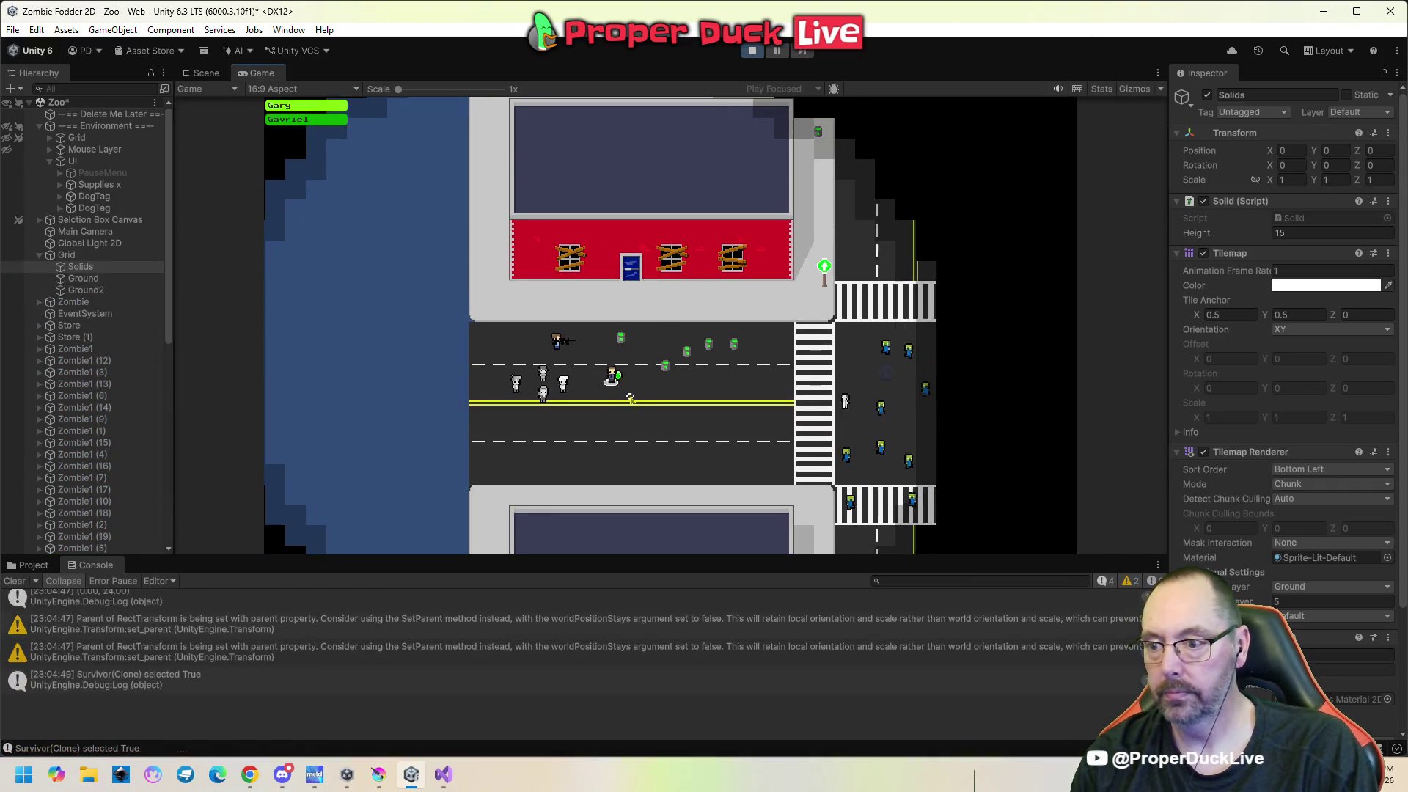
{"action": "right_click", "coordinate": [651, 417]}
{"action": "right_click", "coordinate": [665, 366]}
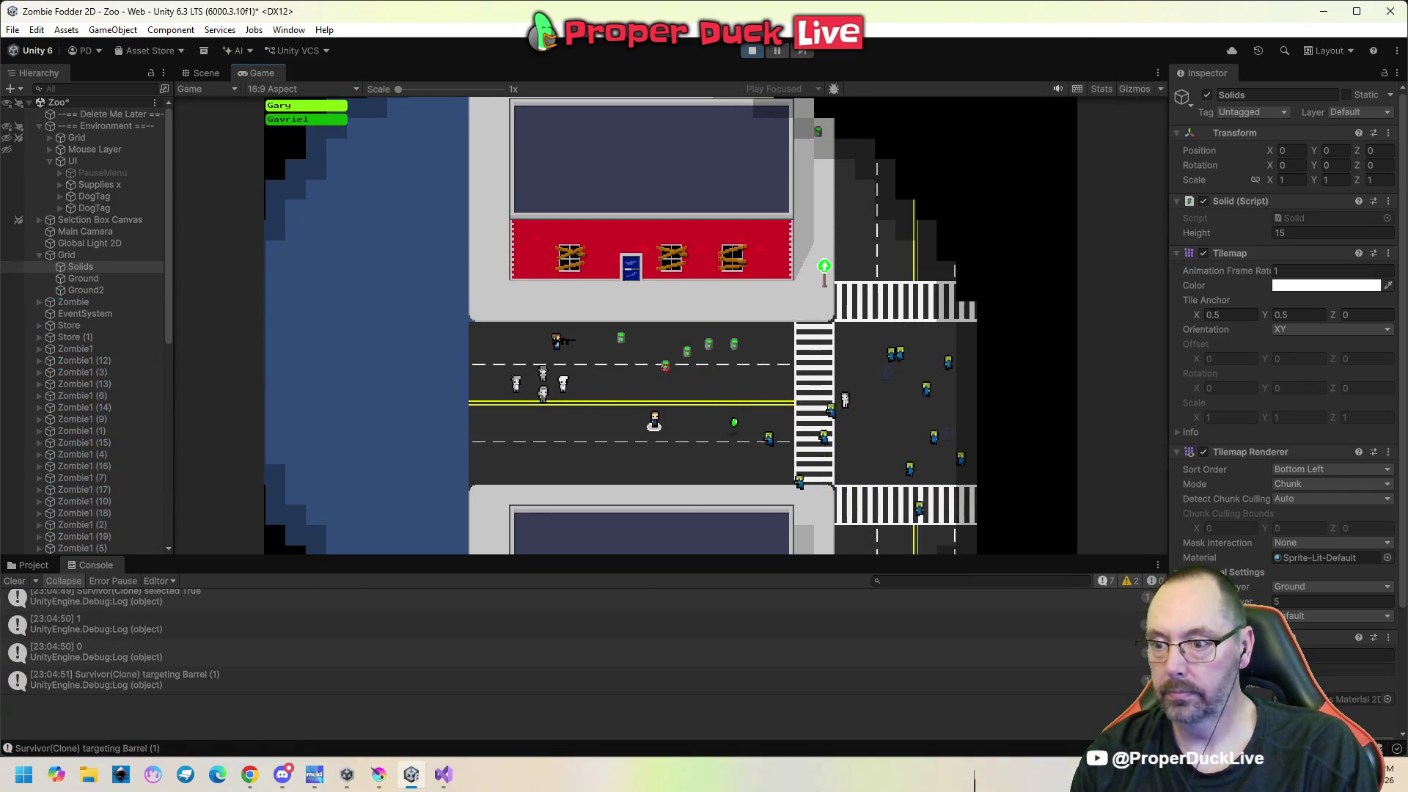
{"action": "left_click", "coordinate": [576, 410]}
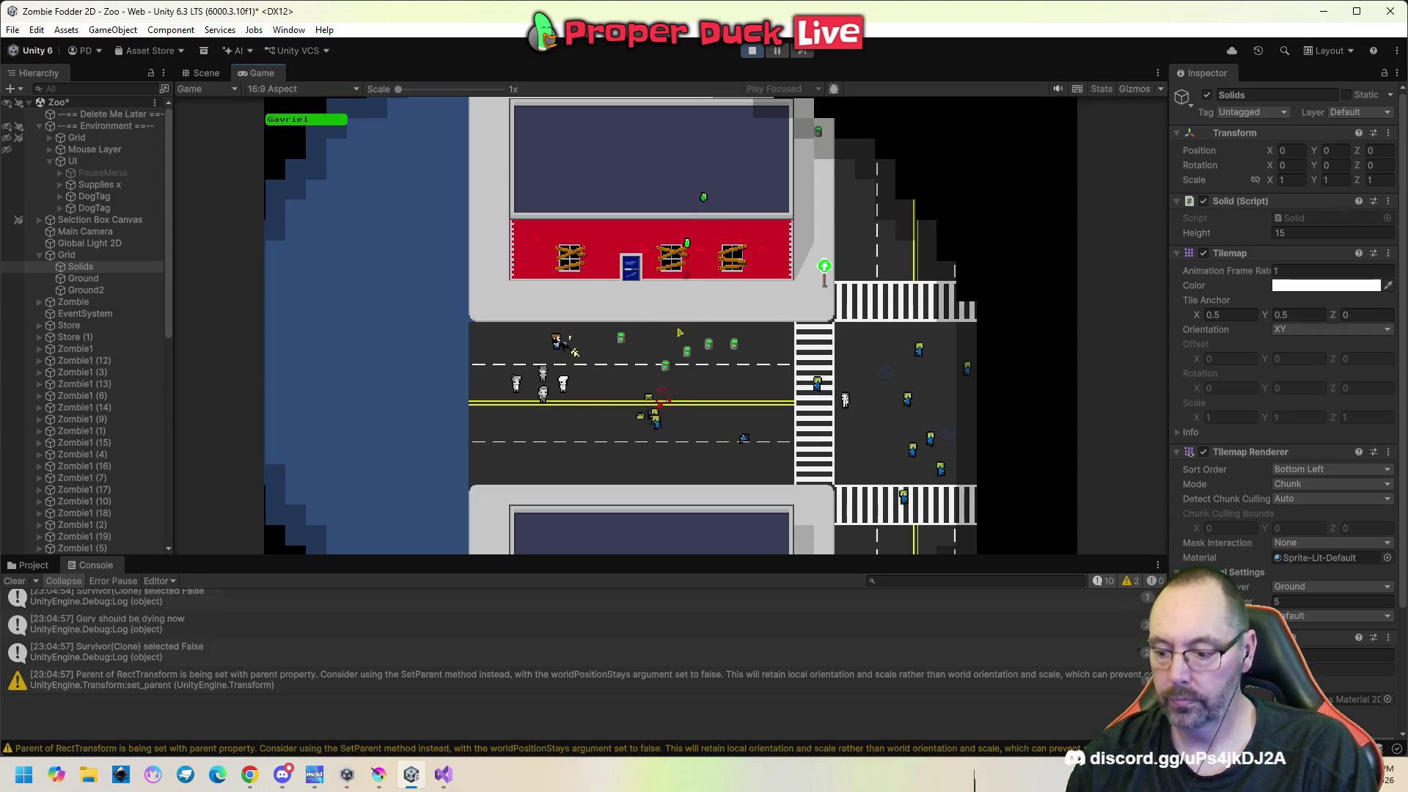
{"action": "key", "text": "Escape"}
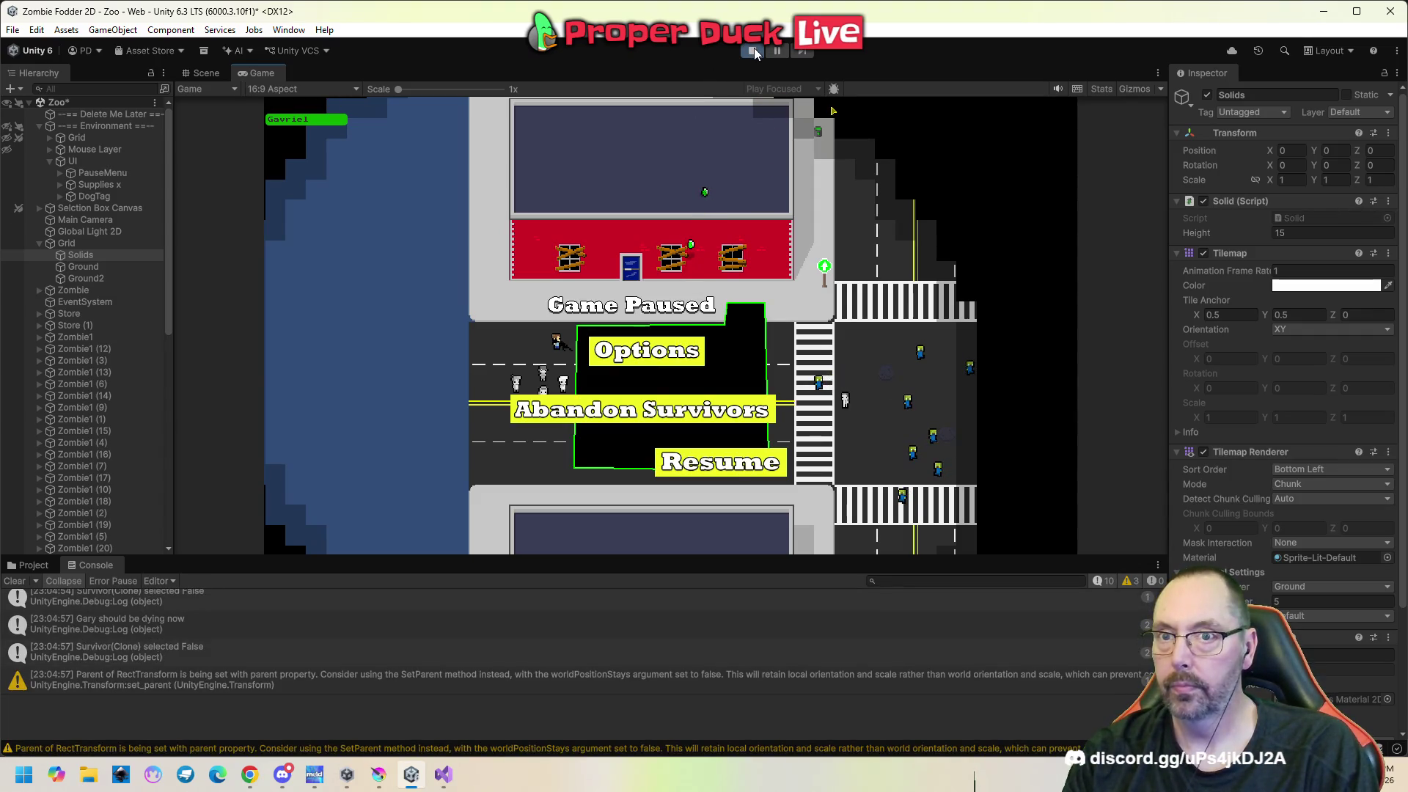
{"action": "left_click", "coordinate": [754, 47]}
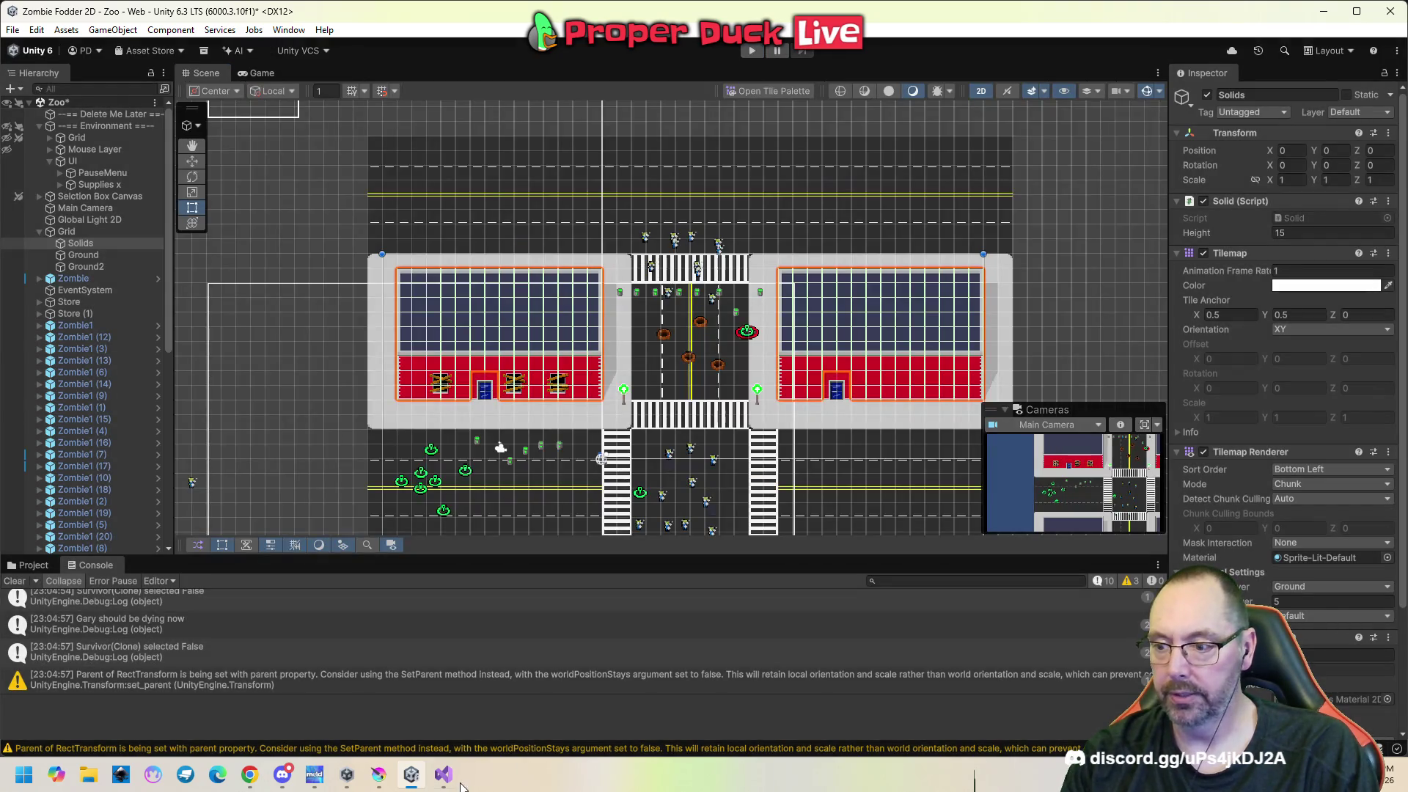
{"action": "left_click", "coordinate": [443, 774]}
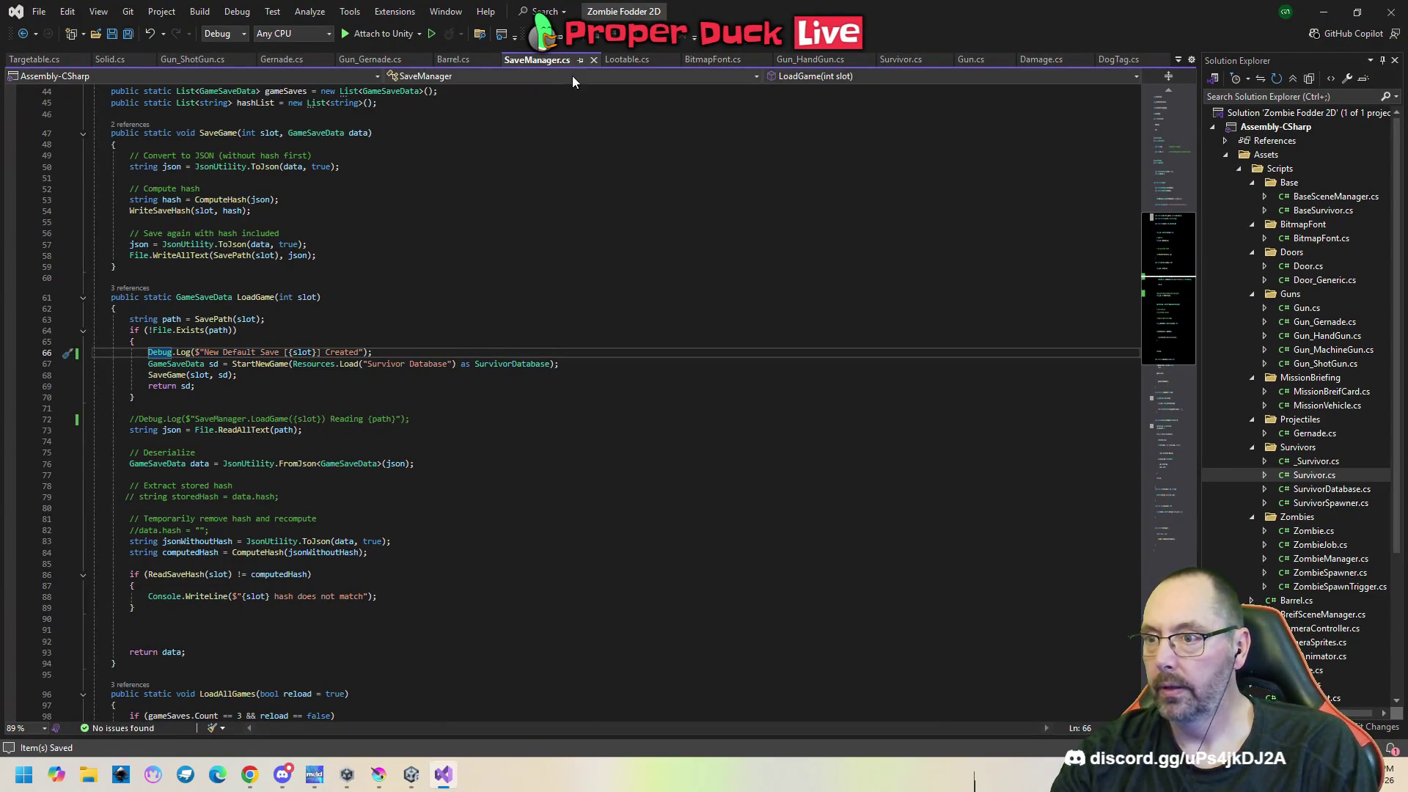
Close SaveManager.cs and inspect Gernade.cs's line 97 solid check, highlighting every use of gameObject.
{"action": "left_click", "coordinate": [592, 62]}
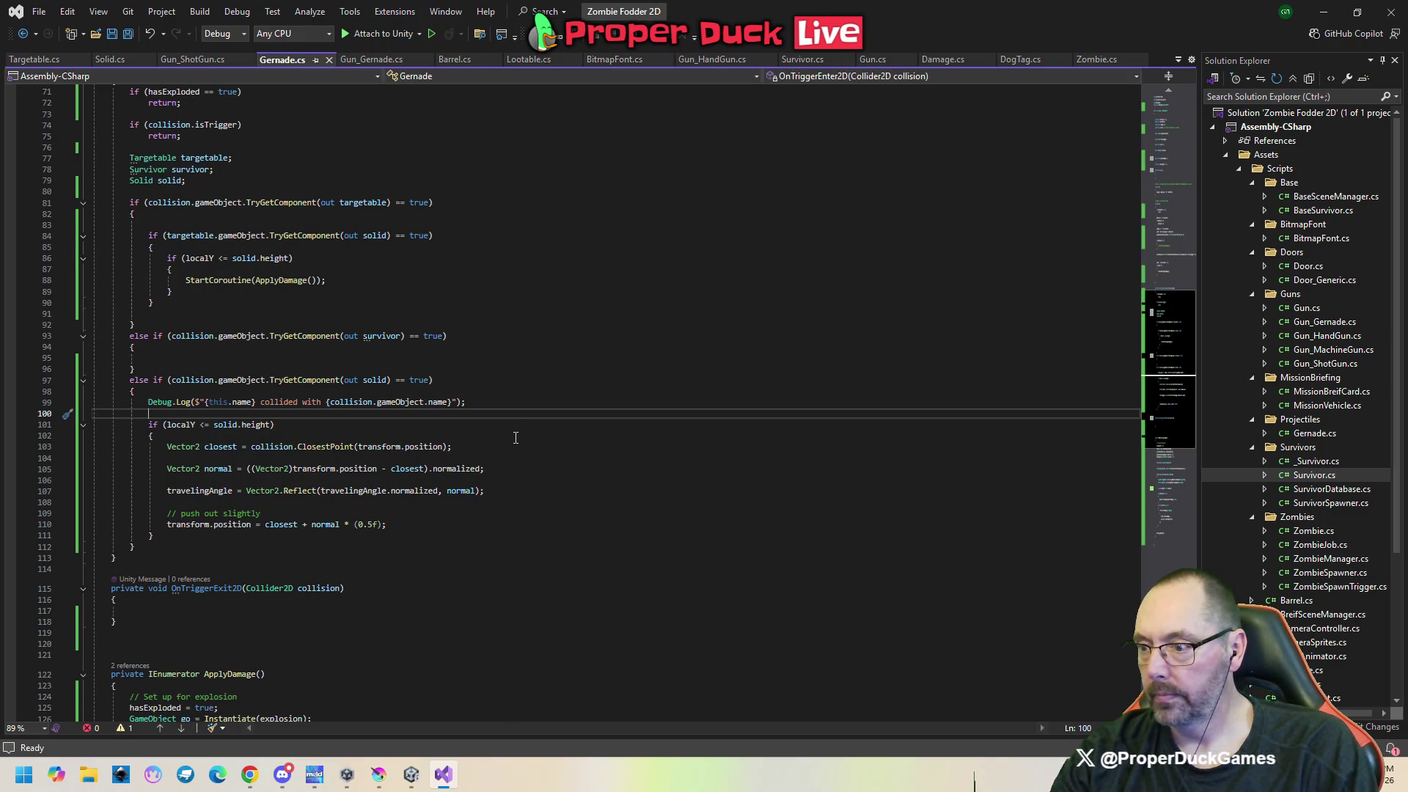
{"action": "left_click", "coordinate": [457, 379]}
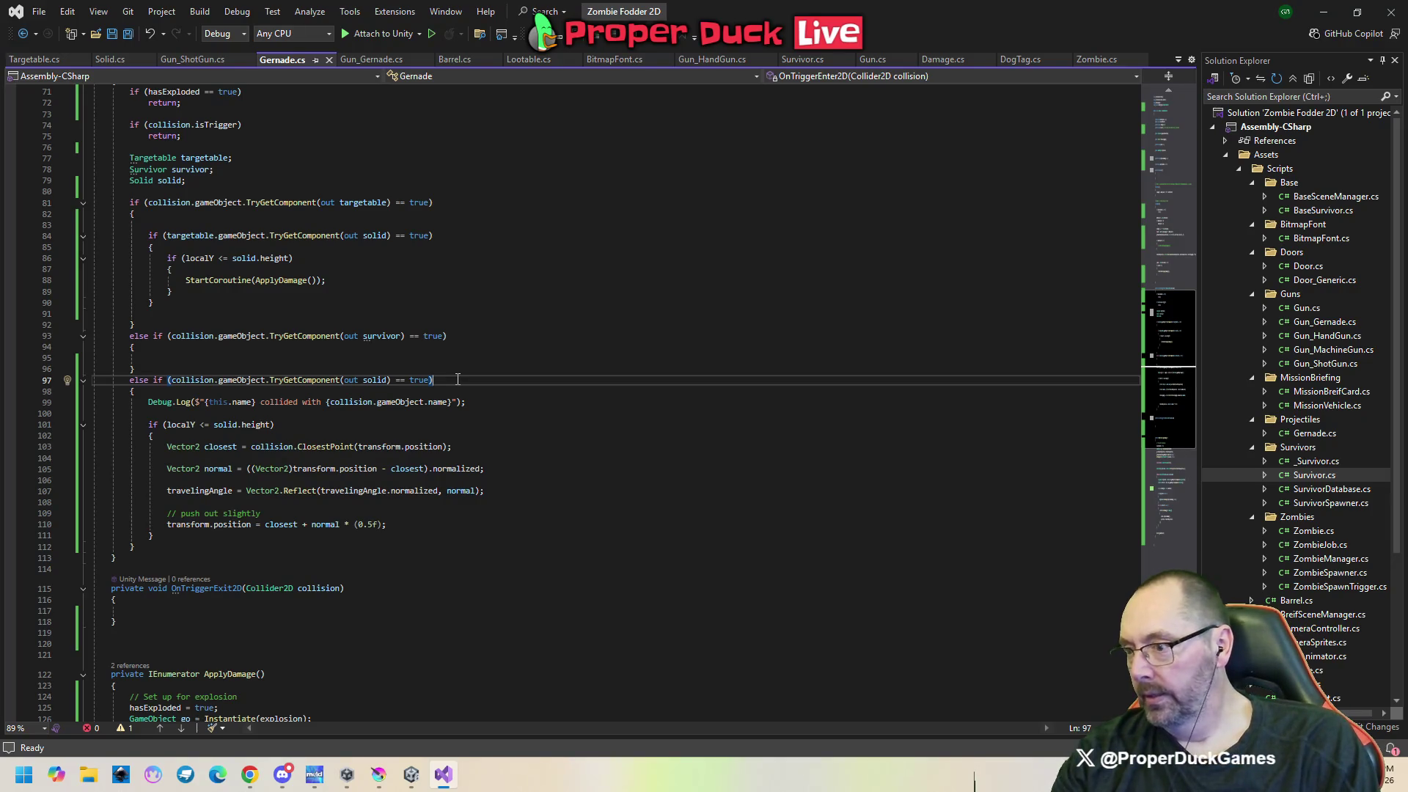
{"action": "double_click", "coordinate": [245, 380]}
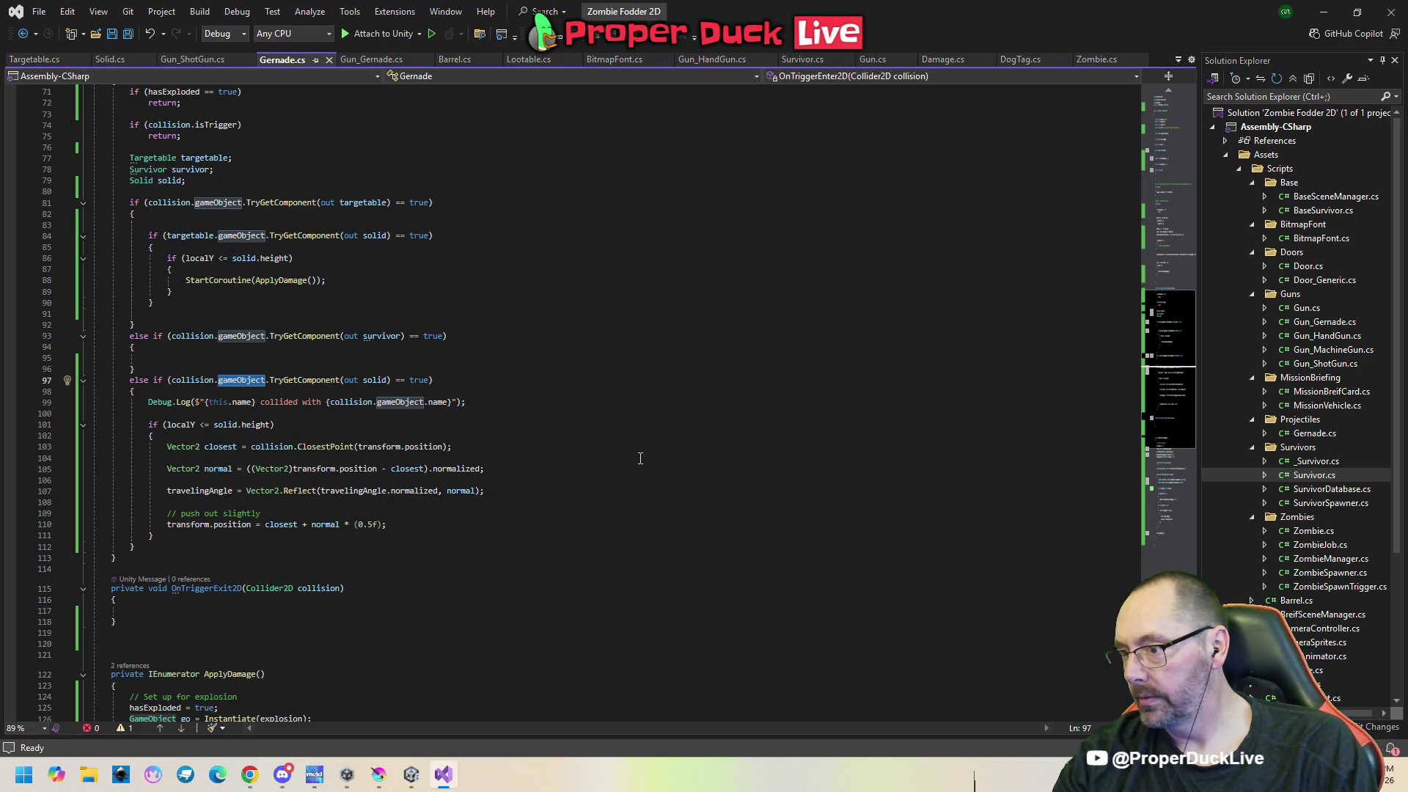
{"action": "left_click", "coordinate": [412, 775]}
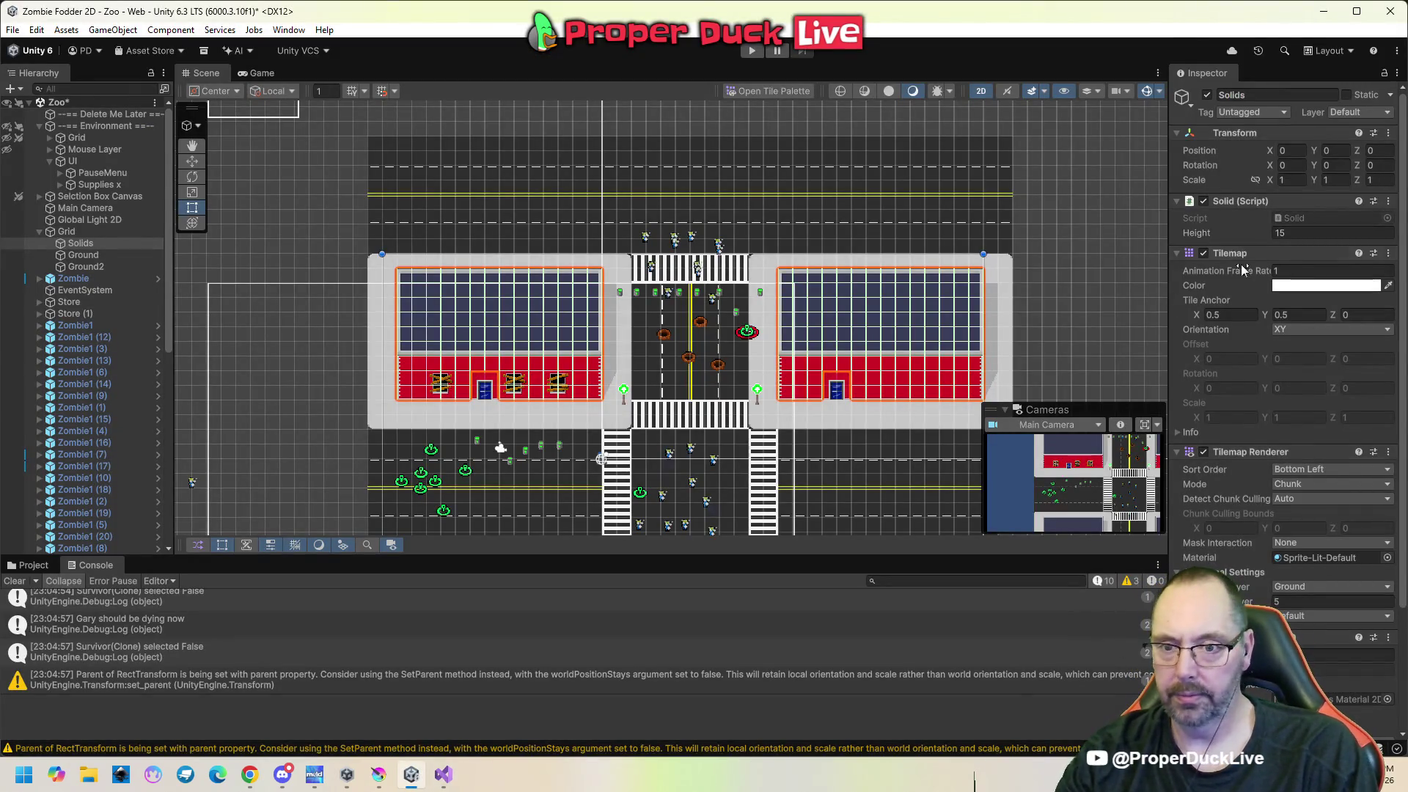
Review the collision checks from line 83 to 99 and delete 'else' from line 97's solid check.
{"action": "left_click", "coordinate": [443, 774]}
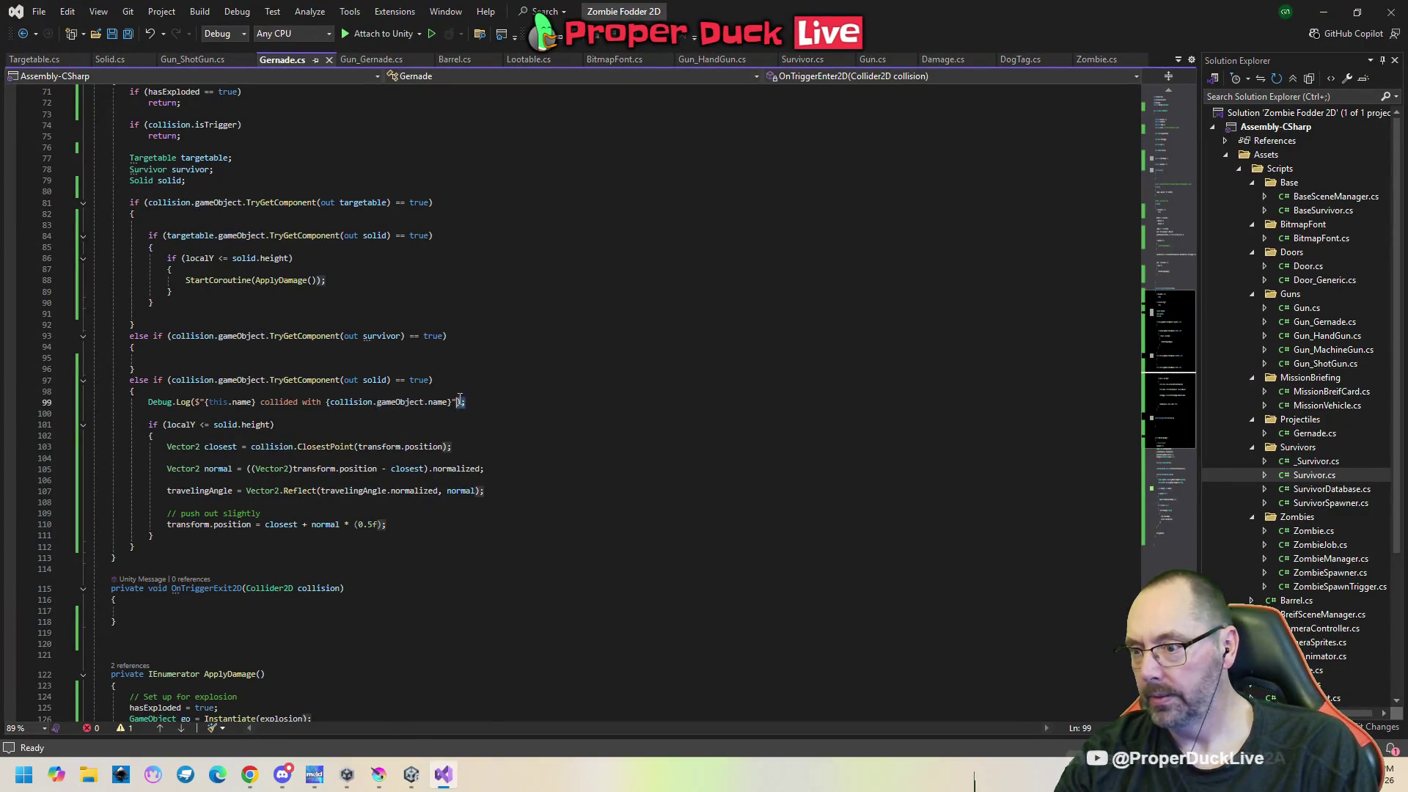
{"action": "left_click_drag", "start_coordinate": [465, 402], "coordinate": [154, 401]}
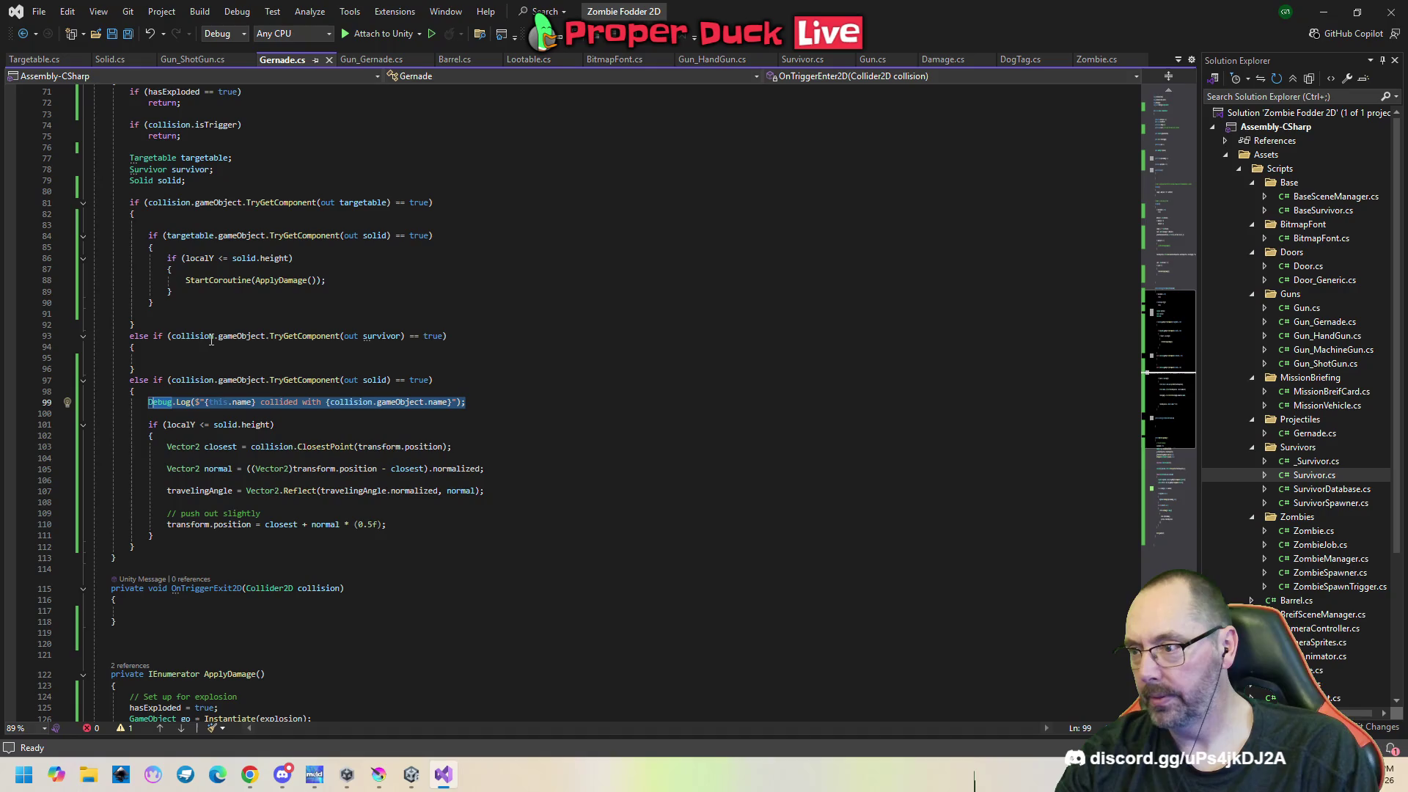
{"action": "left_click", "coordinate": [197, 228]}
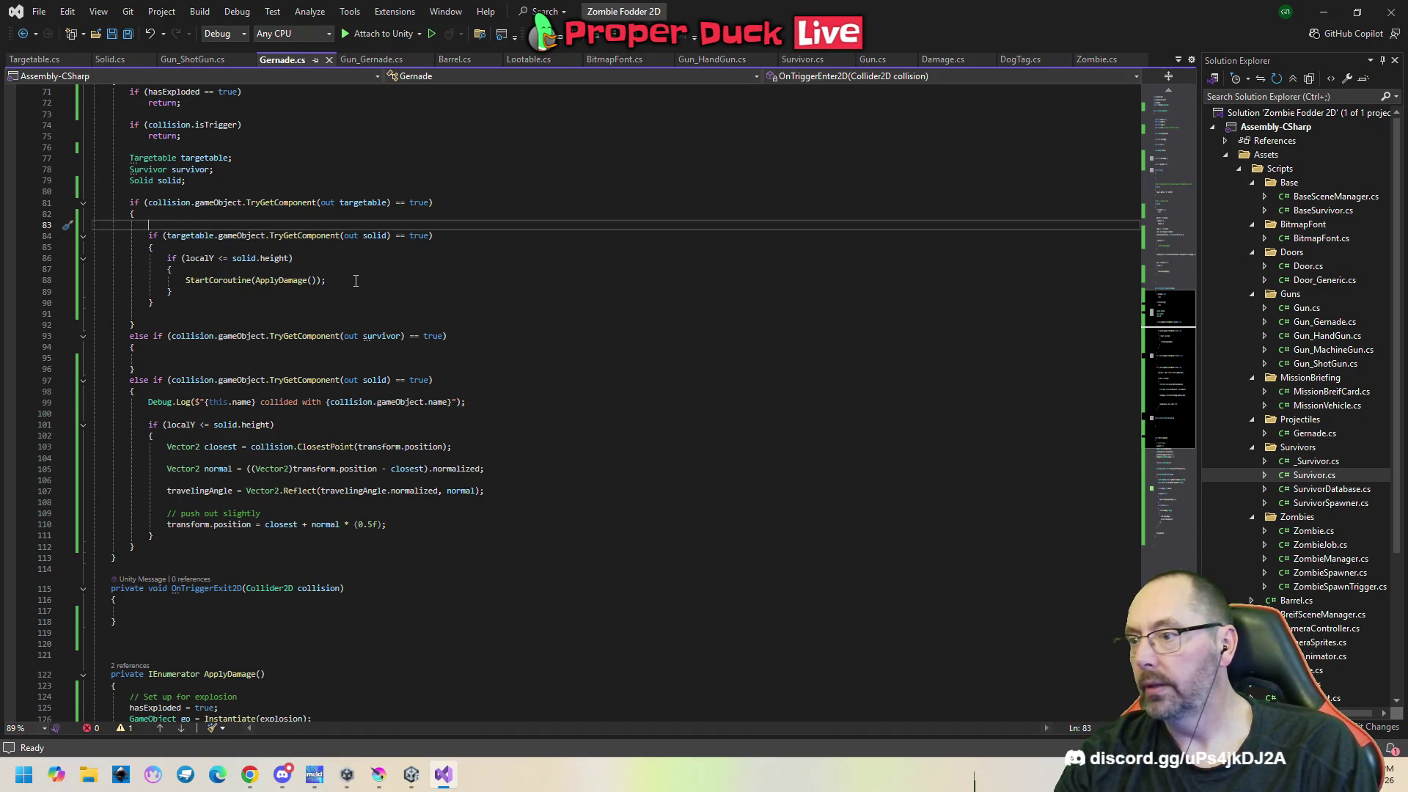
{"action": "left_click", "coordinate": [457, 207]}
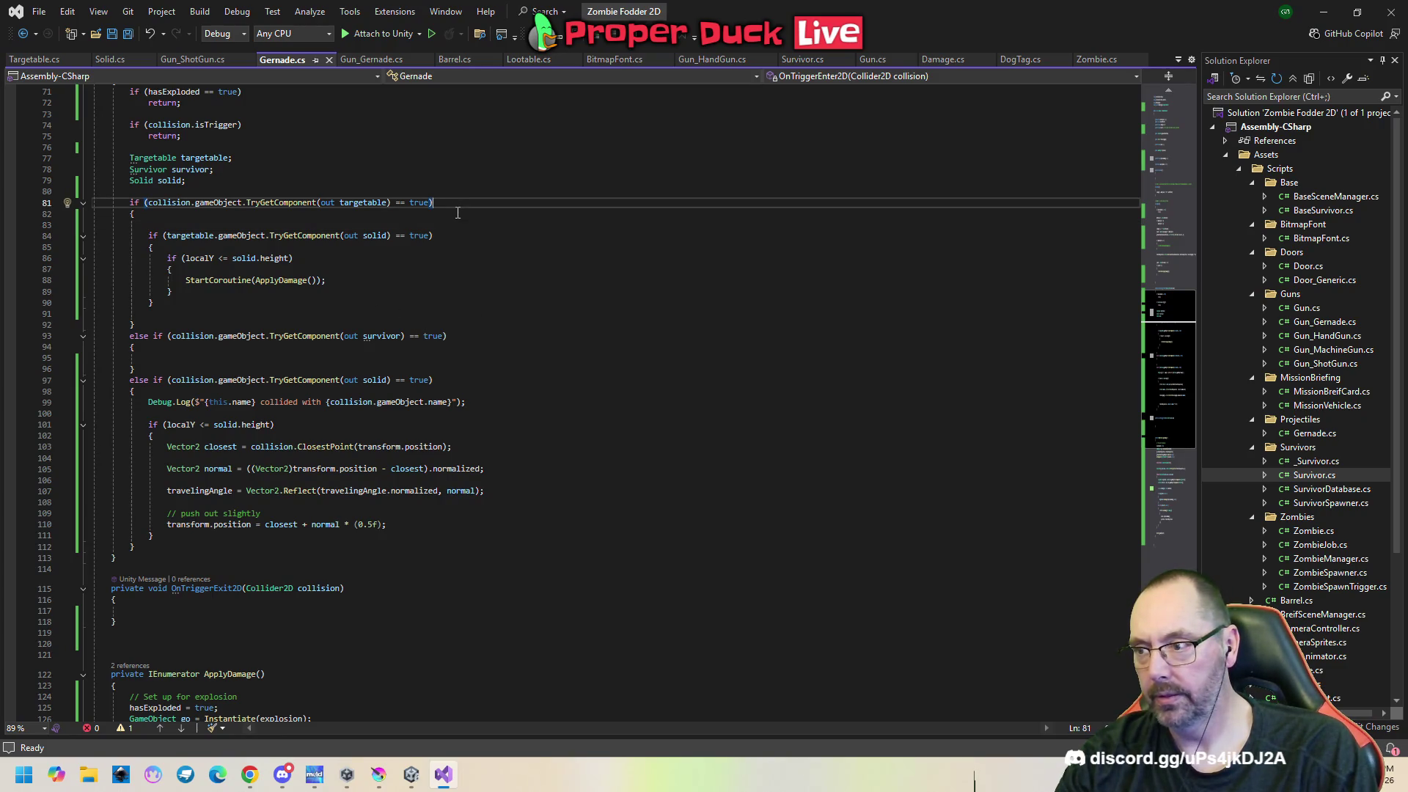
{"action": "double_click", "coordinate": [138, 386]}
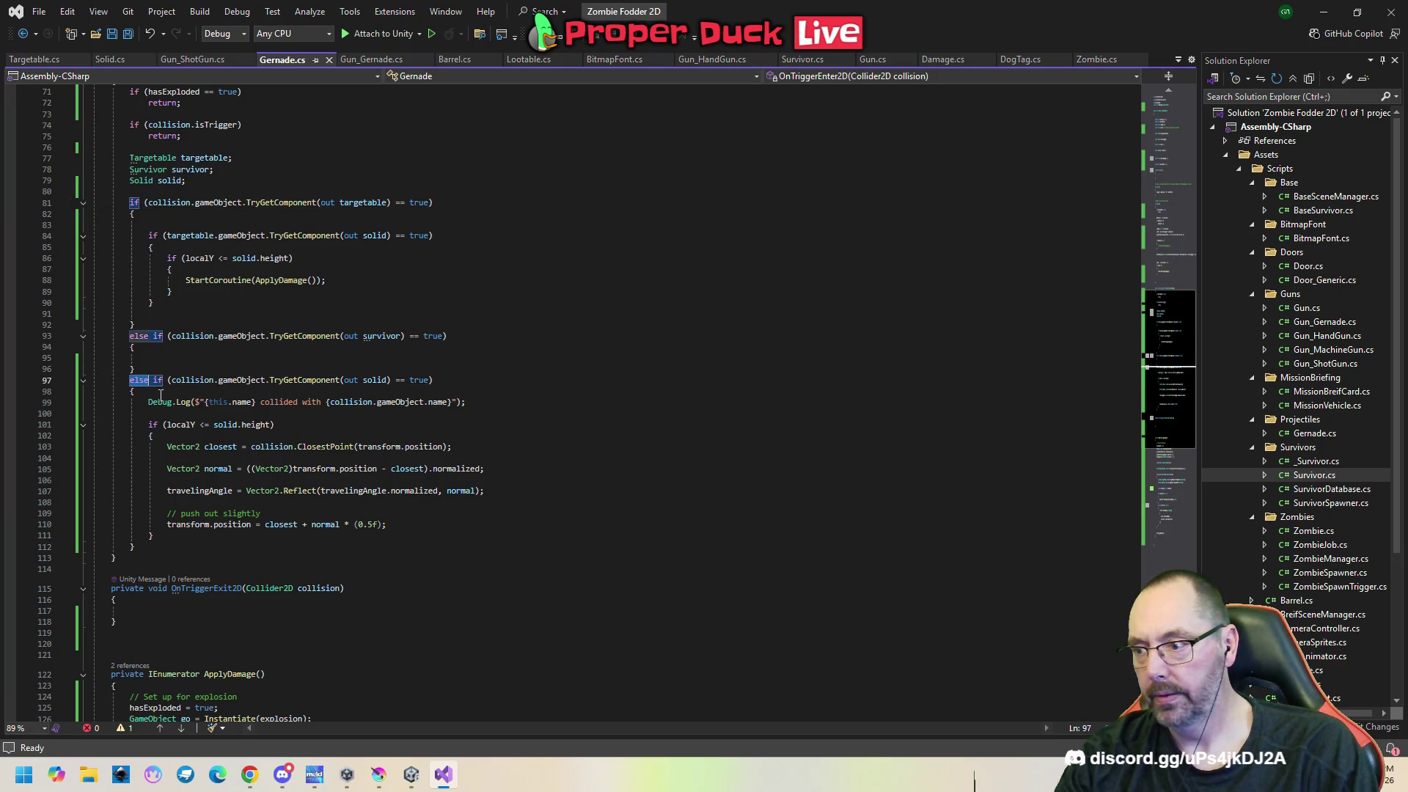
{"action": "key", "text": "Delete"}
{"action": "key", "text": "Delete"}
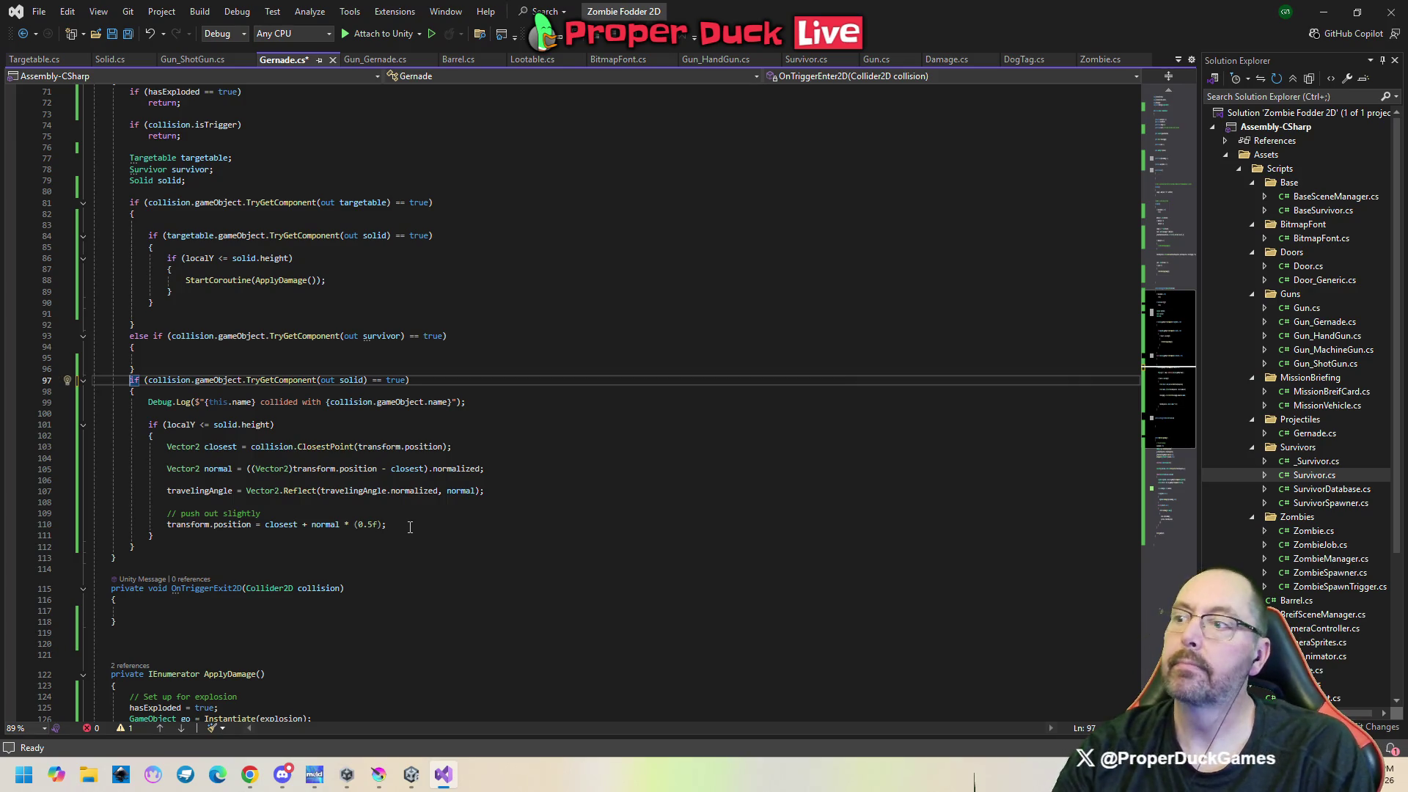
{"action": "left_click", "coordinate": [315, 193]}
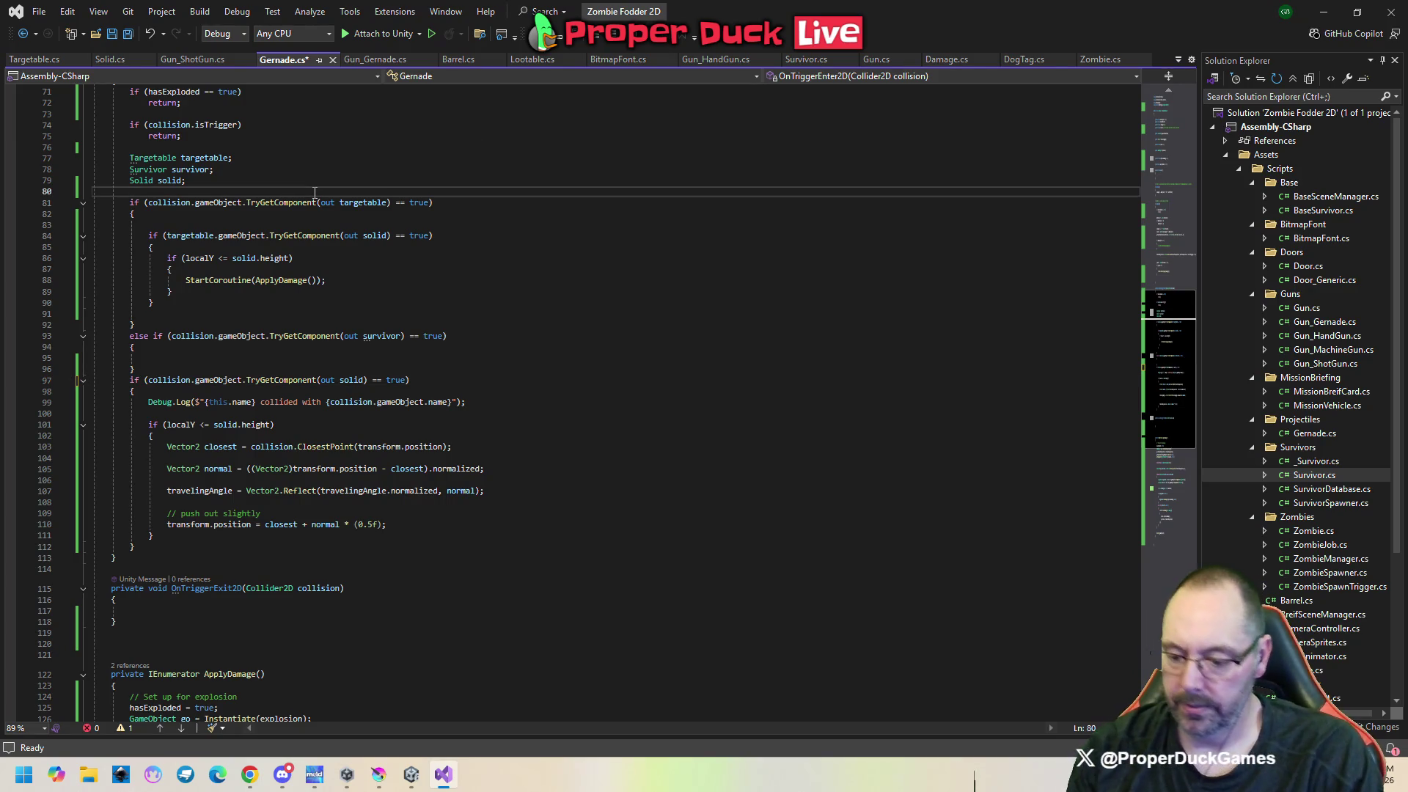
Add the line 'bool isHandled = true;' above the collision checks.
{"action": "key", "text": "Return"}
{"action": "type", "text": "bool "}
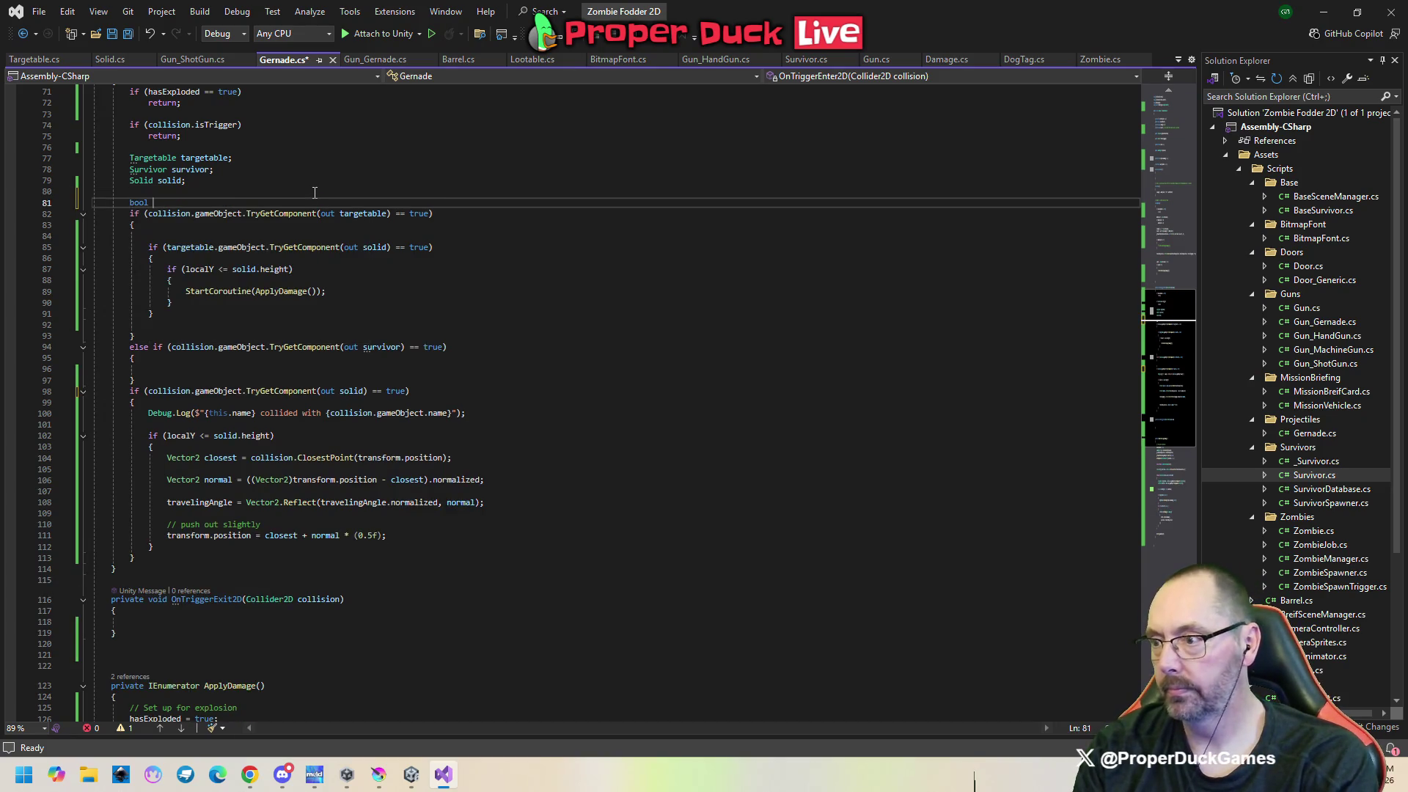
{"action": "type", "text": "isHandle"}
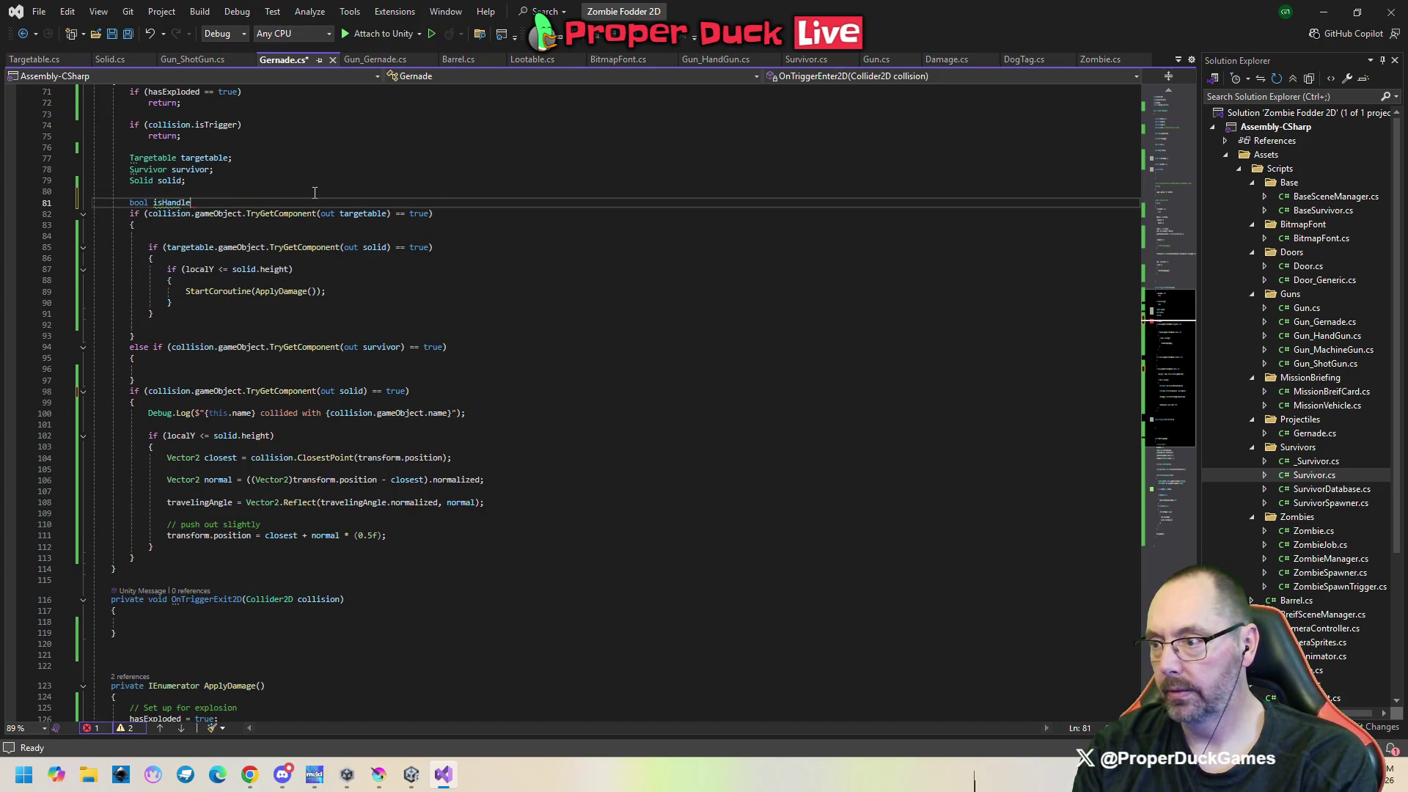
{"action": "type", "text": "d = true;"}
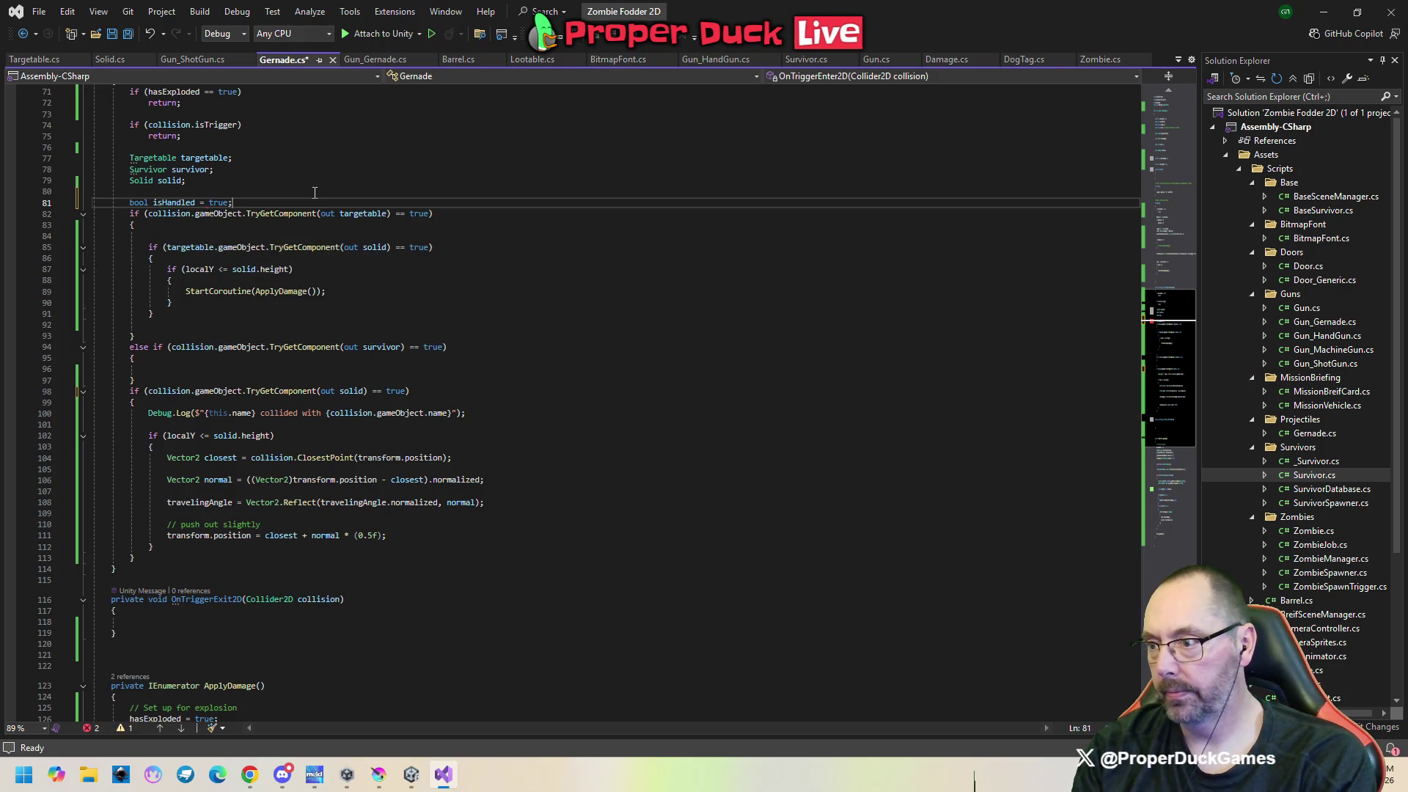
{"action": "key", "text": "Return"}
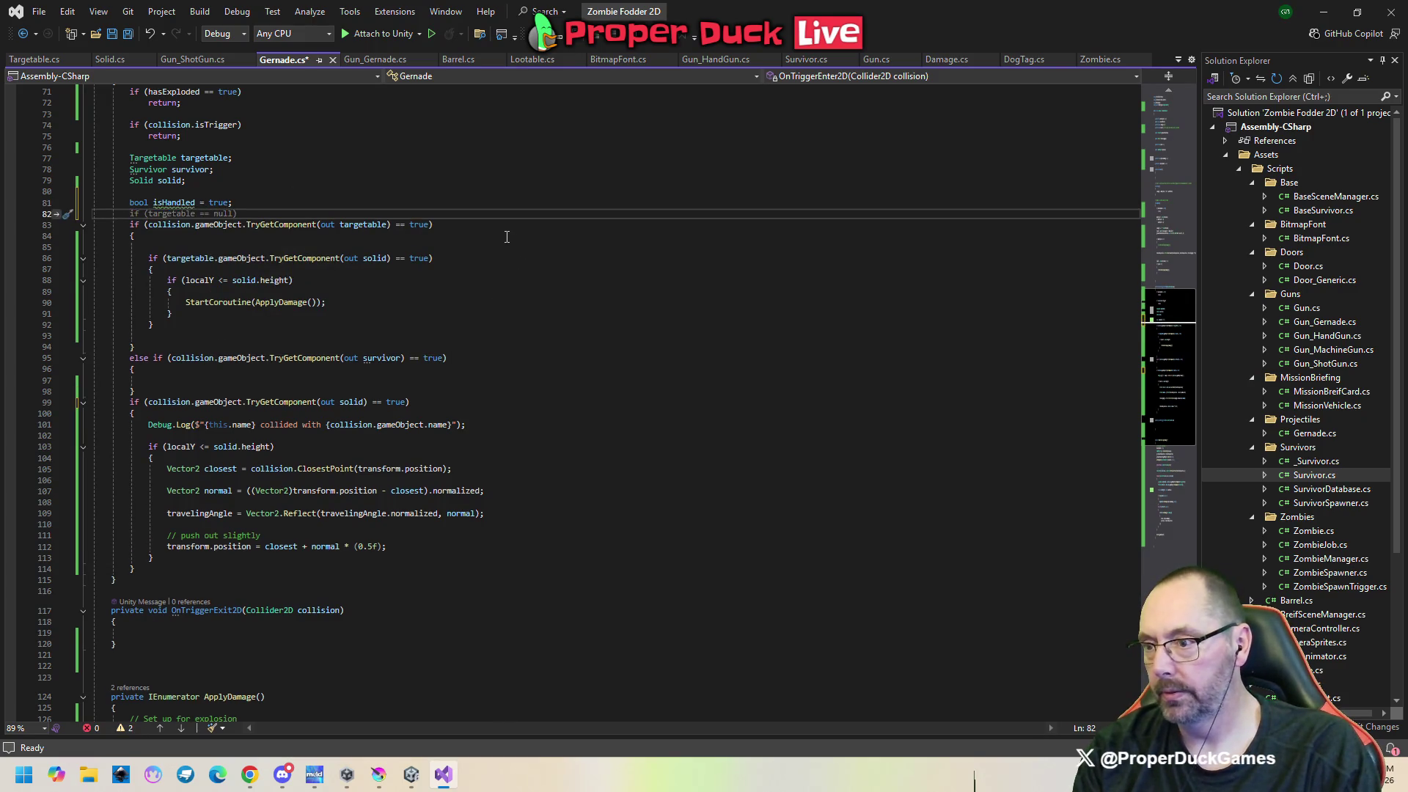
Join the targetable block's opening brace onto its if line on line 83.
{"action": "left_click", "coordinate": [502, 233]}
{"action": "key", "text": "Up"}
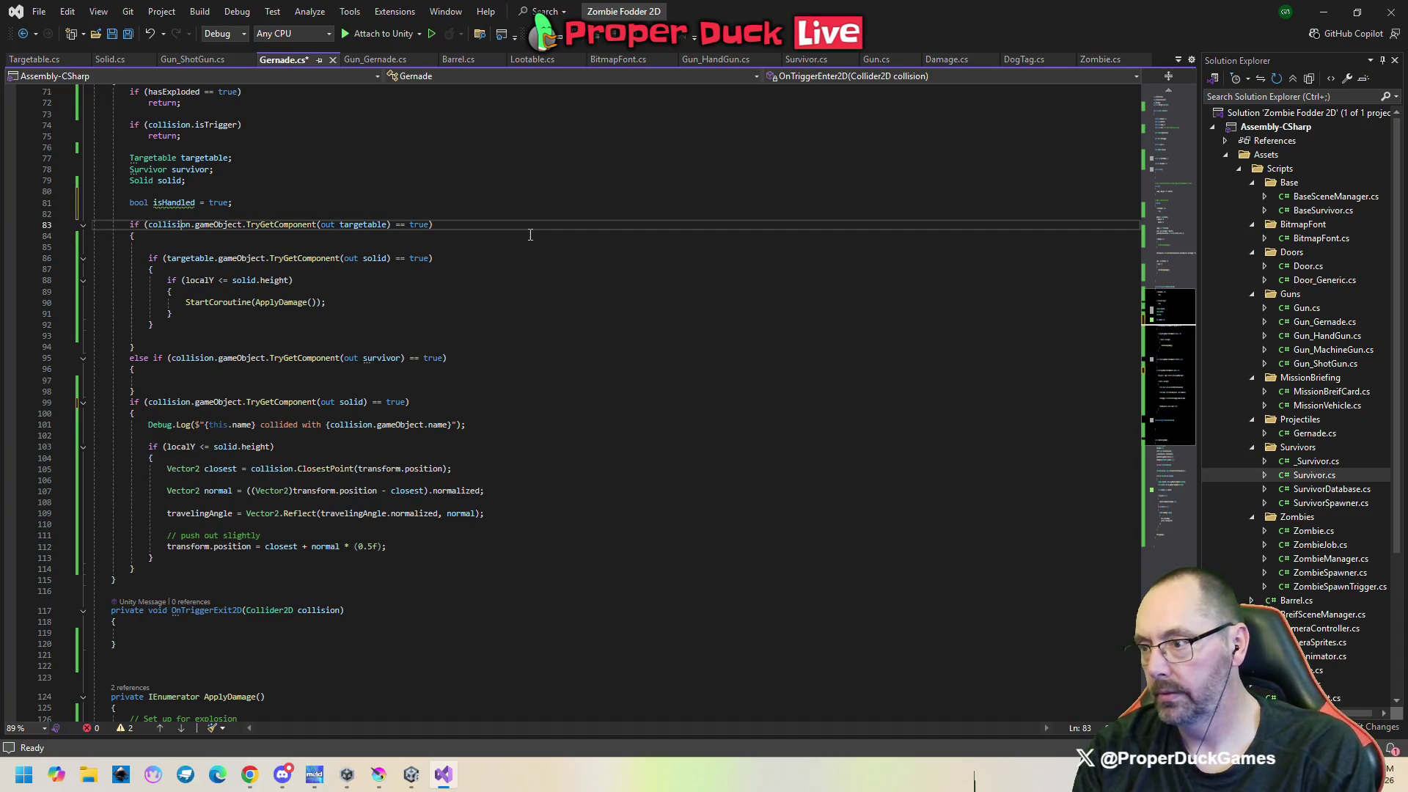
{"action": "key", "text": "Delete"}
{"action": "key", "text": "Down"}
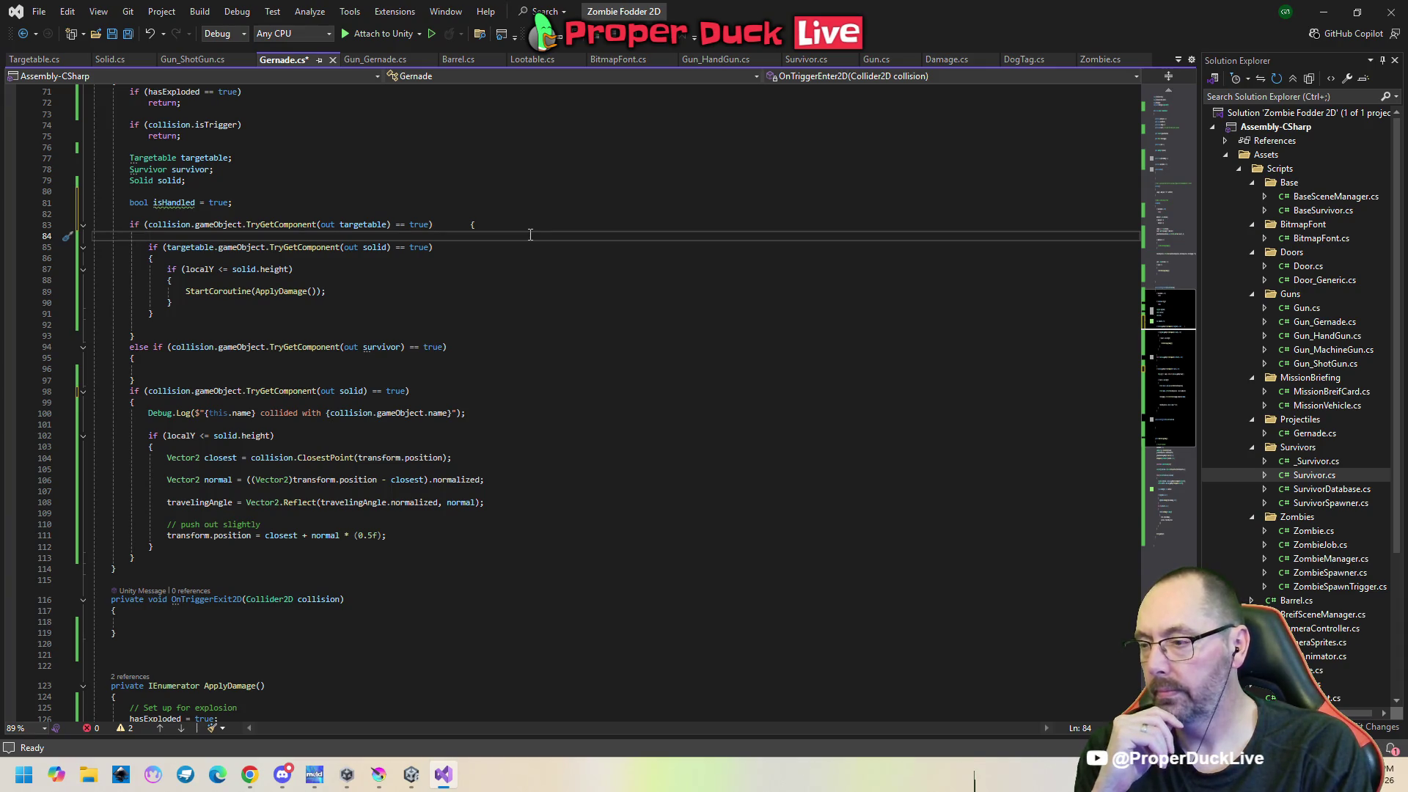
{"action": "key", "text": "Down"}
{"action": "key", "text": "Down"}
{"action": "key", "text": "Down"}
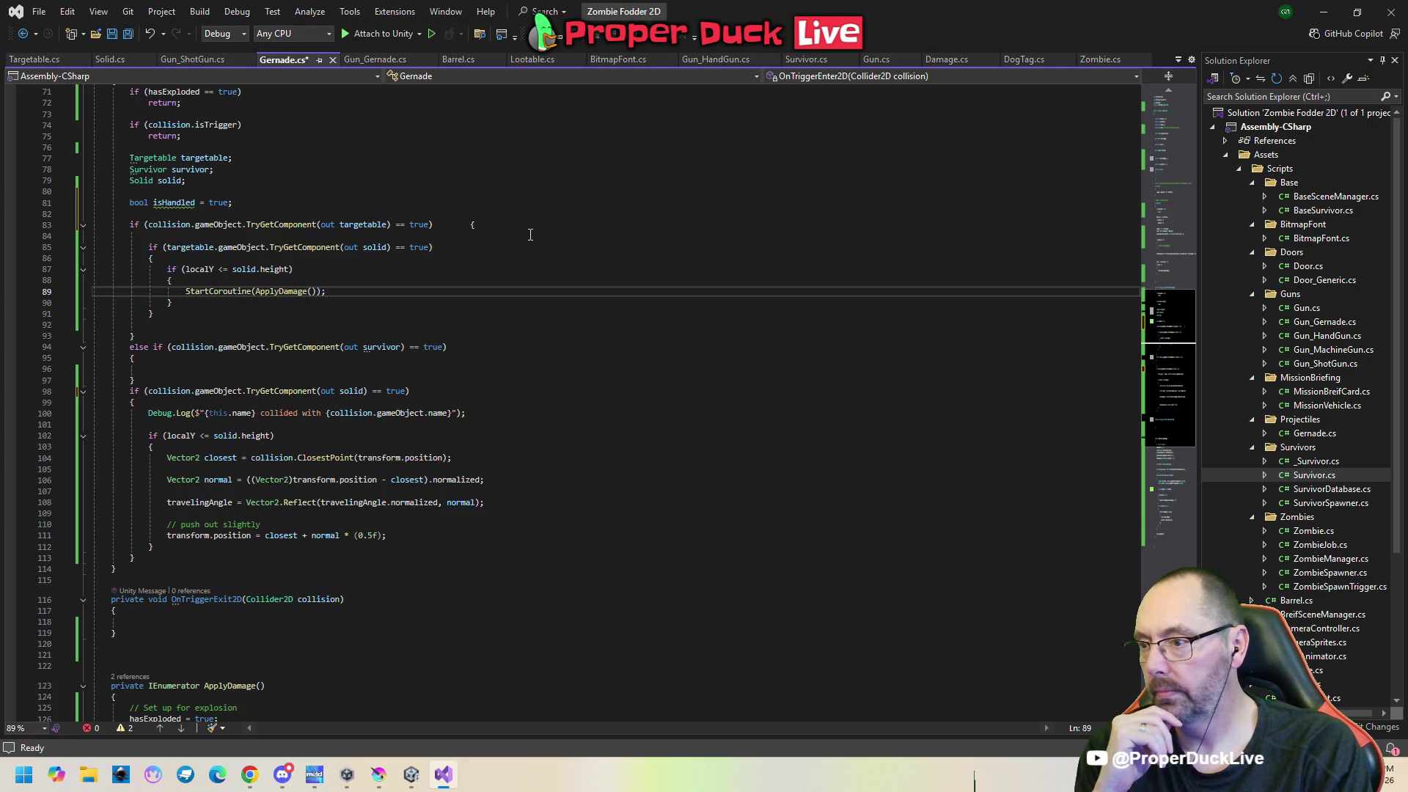
{"action": "key", "text": "Down"}
{"action": "key", "text": "Down"}
{"action": "key", "text": "Down"}
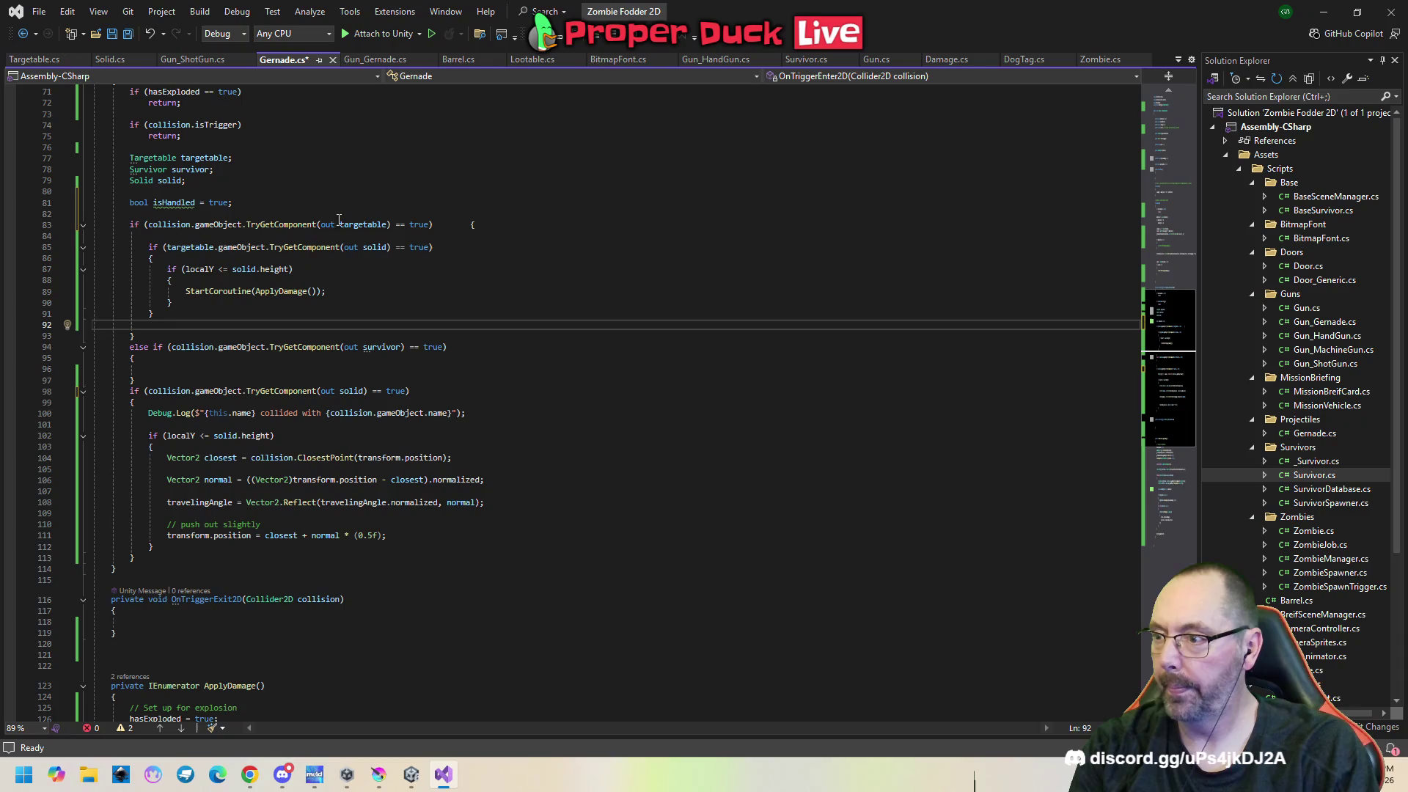
Delete the bool isHandled declaration and put 'else' before the solid check on line 97.
{"action": "left_click_drag", "start_coordinate": [233, 203], "coordinate": [113, 193]}
{"action": "key", "text": "Delete"}
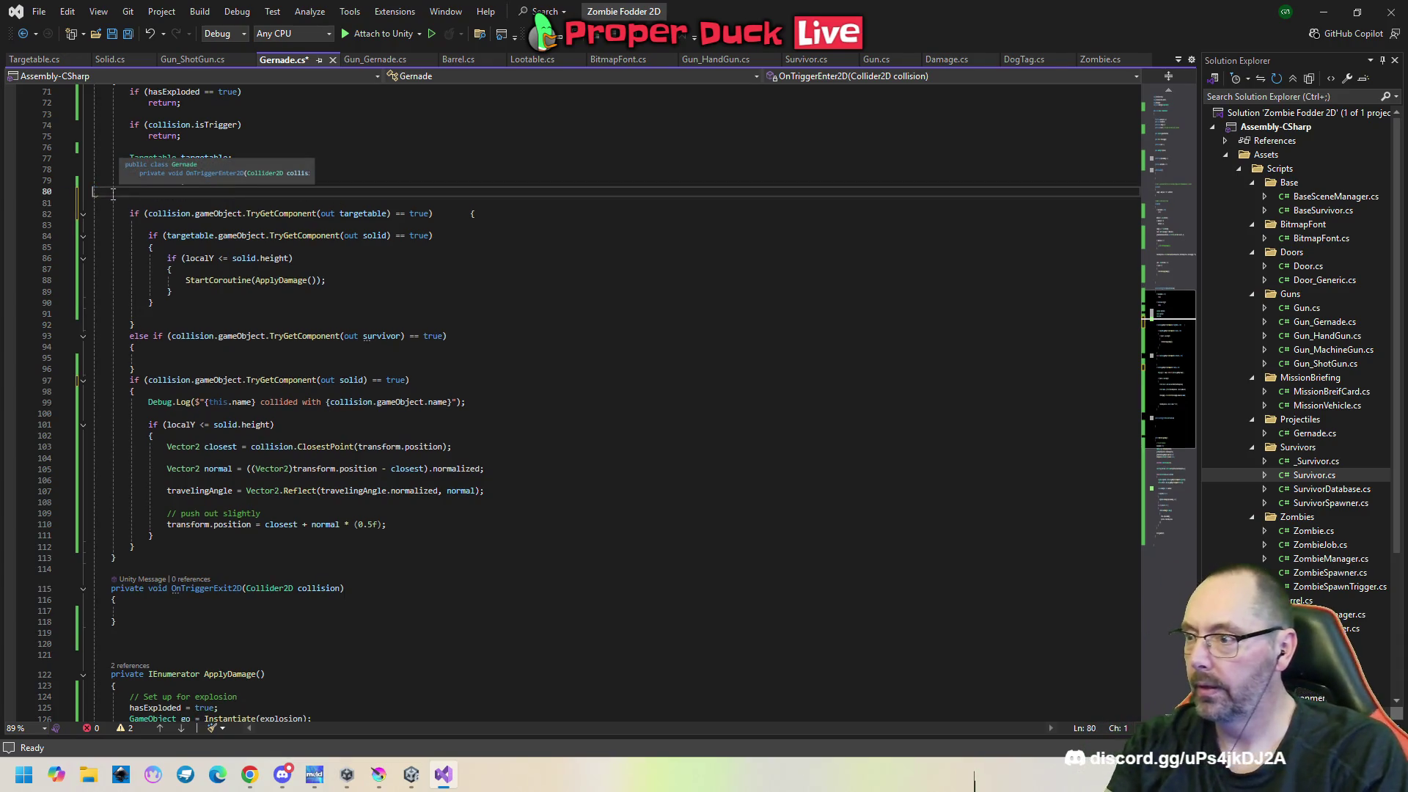
{"action": "key", "text": "Down"}
{"action": "key", "text": "Down"}
{"action": "key", "text": "Down"}
{"action": "key", "text": "Down"}
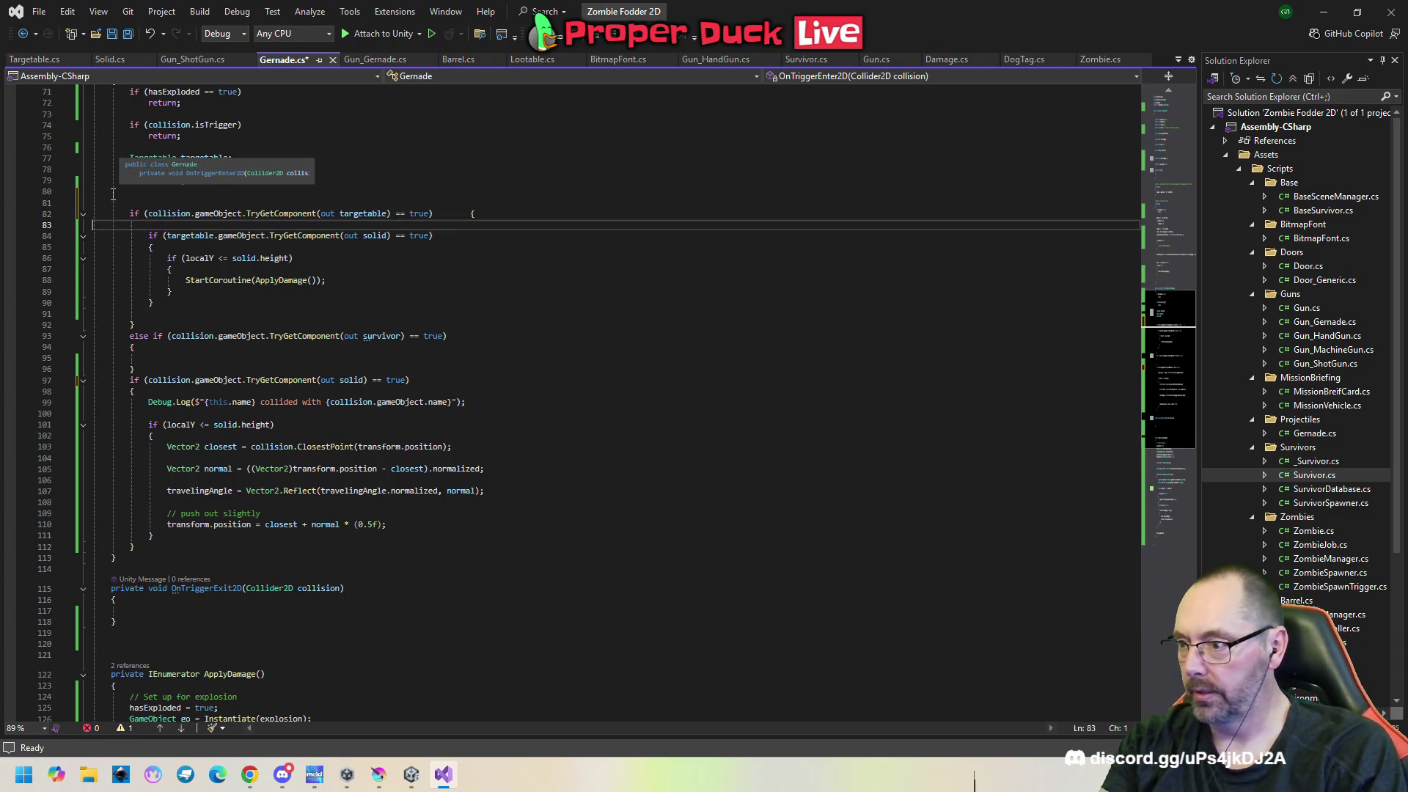
{"action": "key", "text": "Down"}
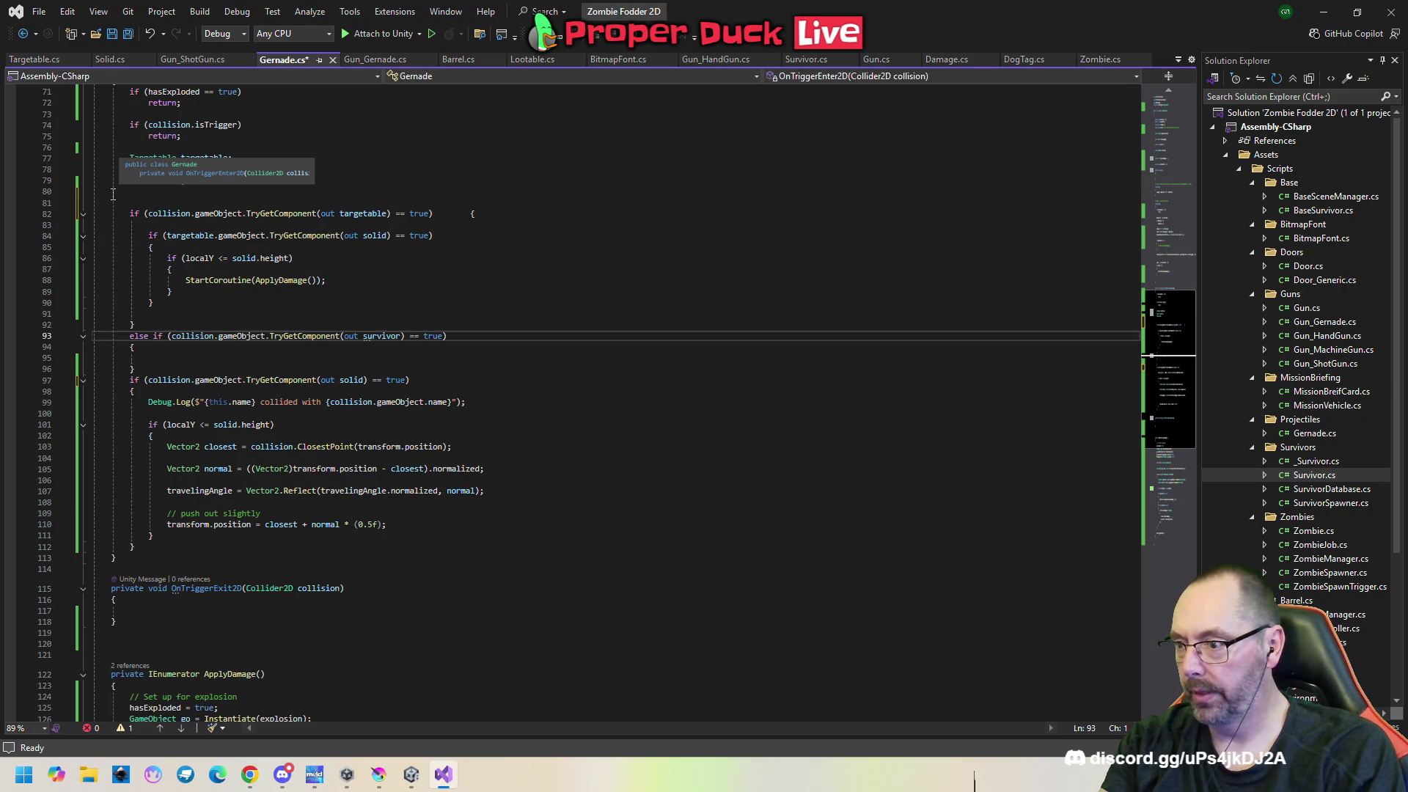
{"action": "key", "text": "Down"}
{"action": "key", "text": "Down"}
{"action": "key", "text": "Down"}
{"action": "key", "text": "Home"}
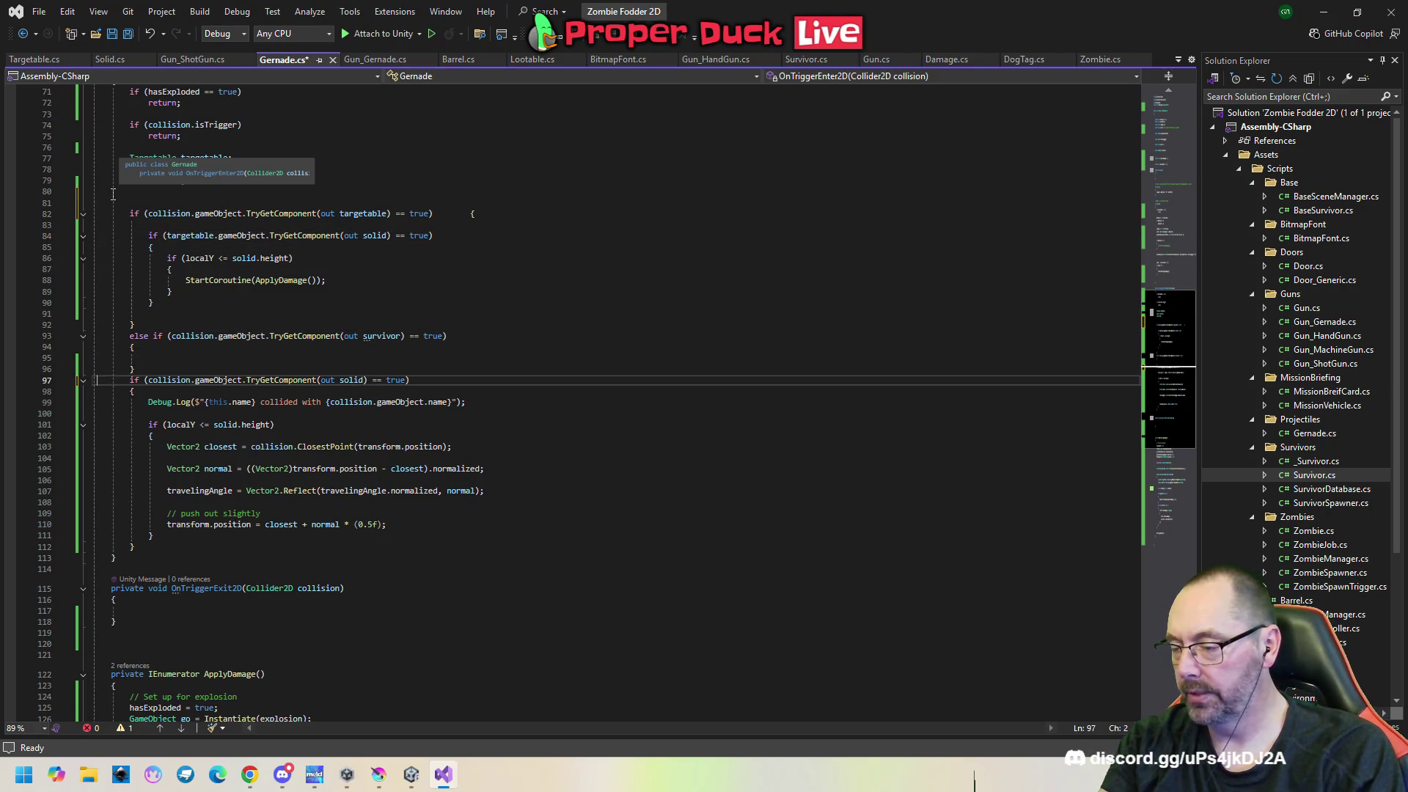
{"action": "type", "text": "else"}
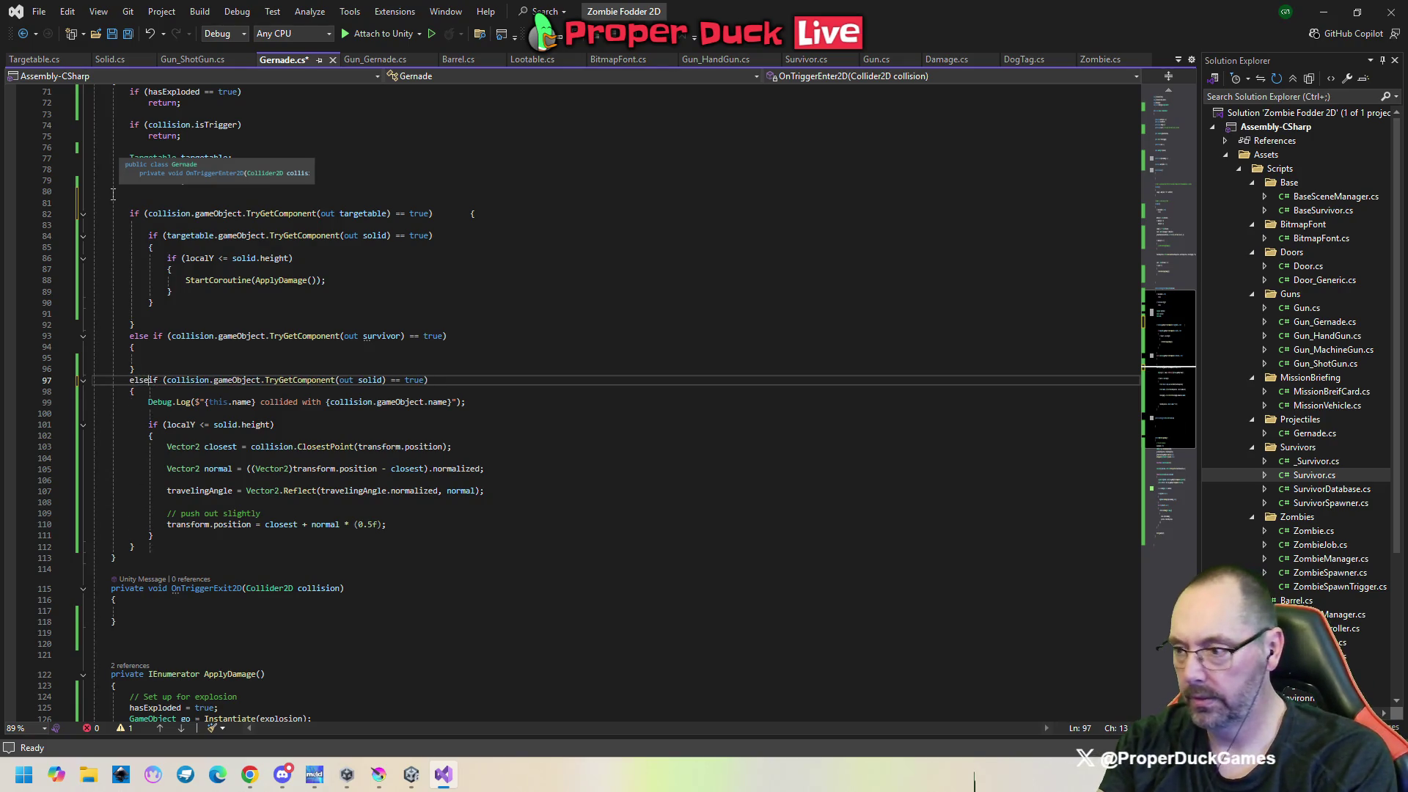
Add an opening brace on line 83 of the targetable block and remove the extra empty line.
{"action": "key", "text": "Up"}
{"action": "key", "text": "Down"}
{"action": "key", "text": "Up"}
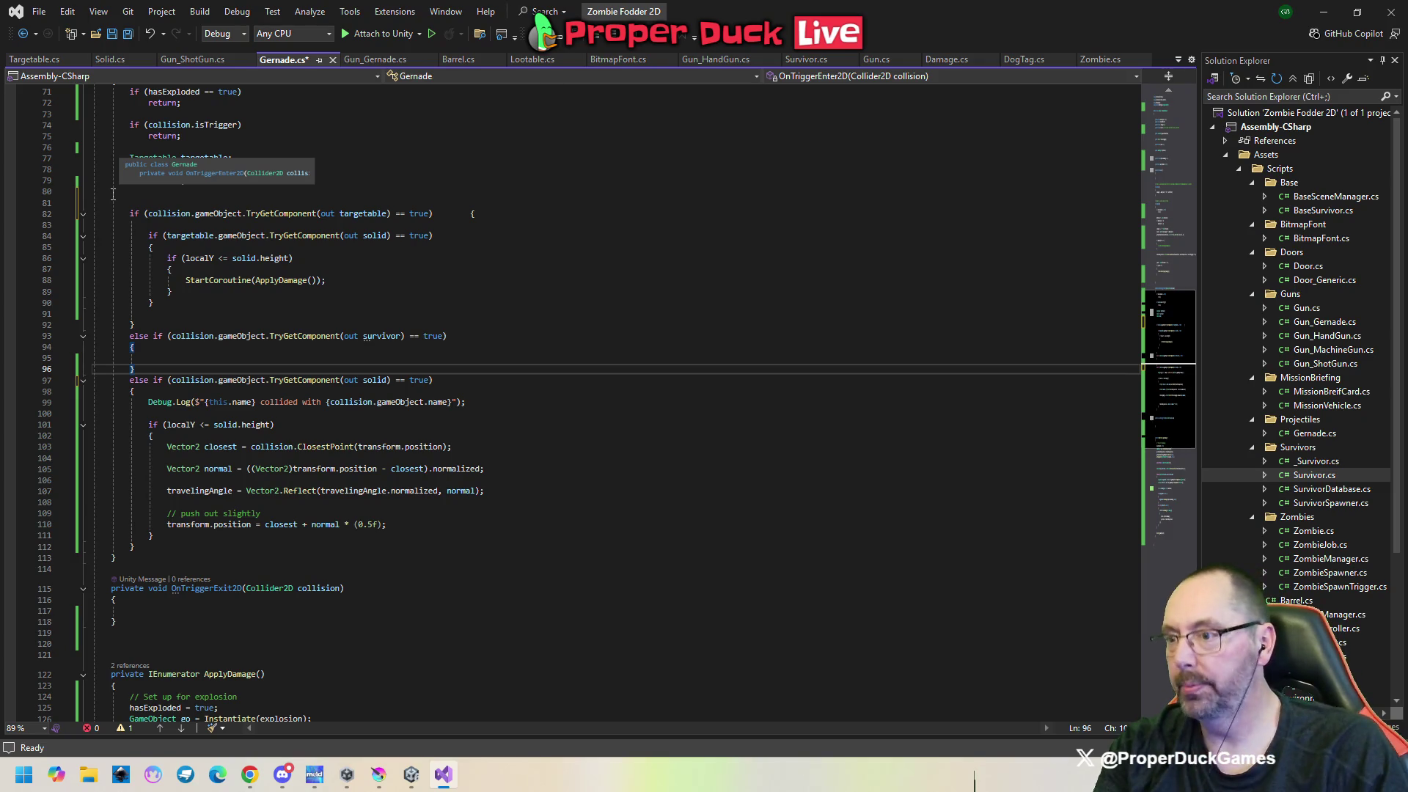
{"action": "left_click", "coordinate": [161, 224]}
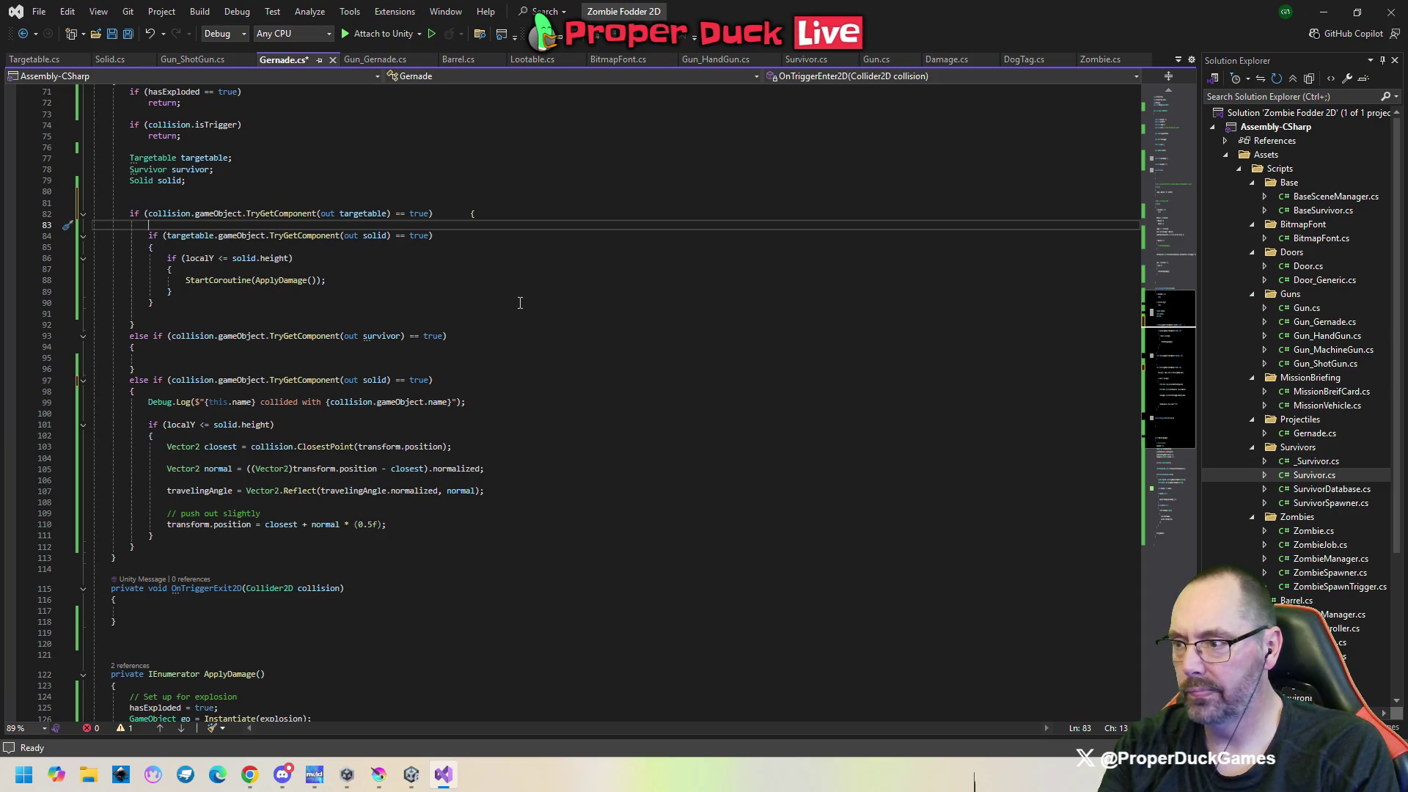
{"action": "key", "text": "Home"}
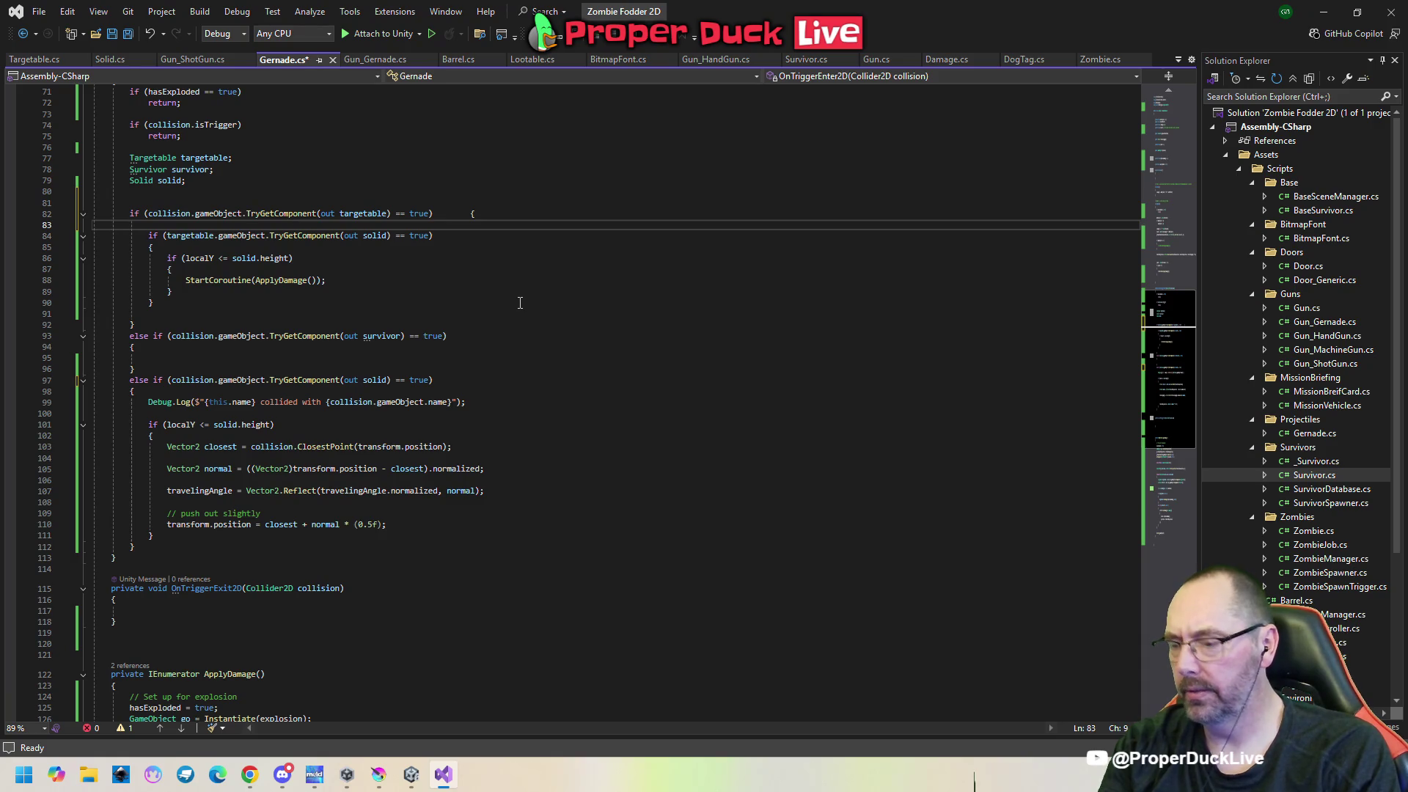
{"action": "type", "text": "{"}
{"action": "key", "text": "Return"}
{"action": "key", "text": "Up"}
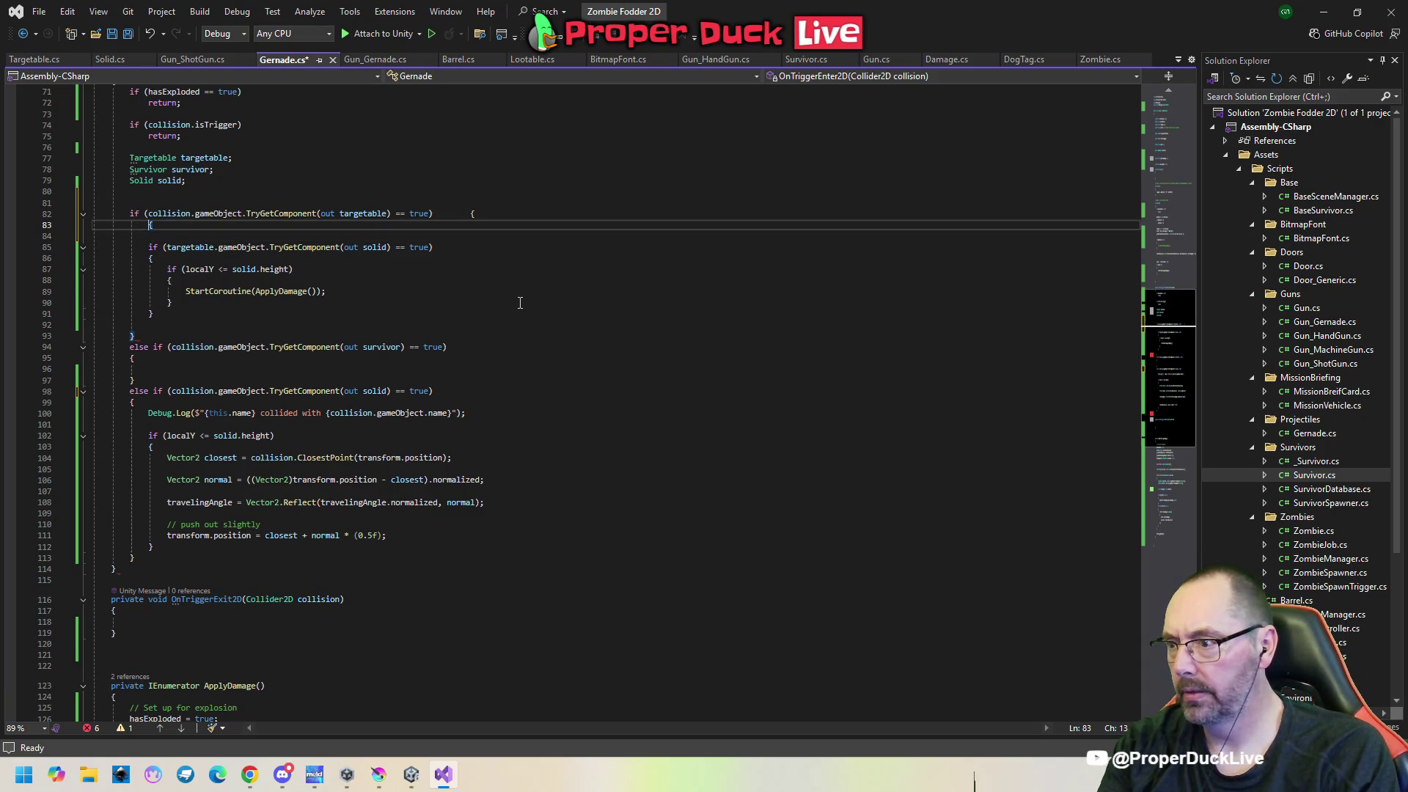
{"action": "key", "text": "BackSpace"}
{"action": "key", "text": "BackSpace"}
{"action": "key", "text": "BackSpace"}
{"action": "key", "text": "End"}
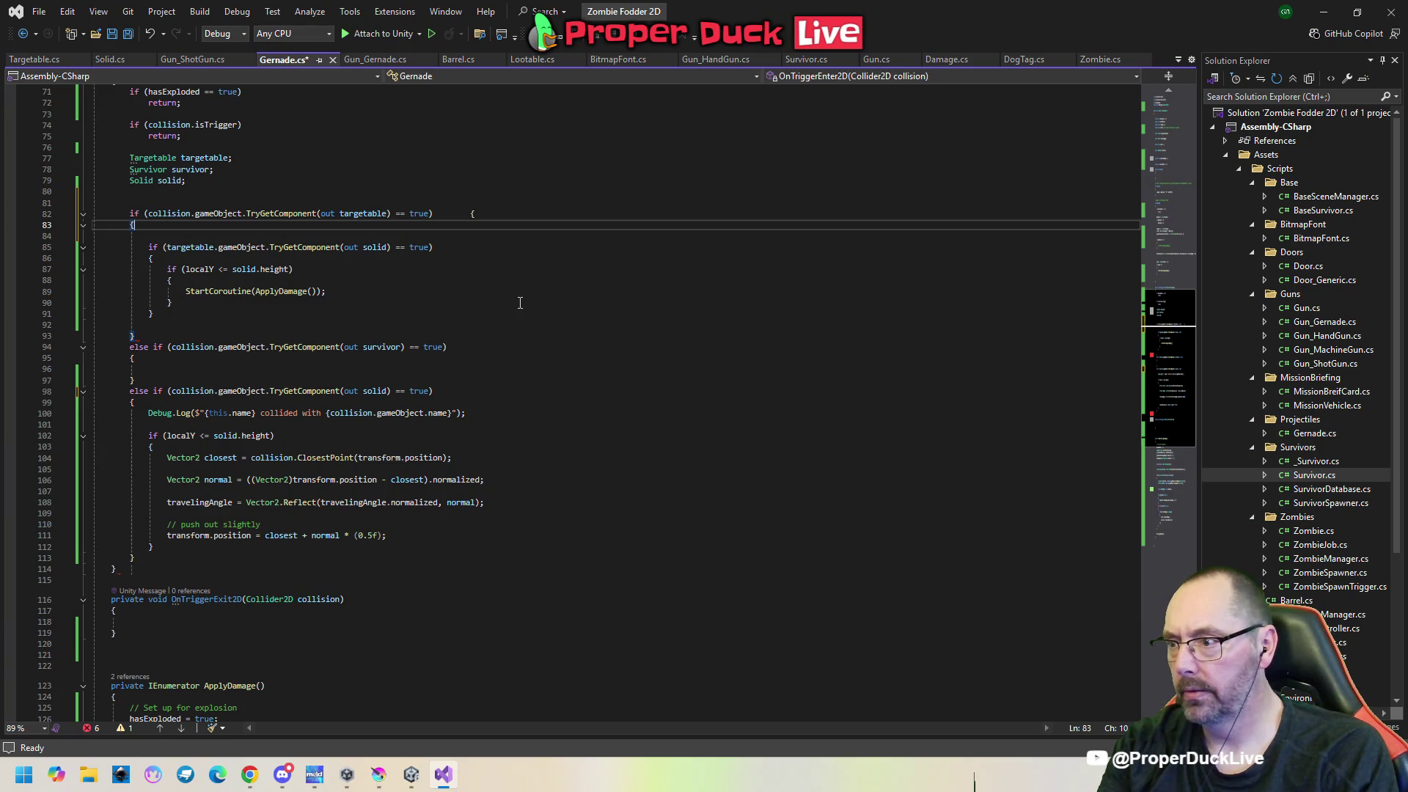
{"action": "key", "text": "Delete"}
{"action": "key", "text": "Down"}
{"action": "key", "text": "Down"}
{"action": "key", "text": "Down"}
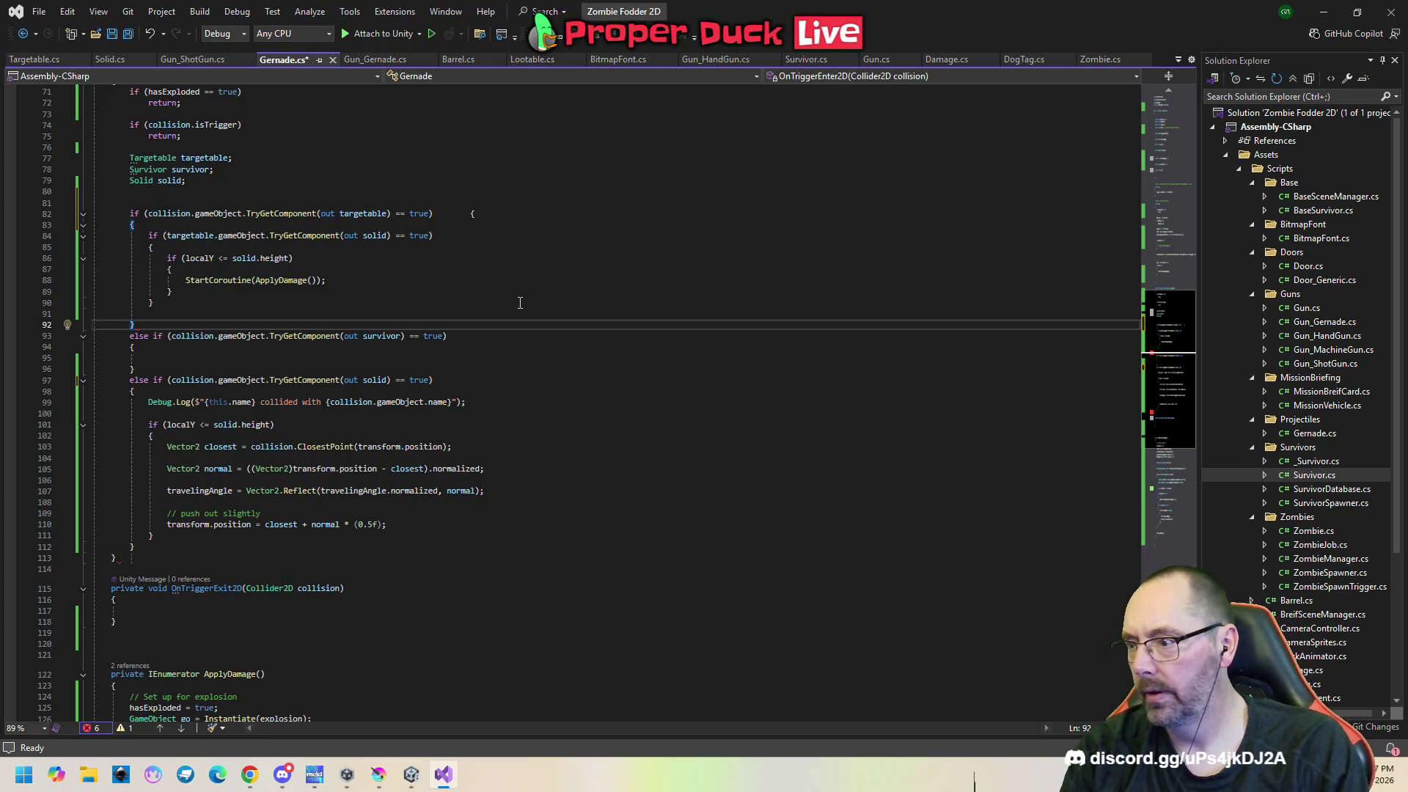
Trace the brace pairs of the targetable, survivor and solid branches in Gernade.cs.
{"action": "left_click", "coordinate": [214, 545]}
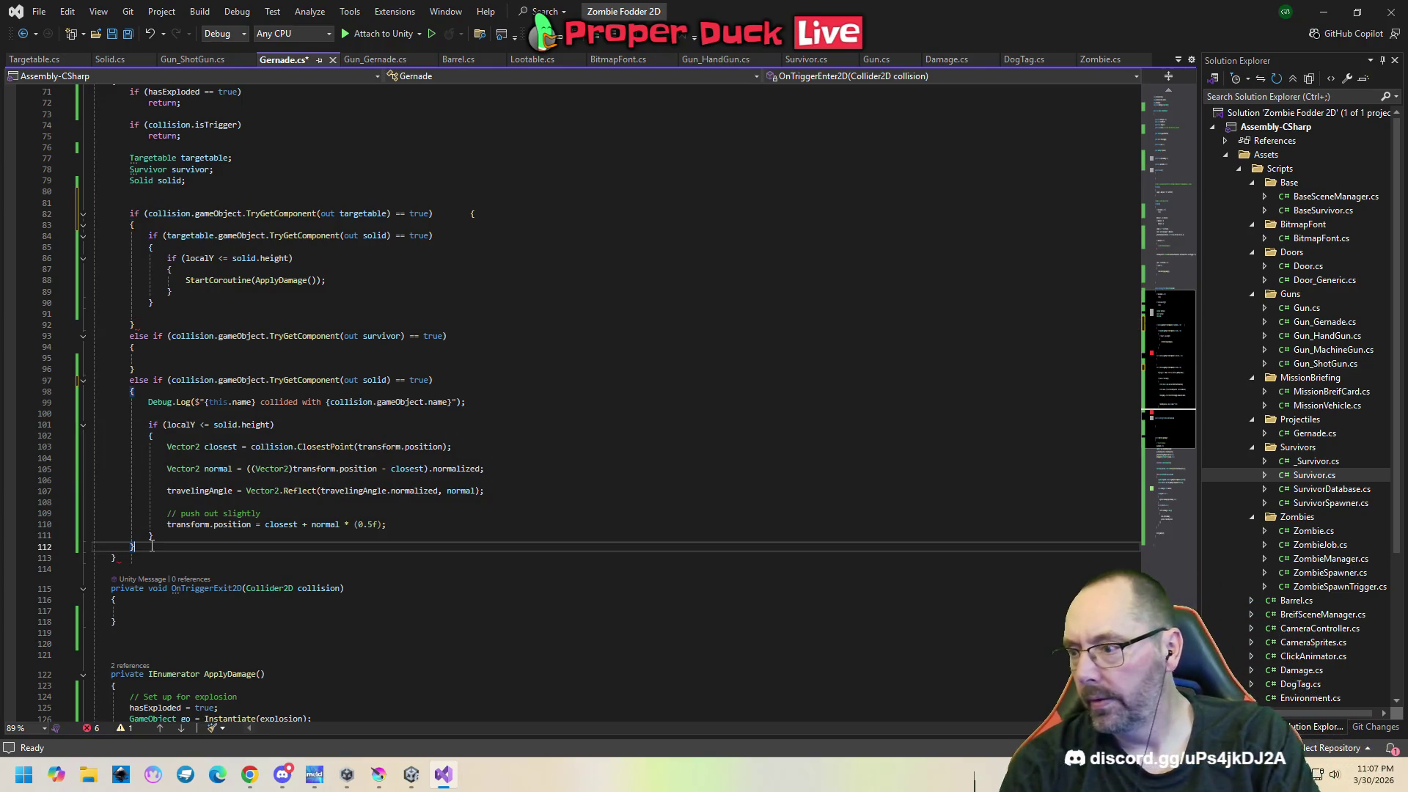
{"action": "scroll", "coordinate": [214, 533], "scroll_direction": "up", "scroll_amount": 3}
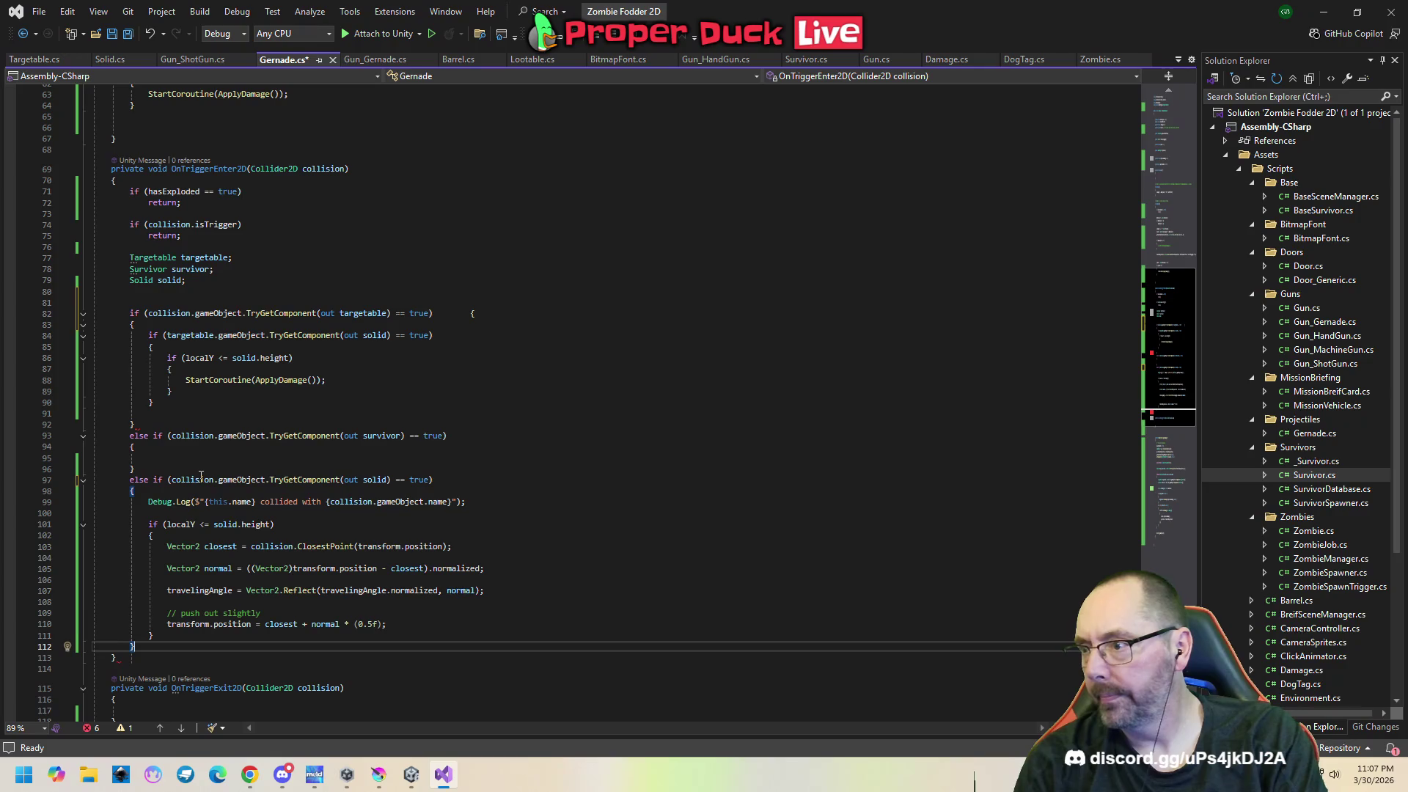
{"action": "scroll", "coordinate": [201, 476], "scroll_direction": "down", "scroll_amount": 3}
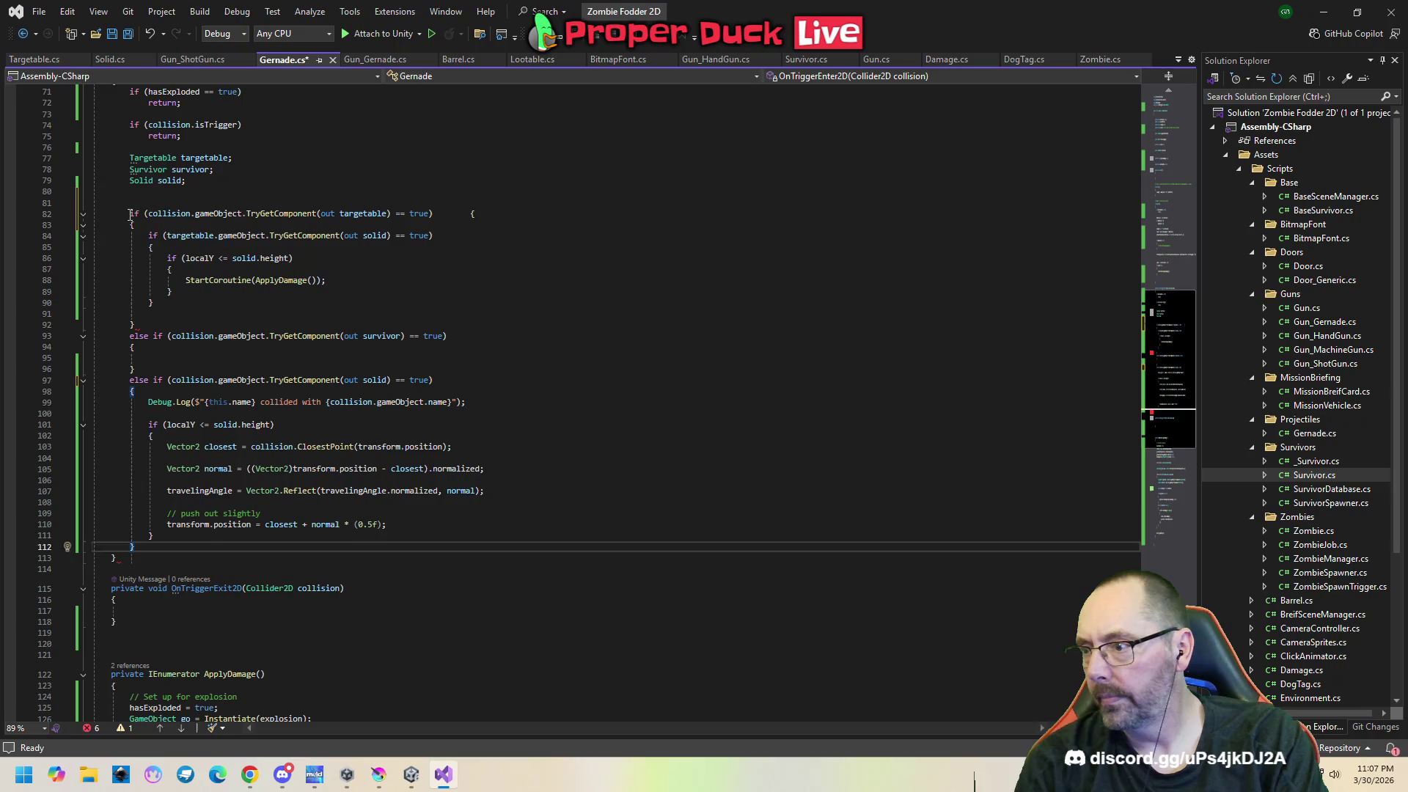
{"action": "mouse_move", "coordinate": [130, 214]}
{"action": "left_mouse_down"}
{"action": "mouse_move", "coordinate": [440, 249]}
{"action": "mouse_move", "coordinate": [330, 311]}
{"action": "mouse_move", "coordinate": [166, 325]}
{"action": "left_mouse_up"}
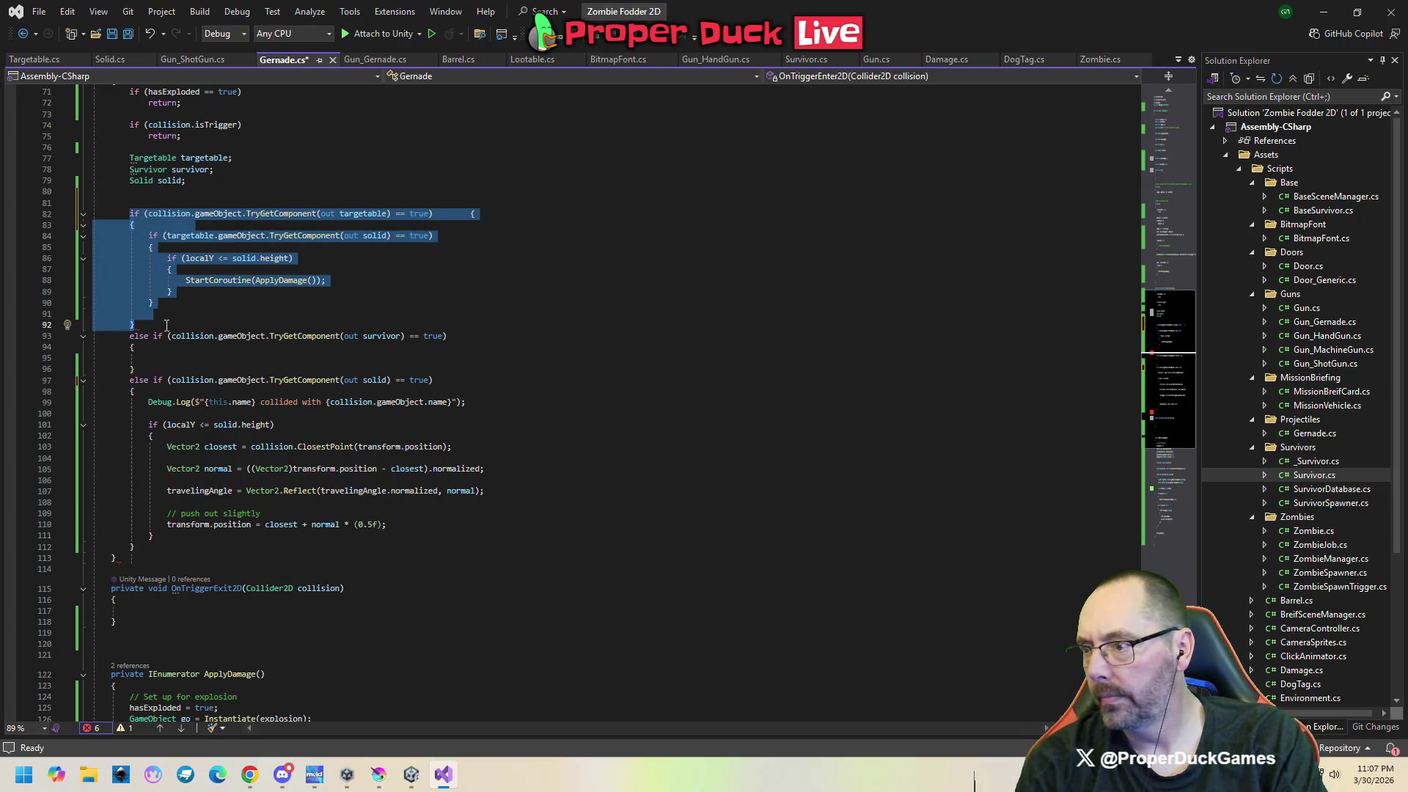
{"action": "left_click", "coordinate": [144, 349]}
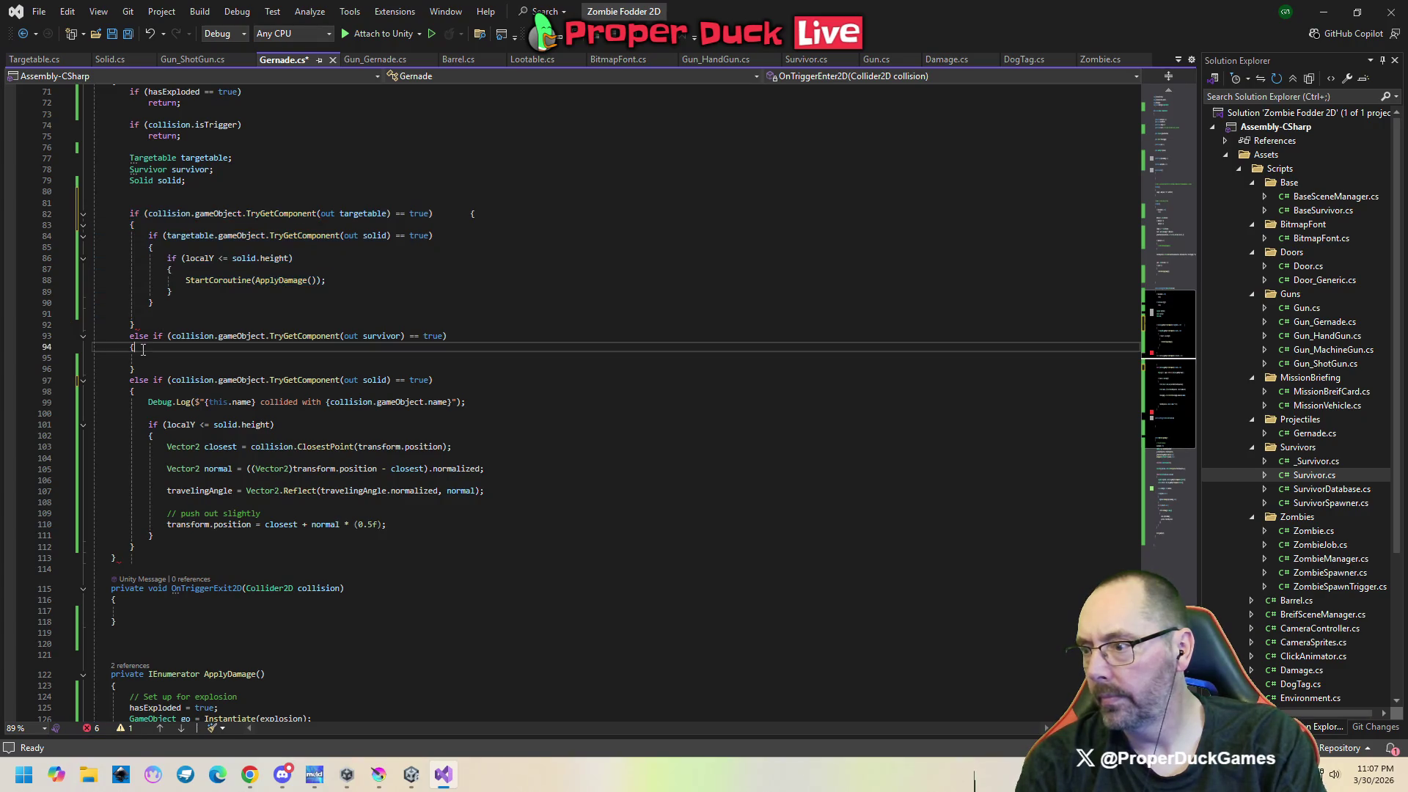
{"action": "left_click", "coordinate": [148, 367]}
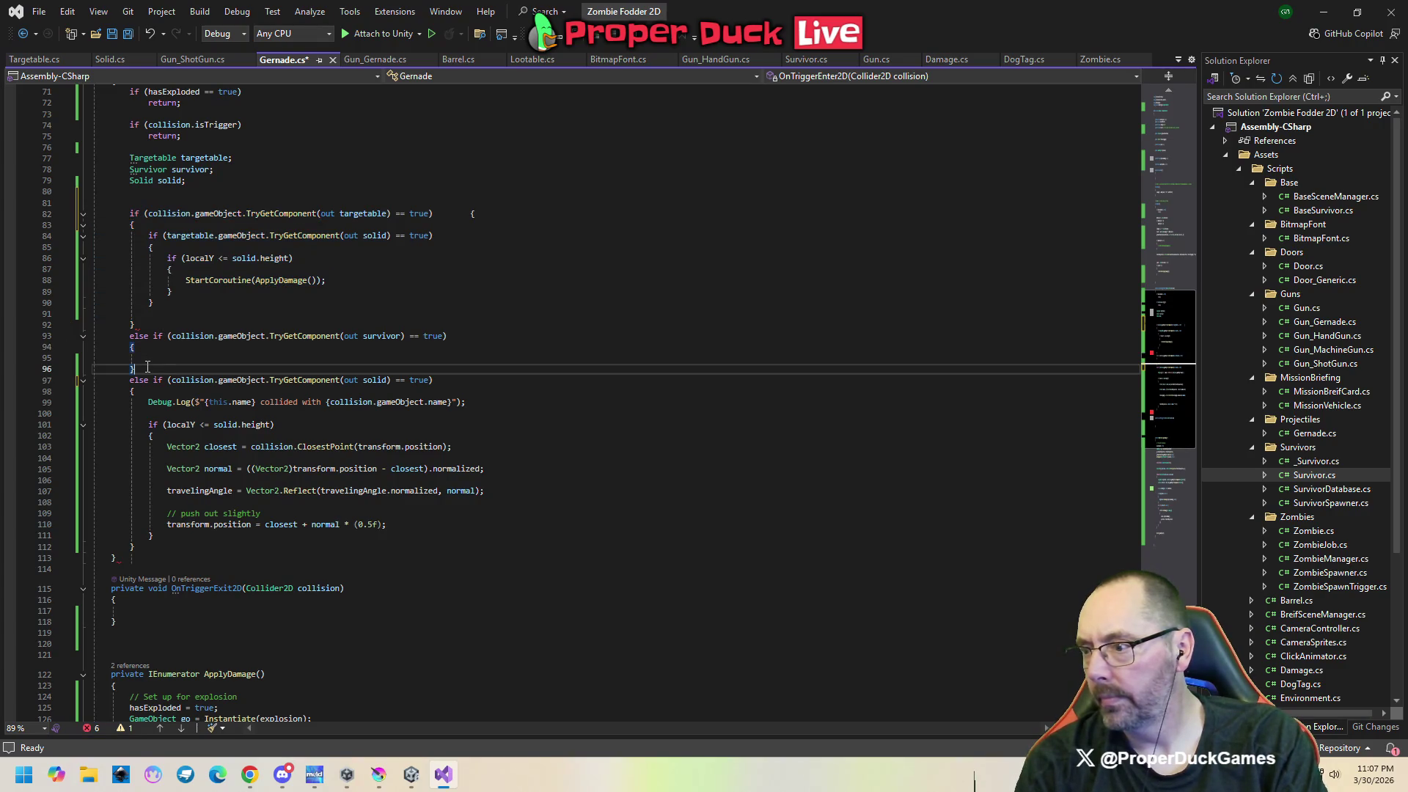
{"action": "left_click", "coordinate": [144, 392]}
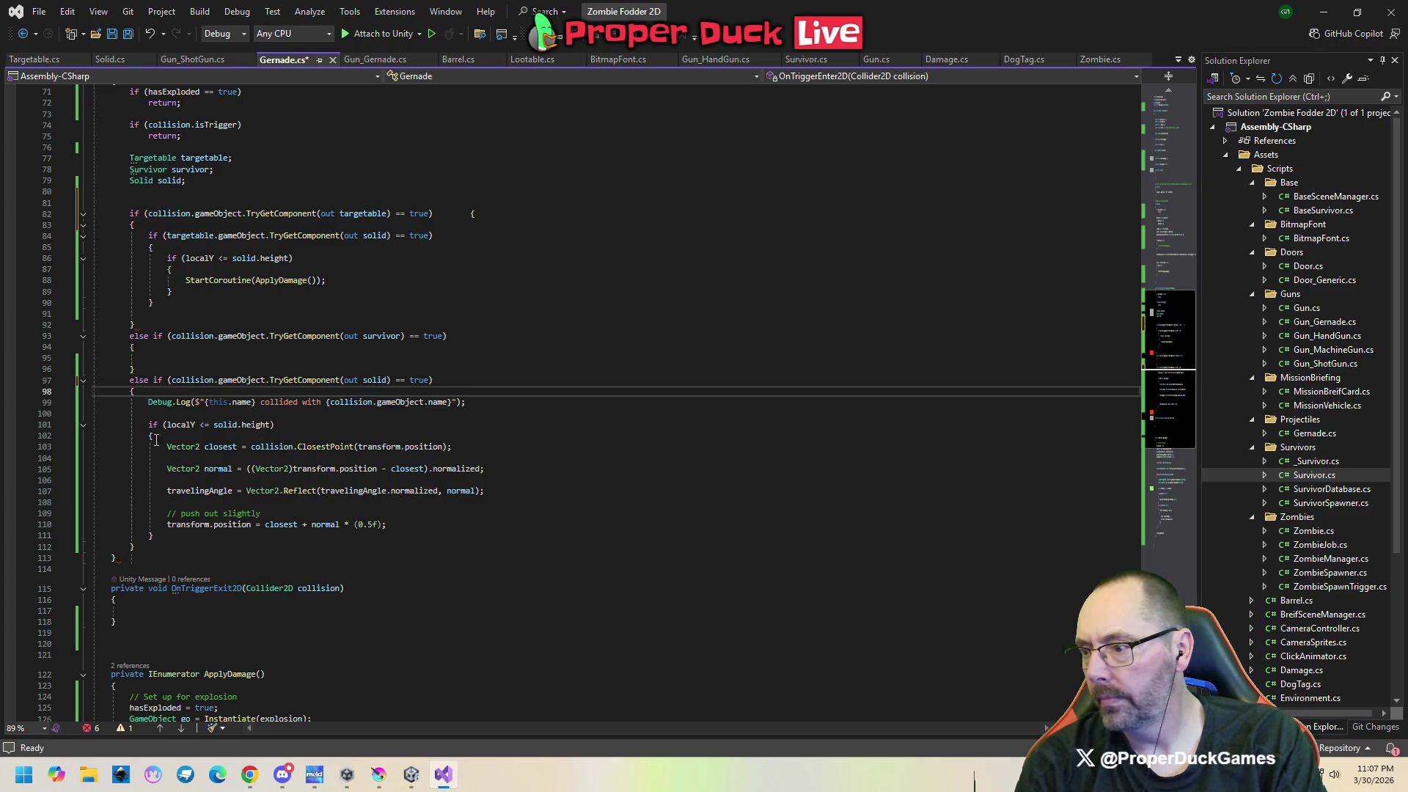
{"action": "left_click", "coordinate": [144, 554]}
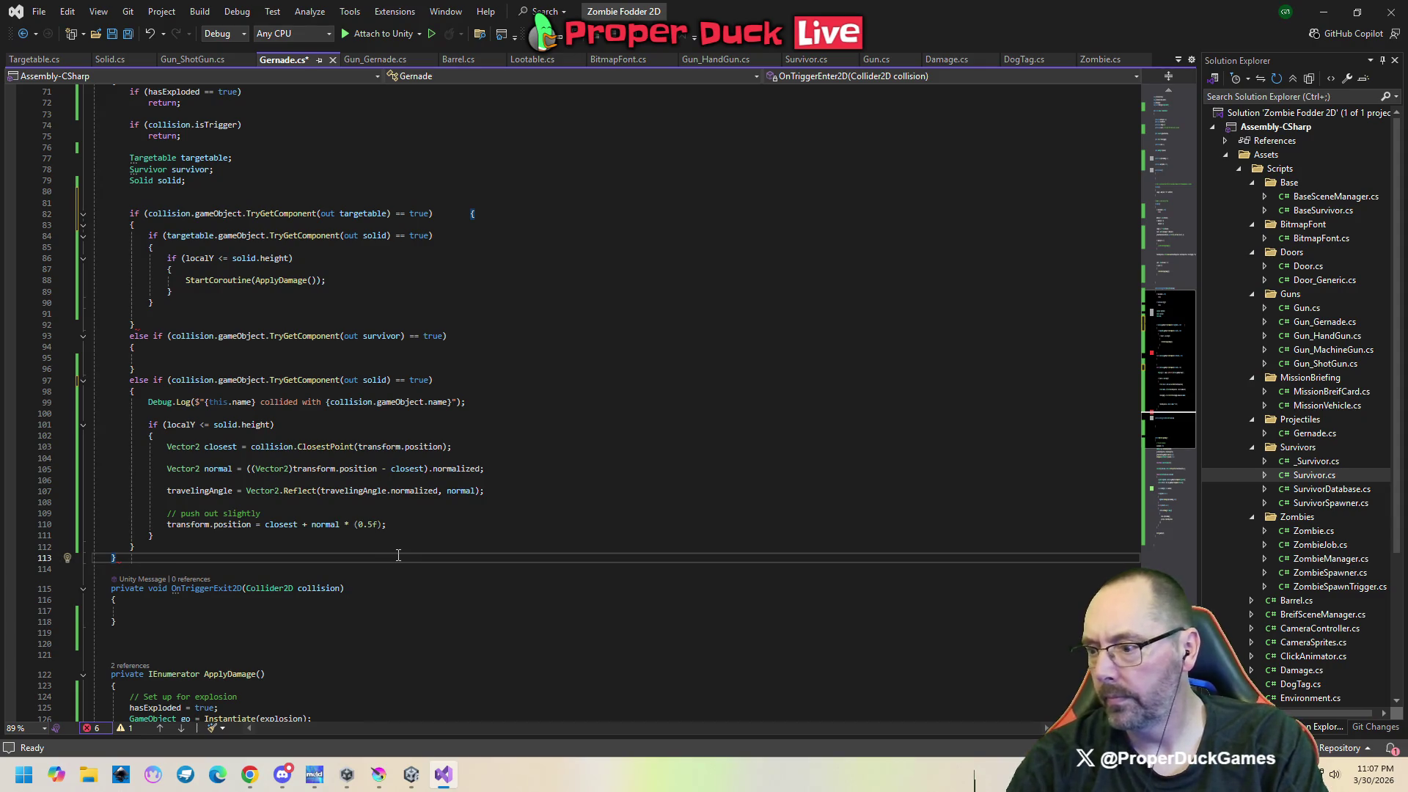
{"action": "scroll", "coordinate": [399, 552], "scroll_direction": "down", "scroll_amount": 2}
{"action": "scroll", "coordinate": [399, 553], "scroll_direction": "down", "scroll_amount": 7}
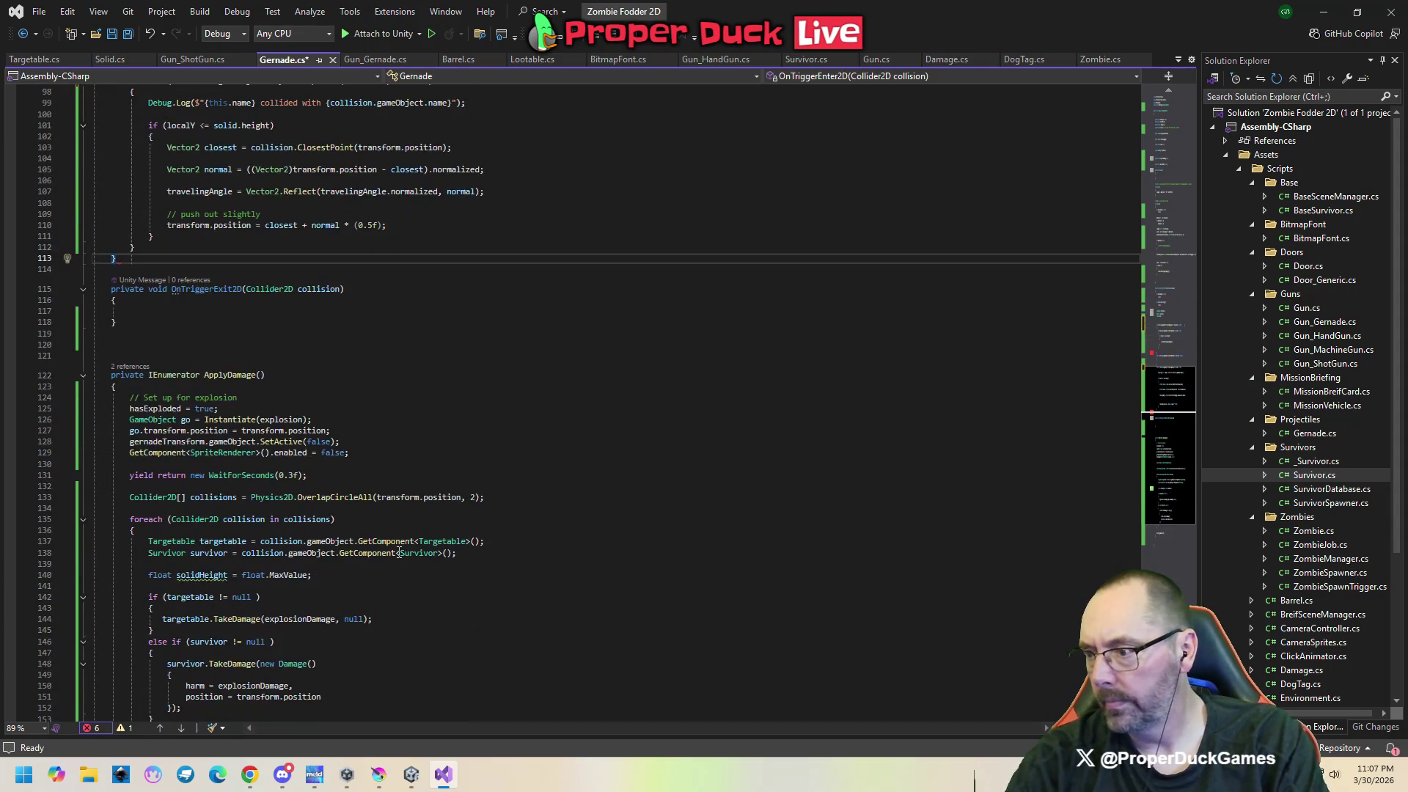
{"action": "scroll", "coordinate": [398, 552], "scroll_direction": "down", "scroll_amount": 5}
{"action": "scroll", "coordinate": [399, 552], "scroll_direction": "up", "scroll_amount": 4}
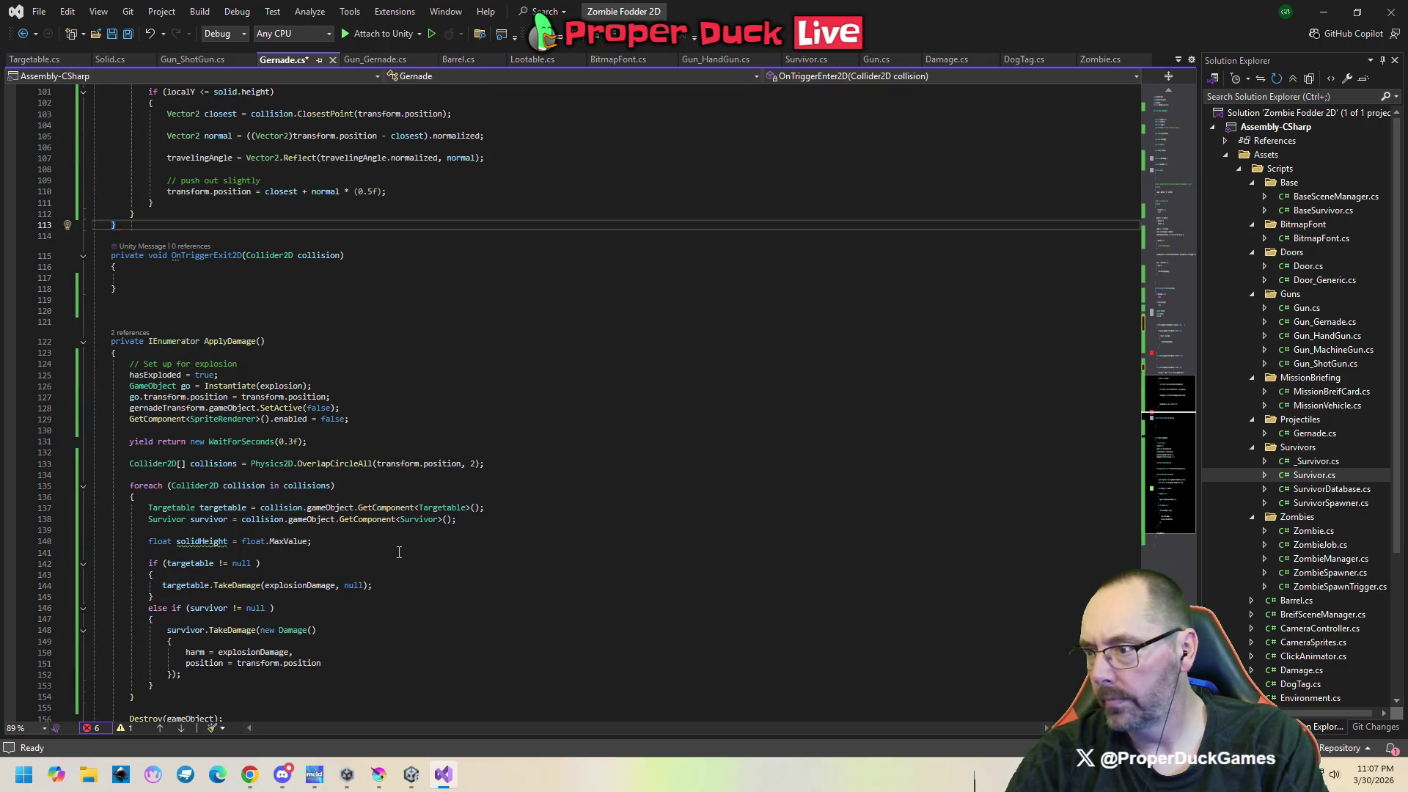
{"action": "scroll", "coordinate": [399, 552], "scroll_direction": "down", "scroll_amount": 3}
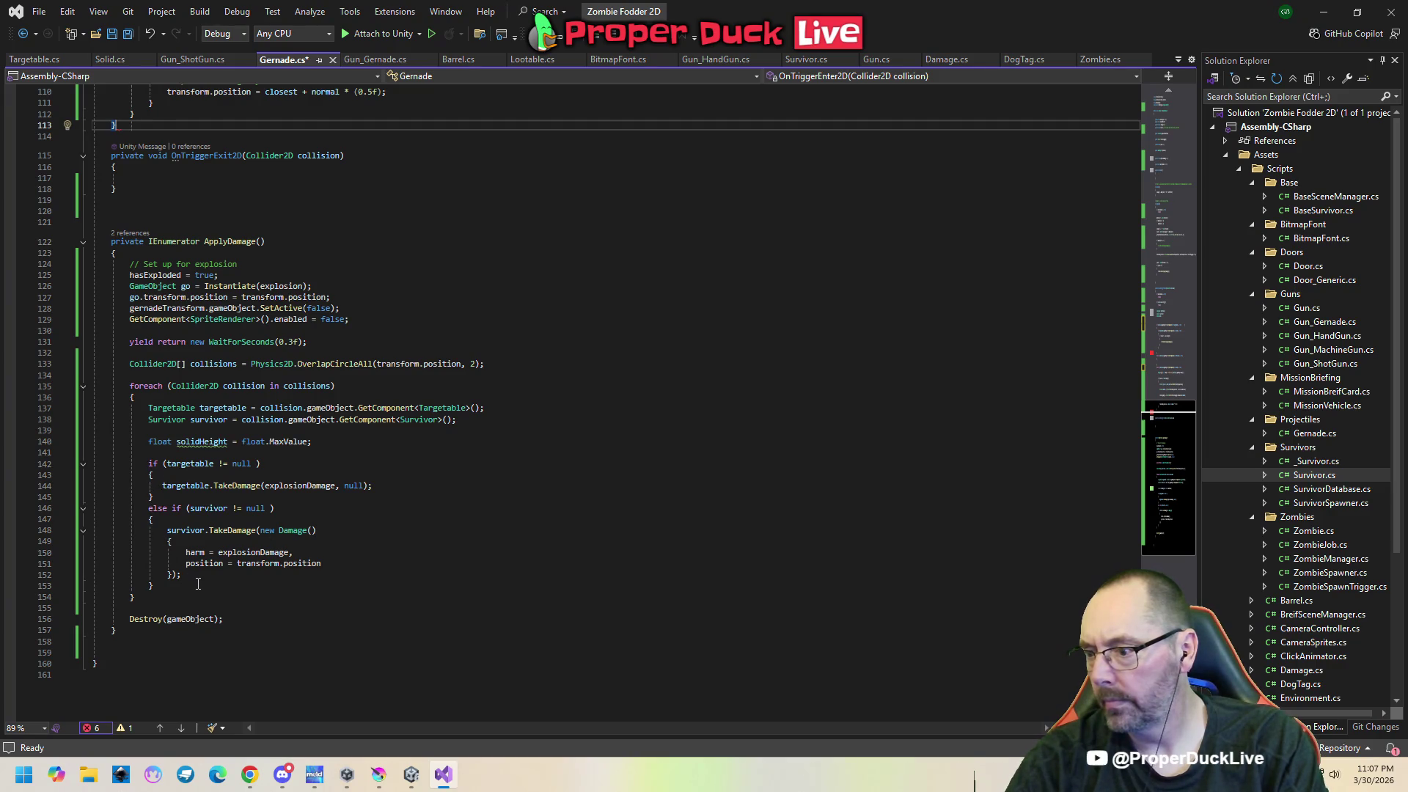
{"action": "scroll", "coordinate": [260, 418], "scroll_direction": "up", "scroll_amount": 5}
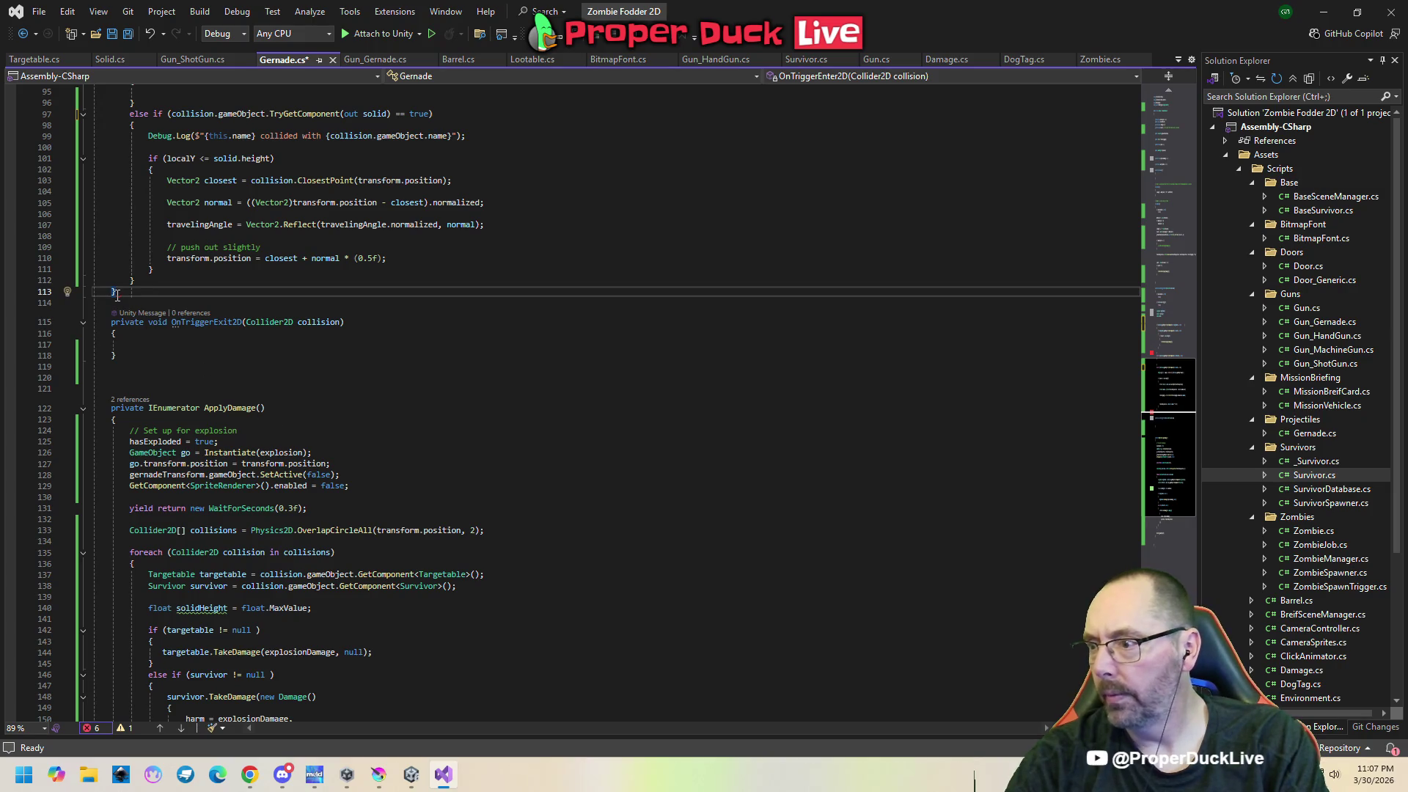
{"action": "mouse_move", "coordinate": [118, 293]}
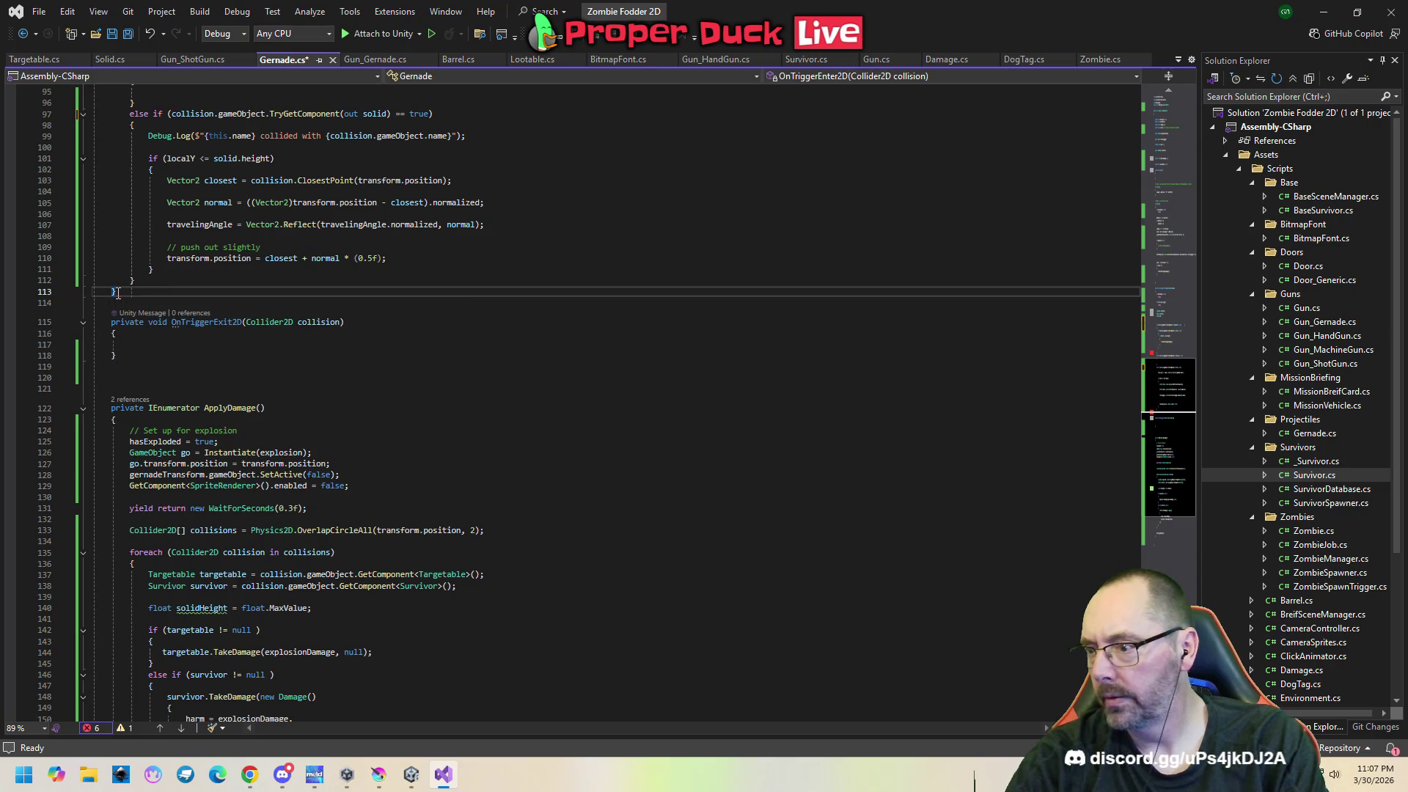
{"action": "scroll", "coordinate": [380, 449], "scroll_direction": "up", "scroll_amount": 5}
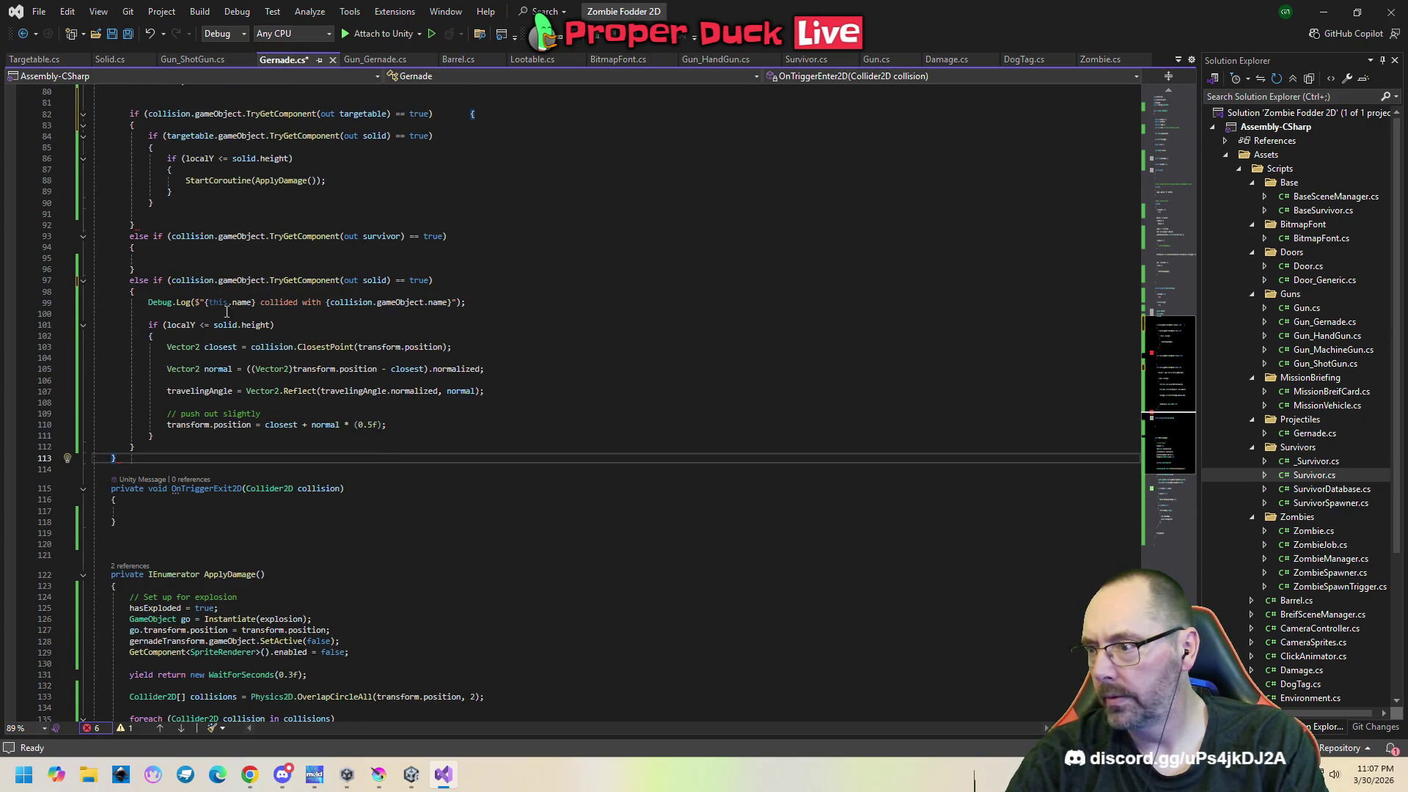
{"action": "left_click", "coordinate": [139, 227]}
Delete the stray '{' at the end of line 82 and save Gernade.cs.
{"action": "scroll", "coordinate": [465, 458], "scroll_direction": "up", "scroll_amount": 3}
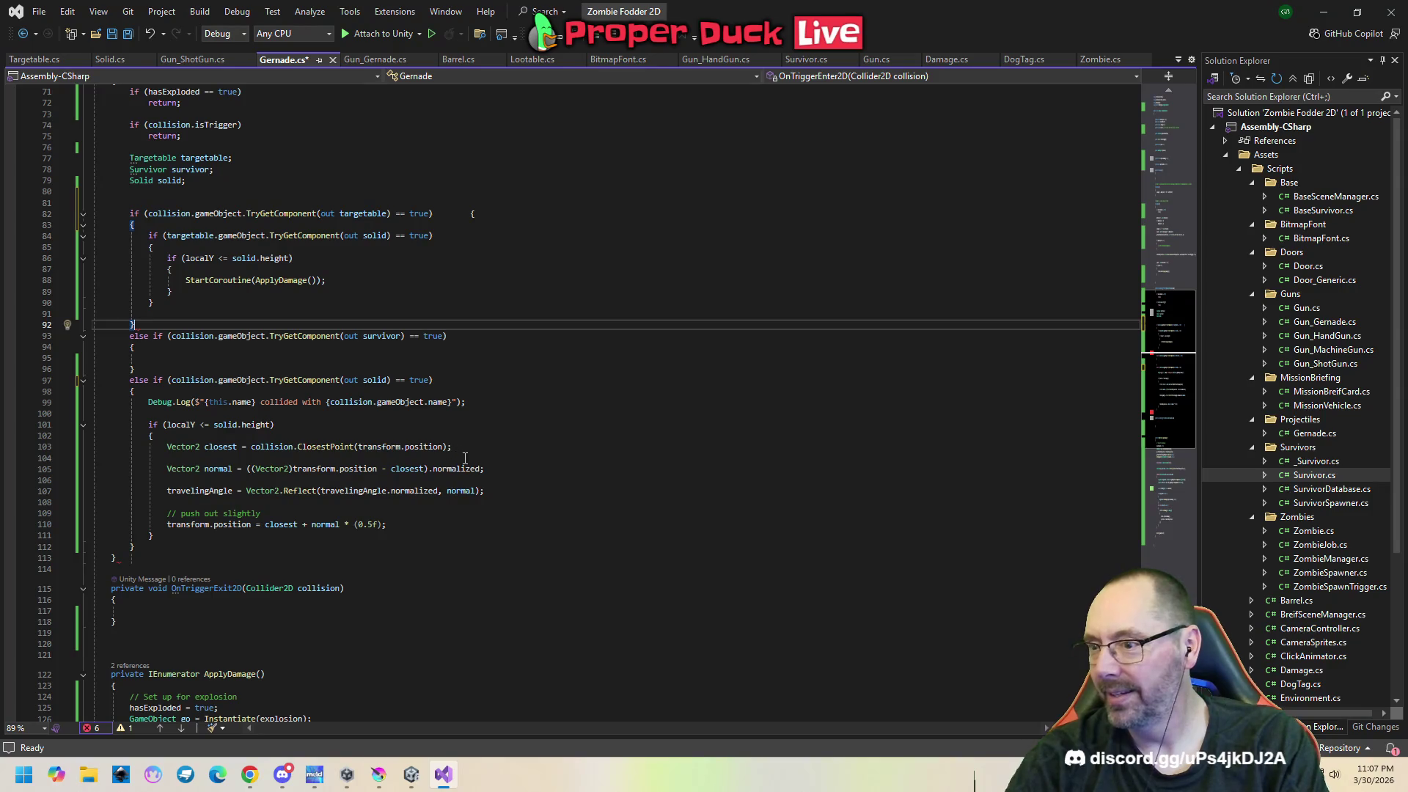
{"action": "left_click", "coordinate": [489, 214]}
{"action": "key", "text": "BackSpace"}
{"action": "key", "text": "BackSpace"}
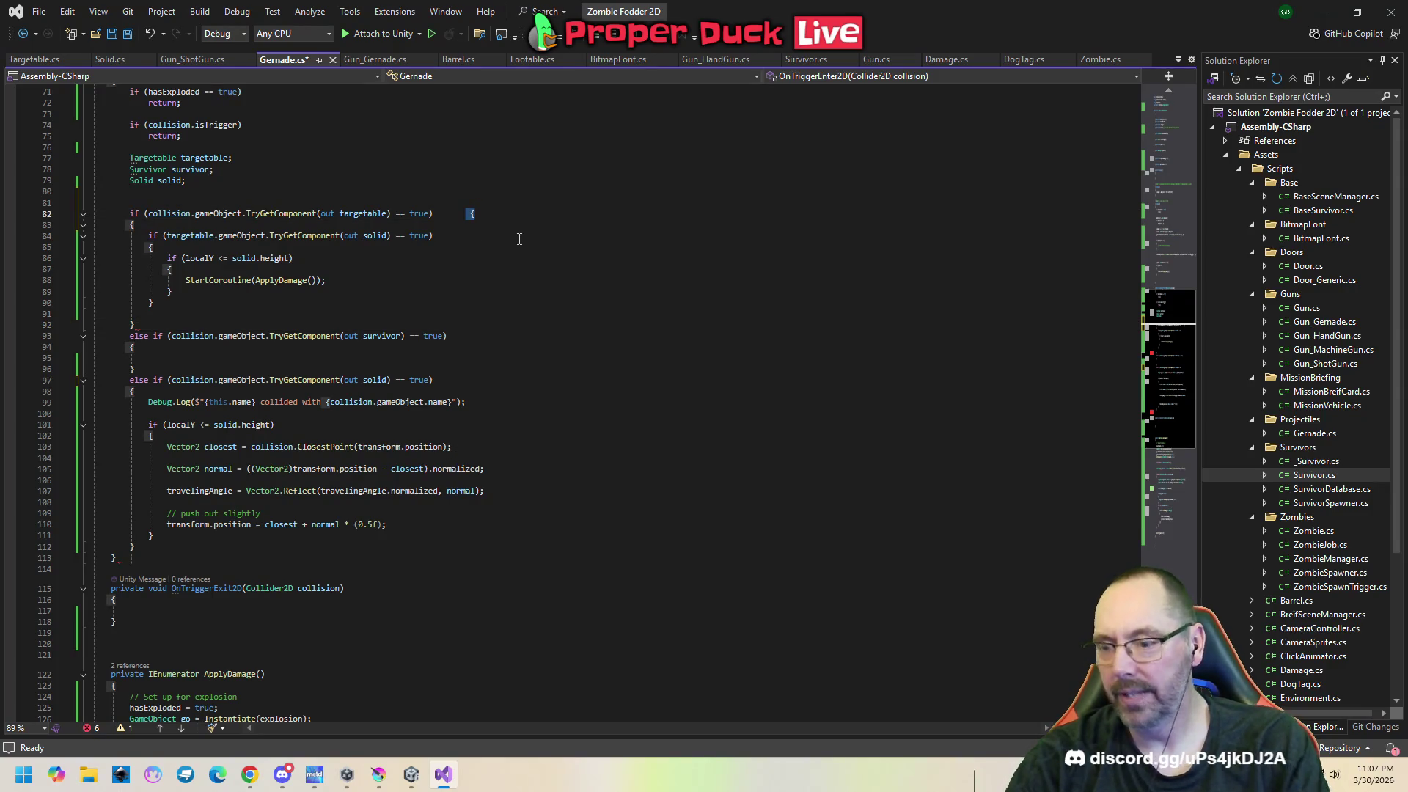
{"action": "key", "text": "ctrl+s"}
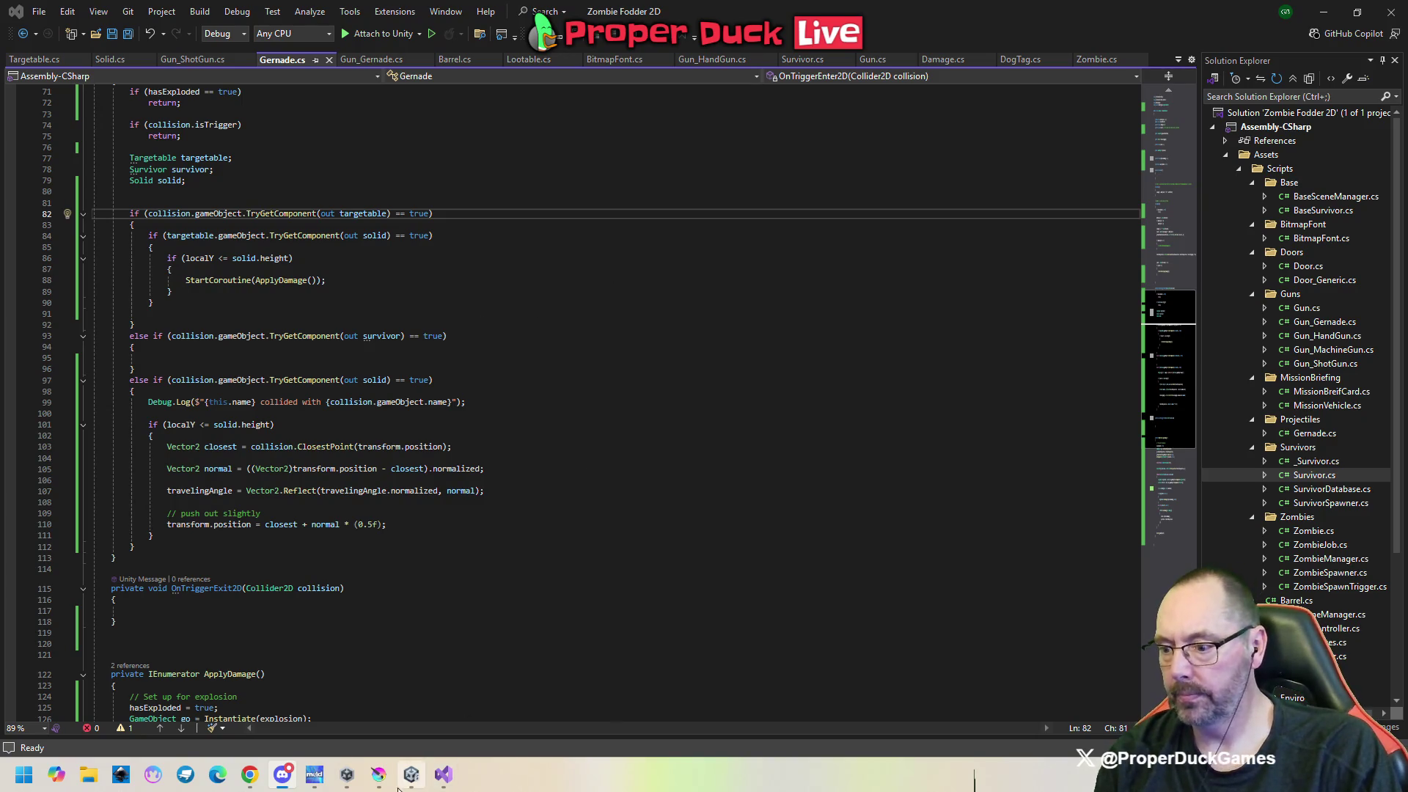
Return to the Unity editor and save the Zoo scene.
{"action": "mouse_move", "coordinate": [411, 775]}
{"action": "left_click", "coordinate": [398, 691]}
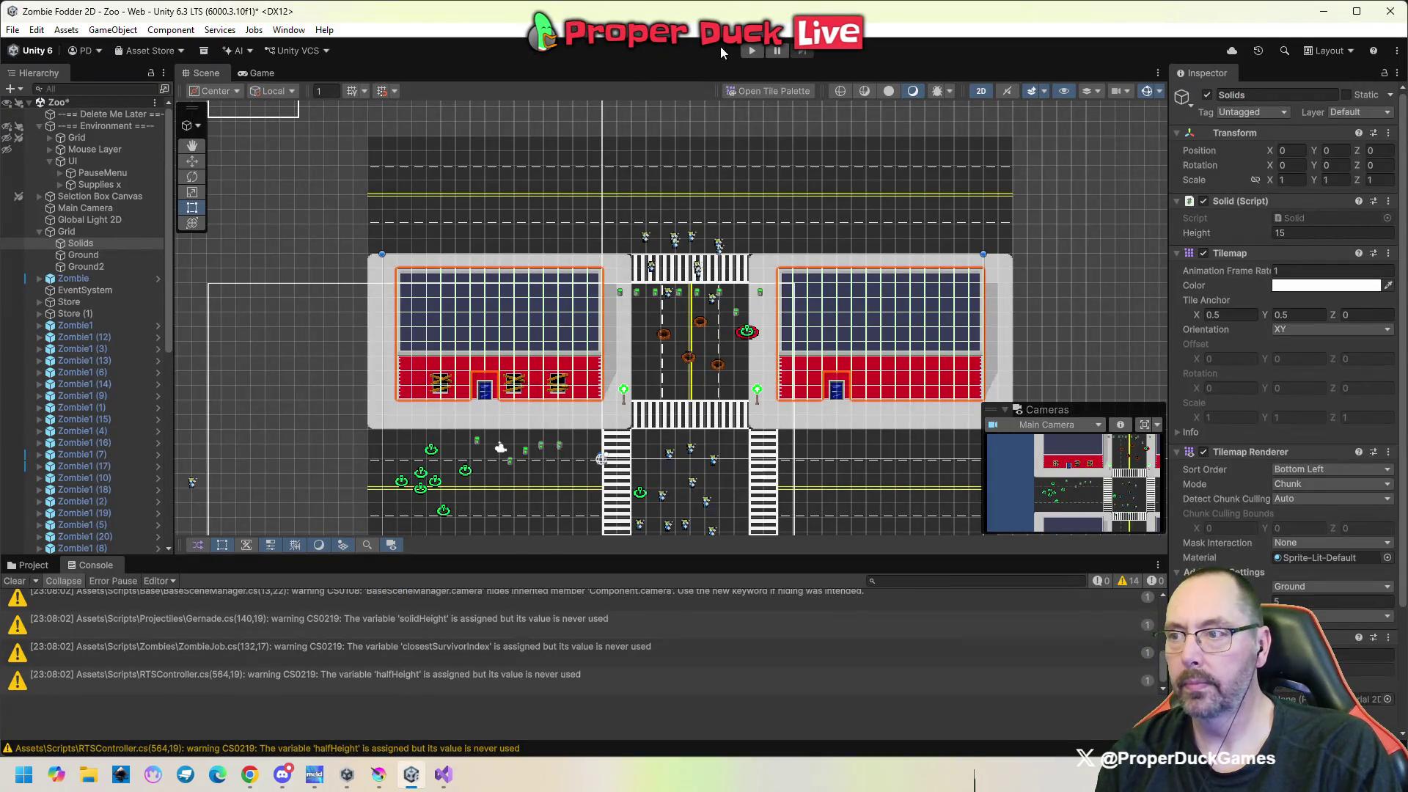
{"action": "key", "text": "ctrl+s"}
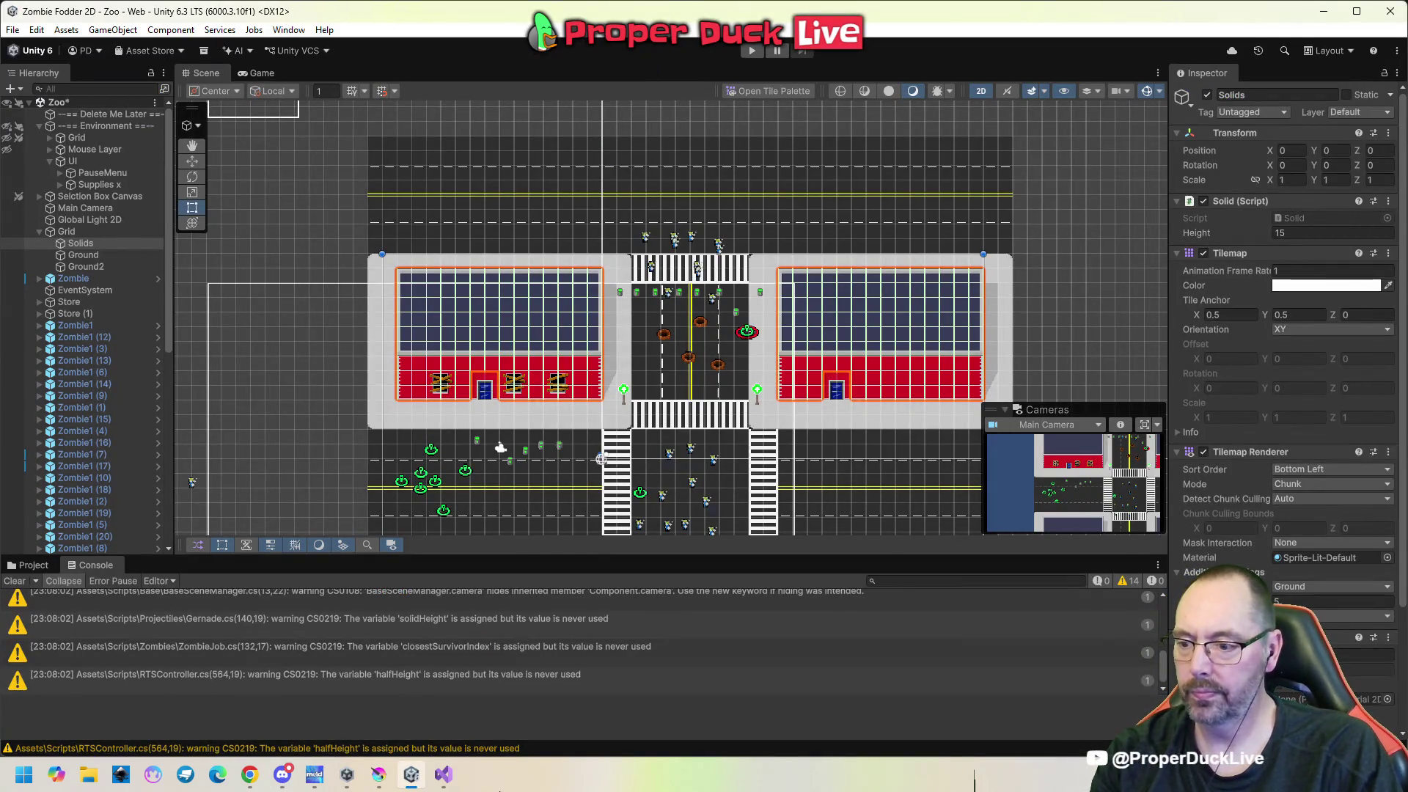
Play the game, select a survivor, then pause and stop play mode.
{"action": "left_click", "coordinate": [752, 51]}
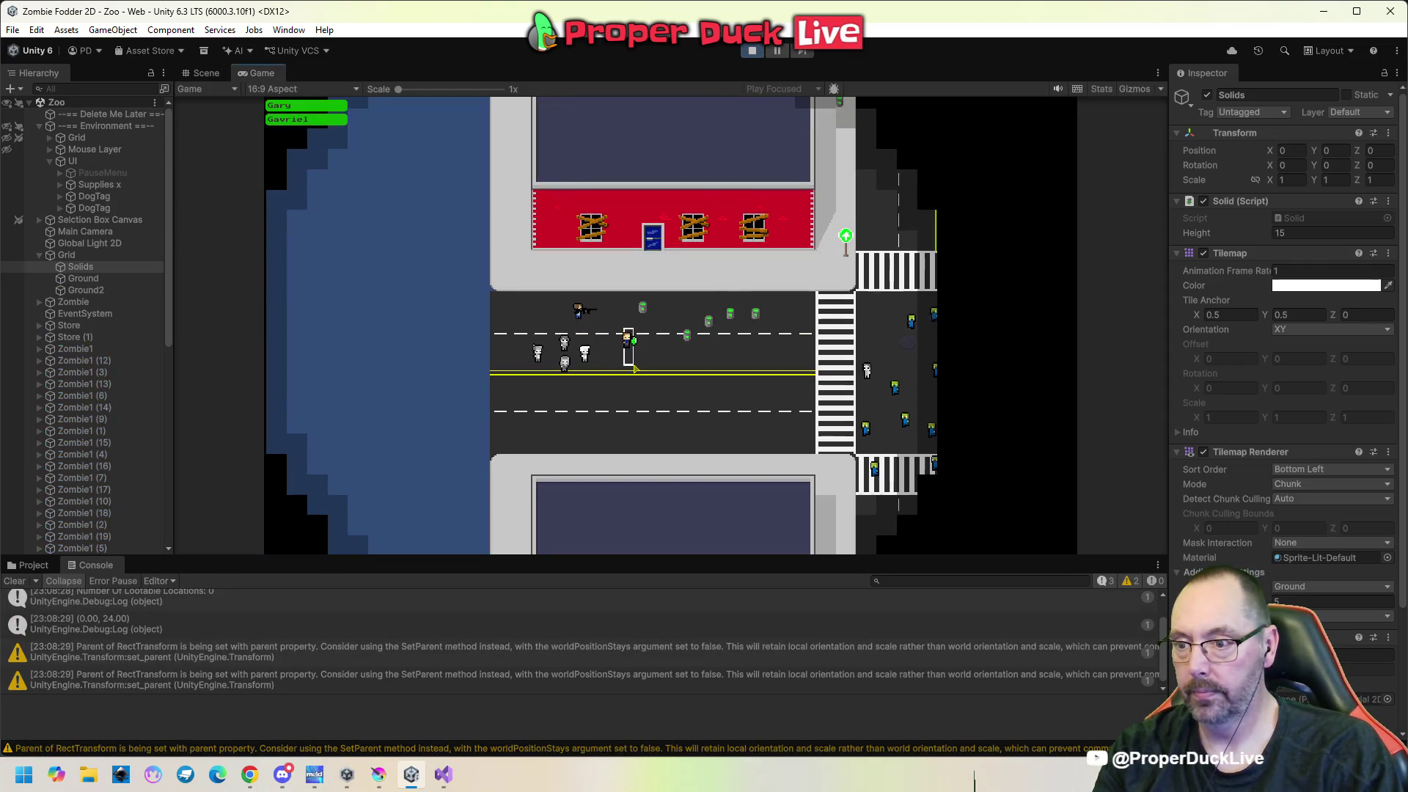
{"action": "left_click", "coordinate": [627, 343]}
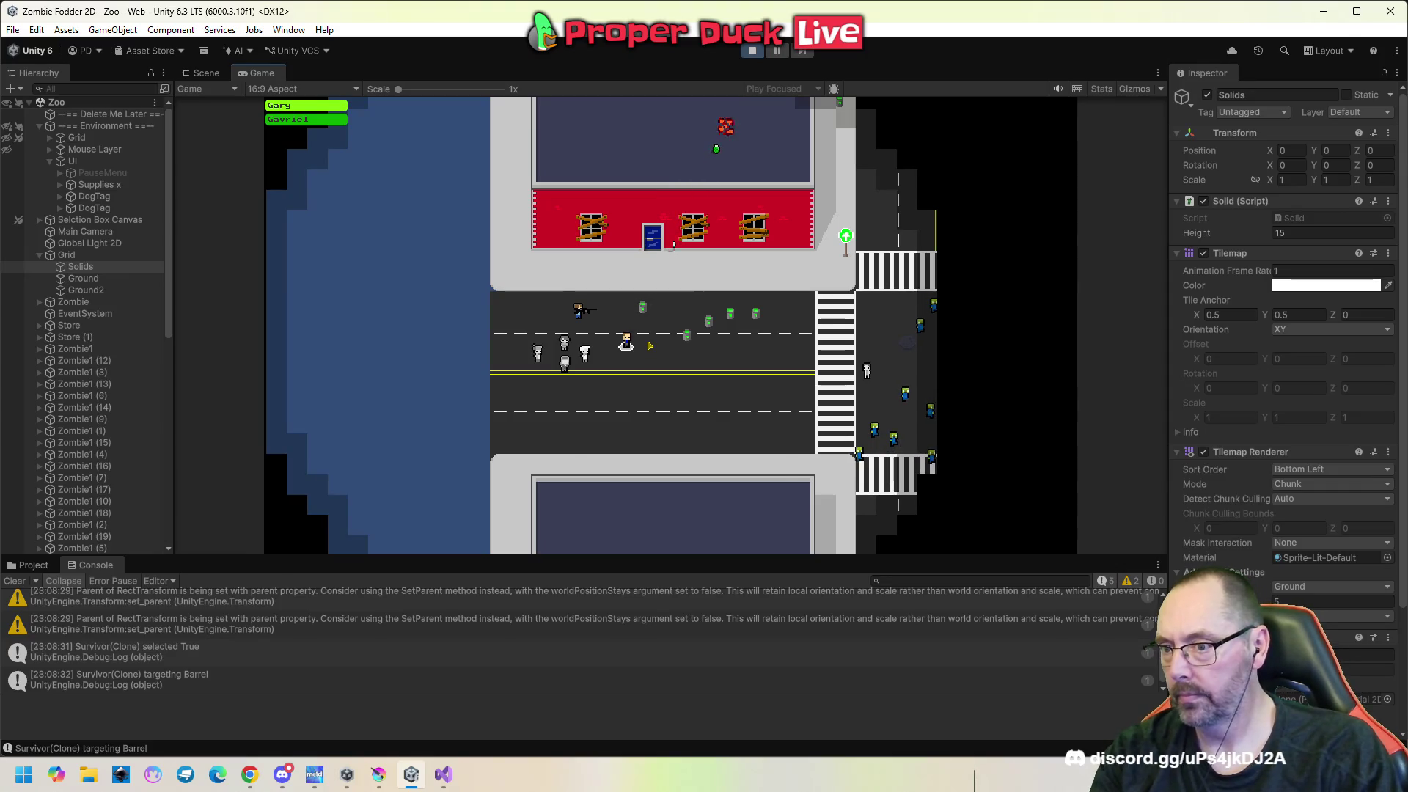
{"action": "key", "text": "Escape"}
{"action": "left_click", "coordinate": [752, 51]}
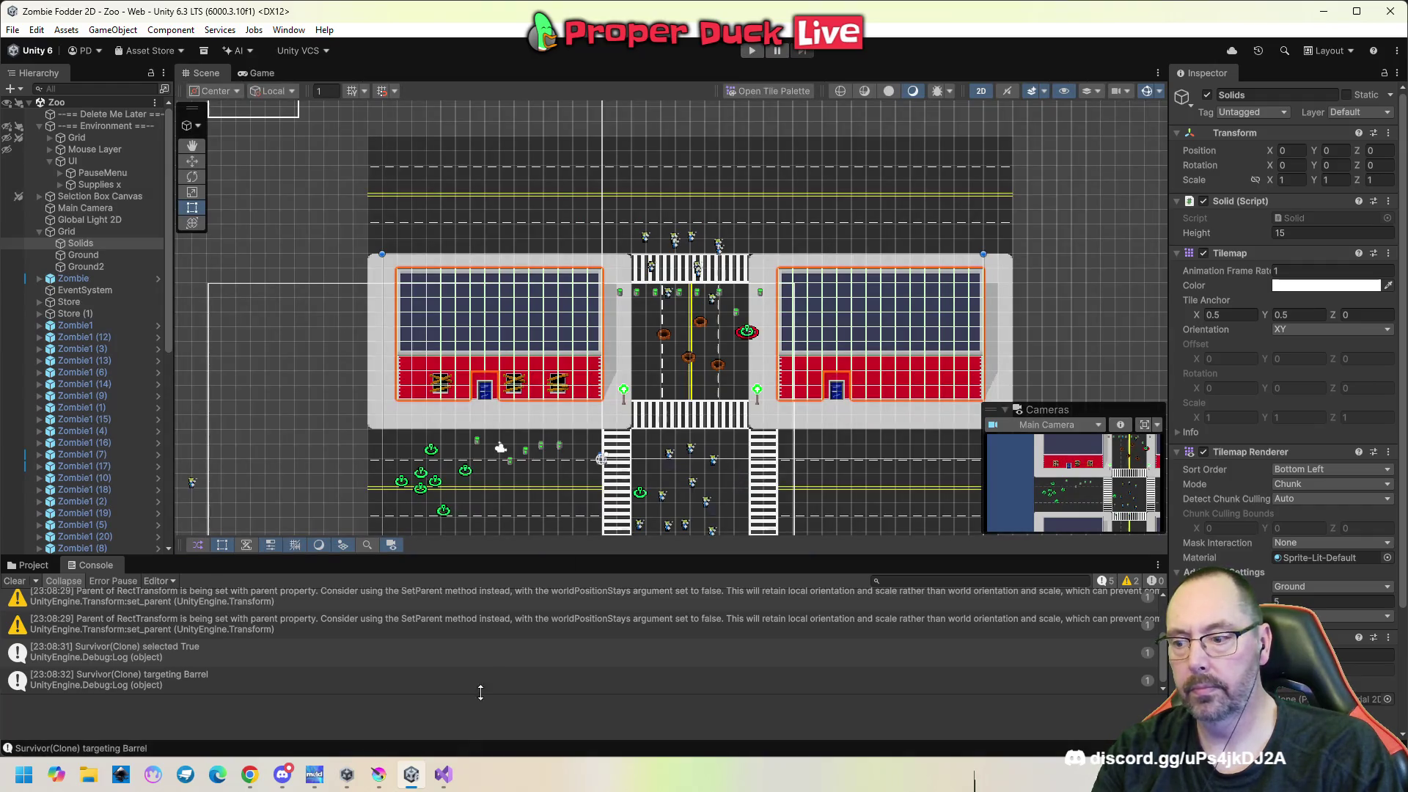
Move the Debug.Log line from the solid branch to before the type checks, removing the leftover blank line.
{"action": "mouse_move", "coordinate": [443, 775]}
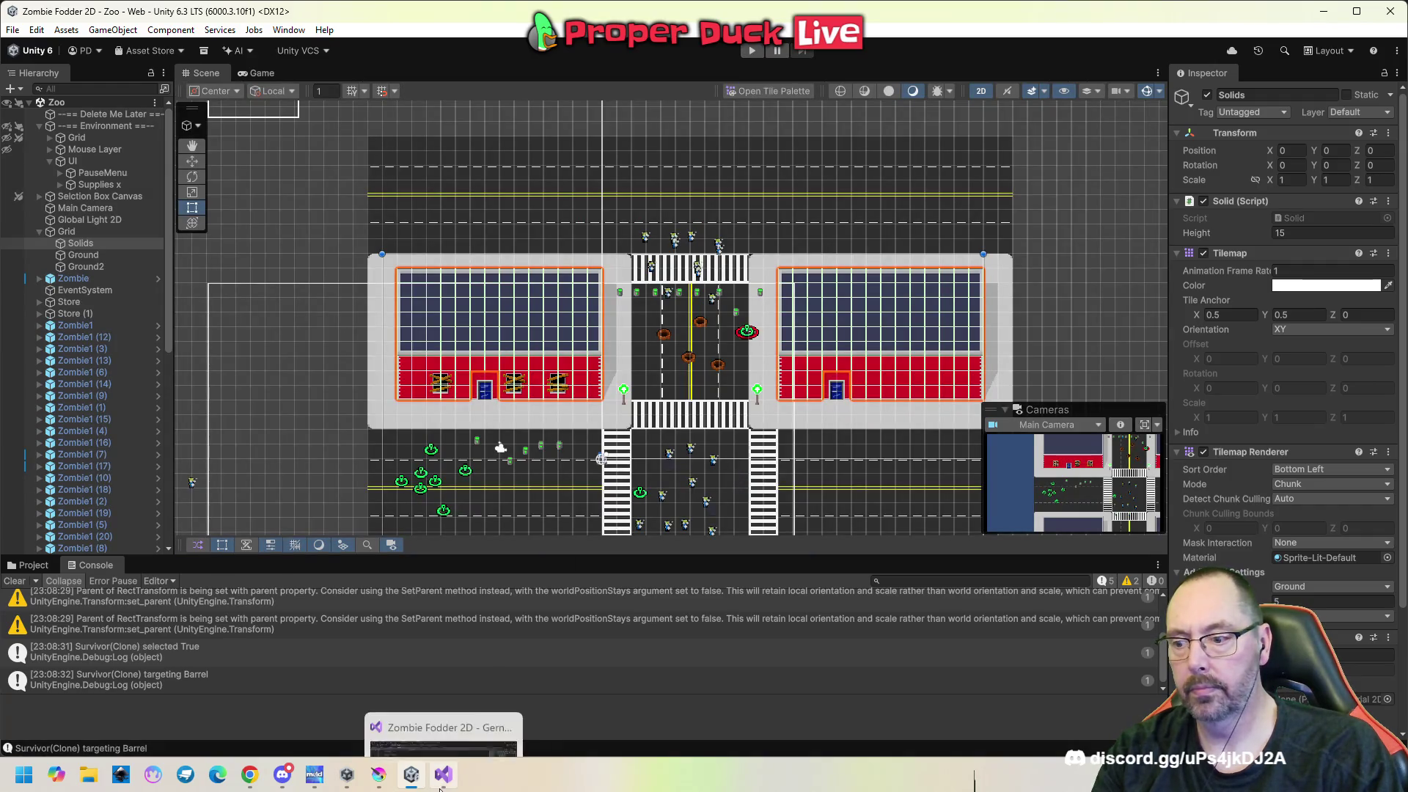
{"action": "left_click", "coordinate": [447, 714]}
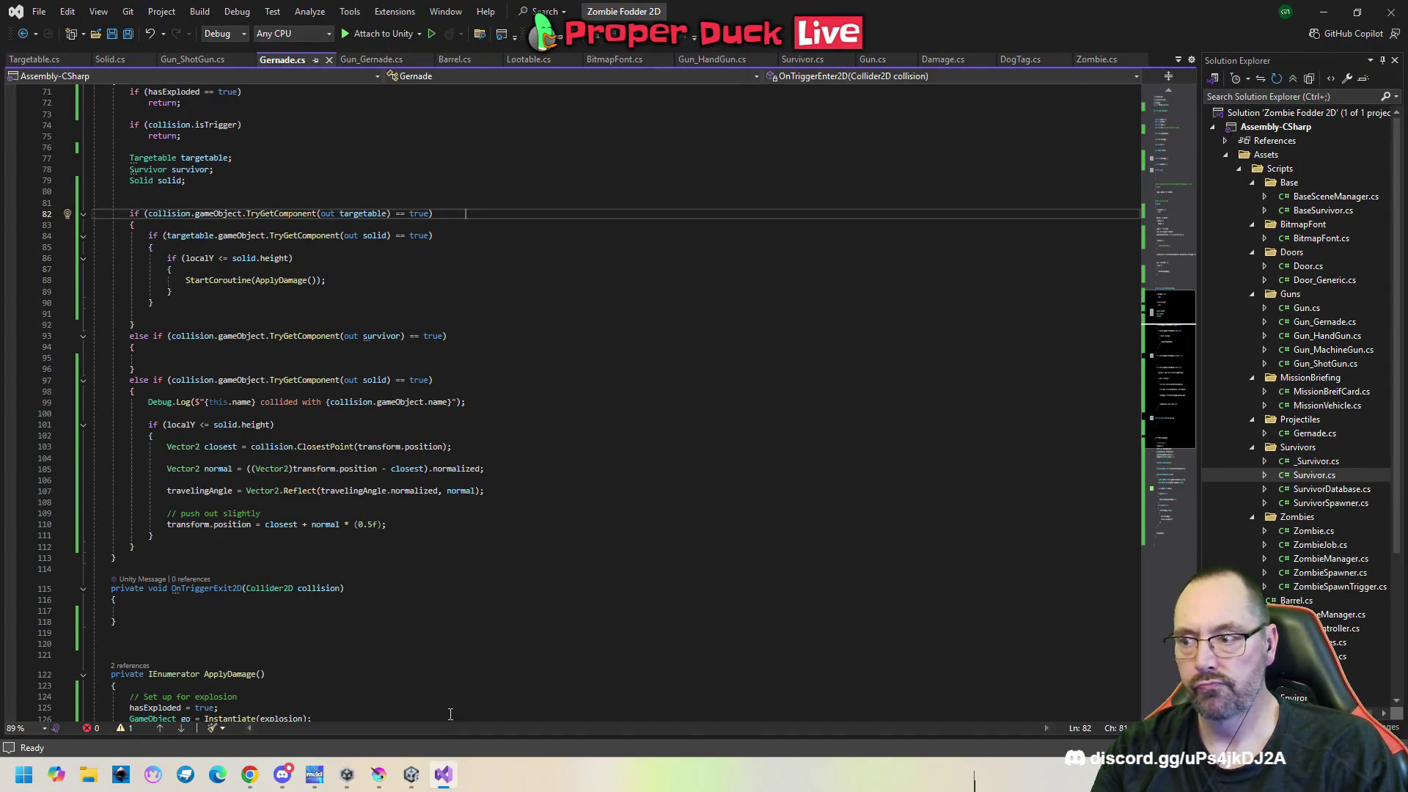
{"action": "left_click", "coordinate": [327, 224]}
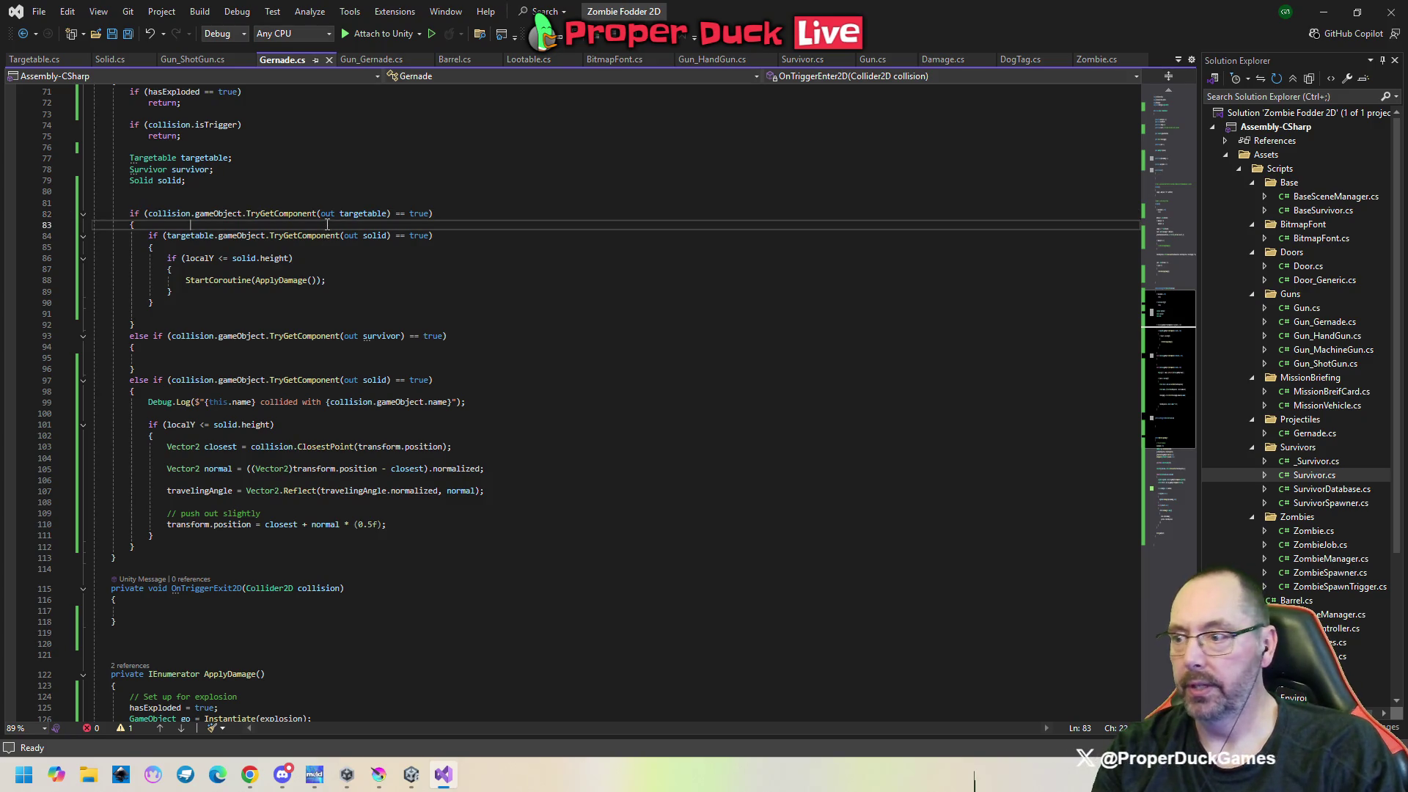
{"action": "mouse_move", "coordinate": [481, 402]}
{"action": "left_mouse_down"}
{"action": "mouse_move", "coordinate": [135, 397]}
{"action": "mouse_move", "coordinate": [148, 402]}
{"action": "left_mouse_up"}
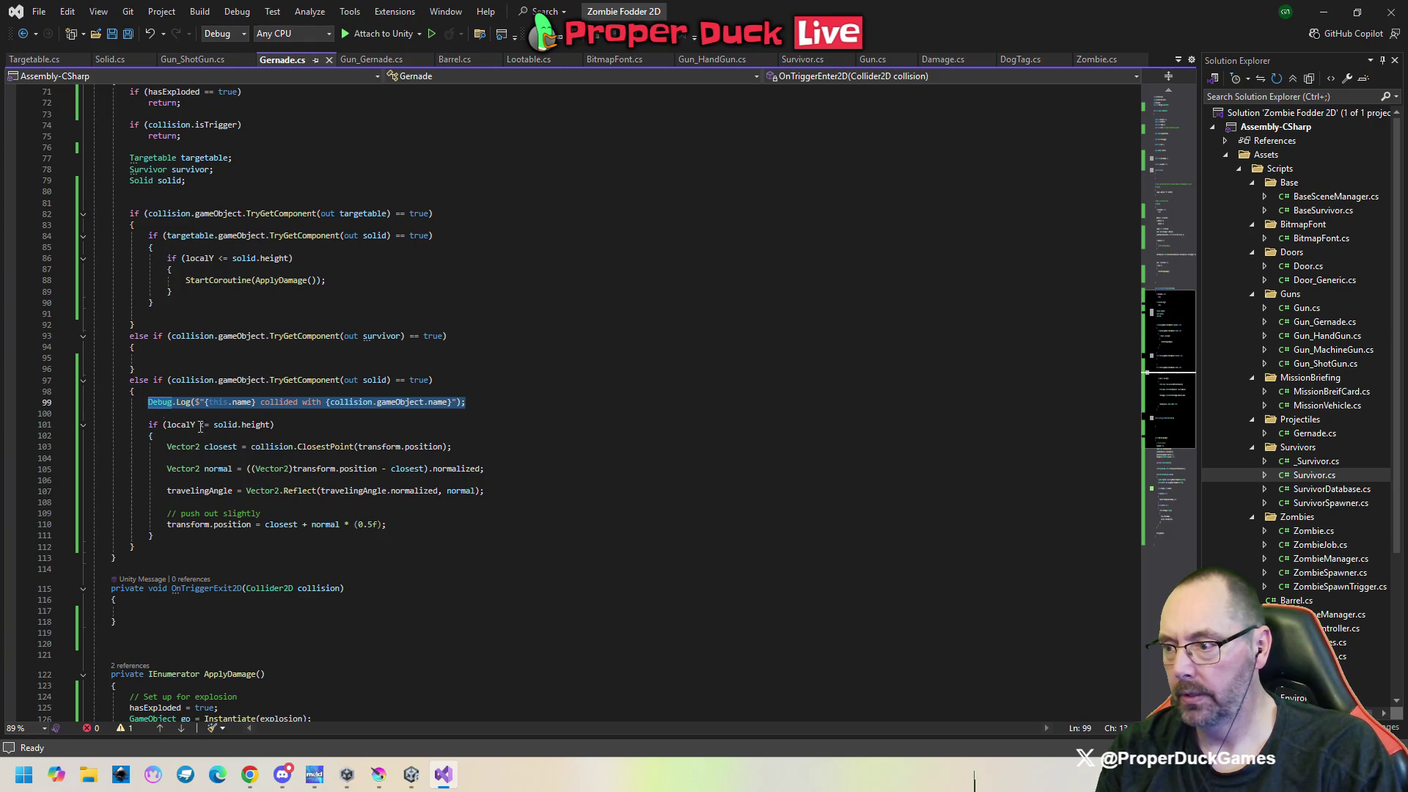
{"action": "key", "text": "ctrl+x"}
{"action": "left_click", "coordinate": [227, 193]}
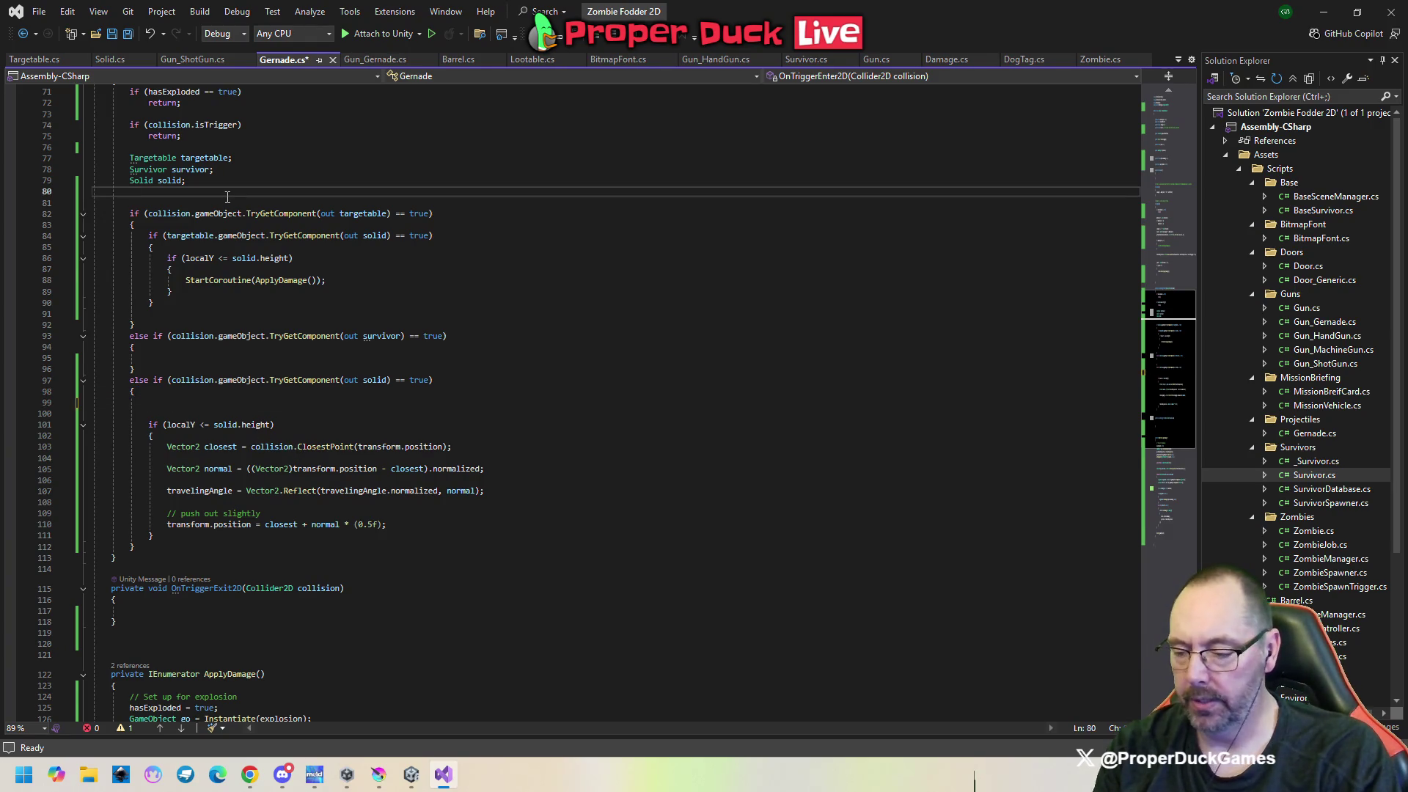
{"action": "key", "text": "Return"}
{"action": "key", "text": "ctrl+v"}
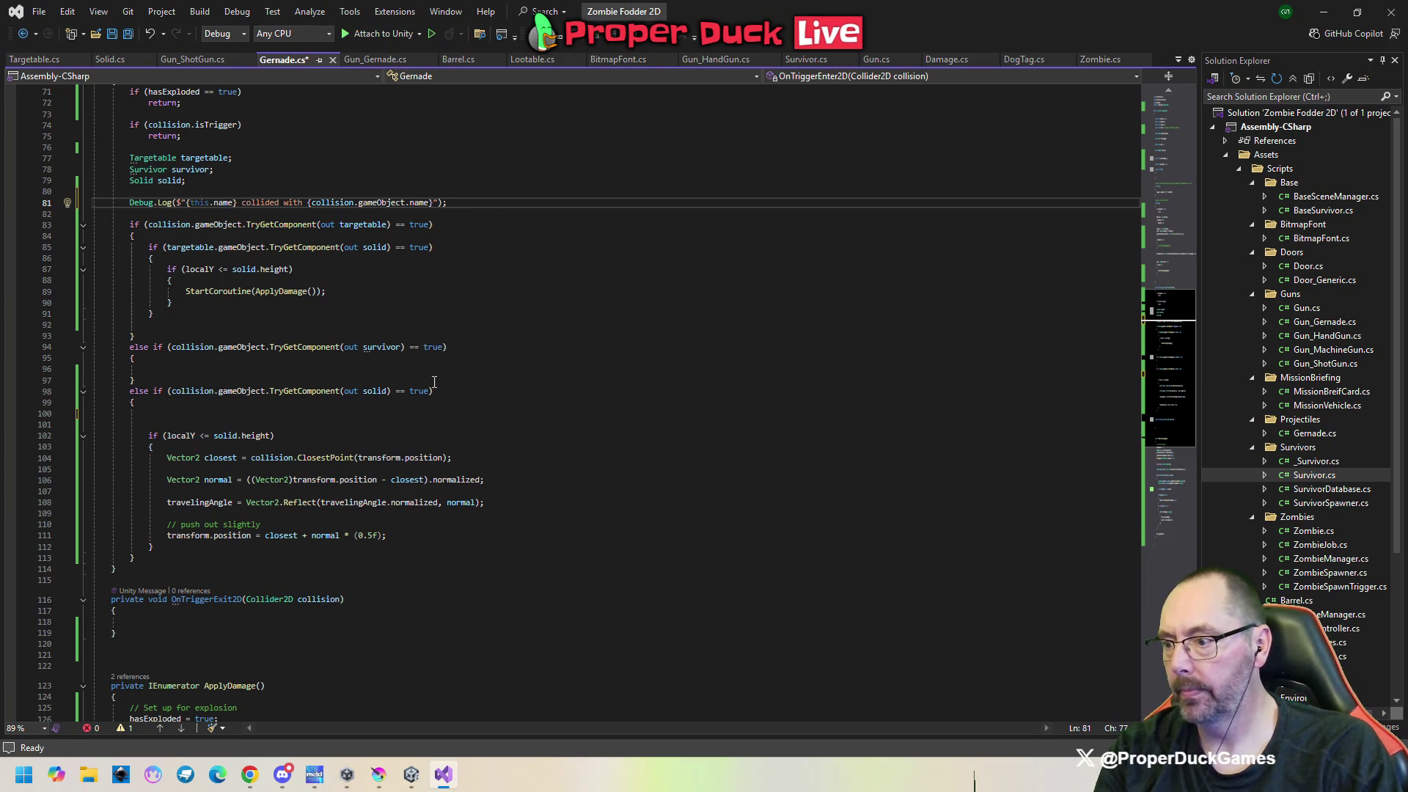
{"action": "left_click_drag", "start_coordinate": [397, 407], "coordinate": [399, 419]}
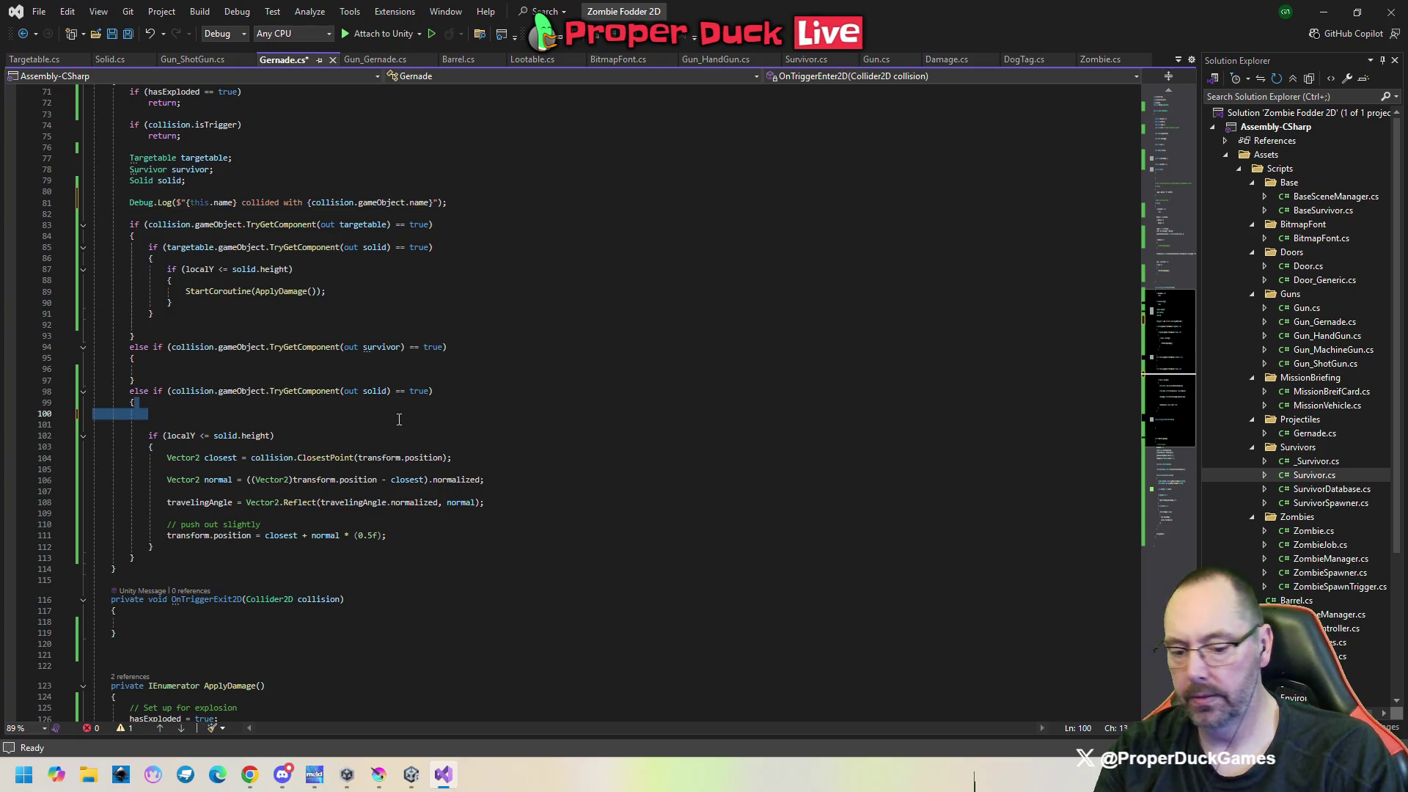
{"action": "key", "text": "BackSpace"}
Save Gernade.cs and start a fresh play test in Unity.
{"action": "key", "text": "ctrl+s"}
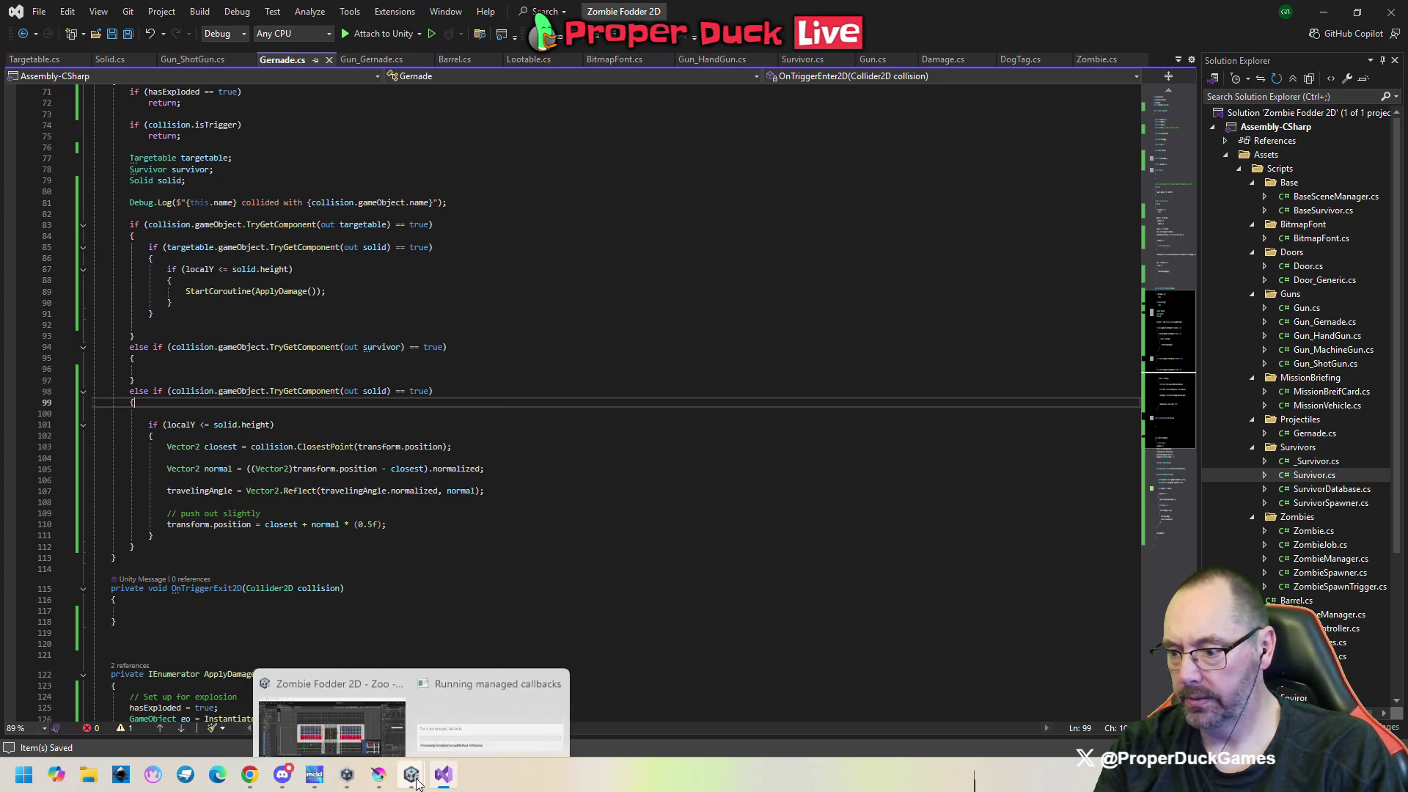
{"action": "key", "text": "alt+Tab"}
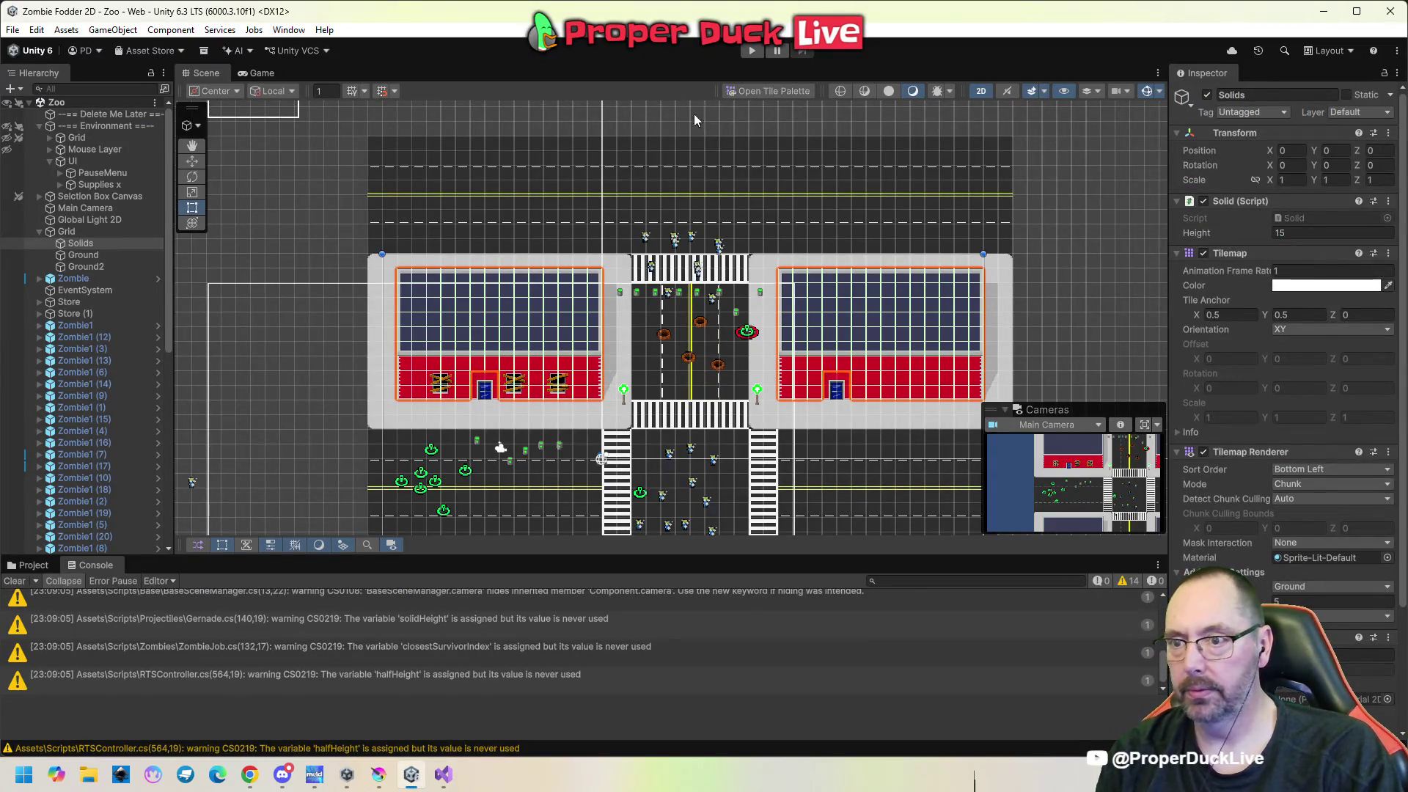
{"action": "left_click", "coordinate": [752, 50]}
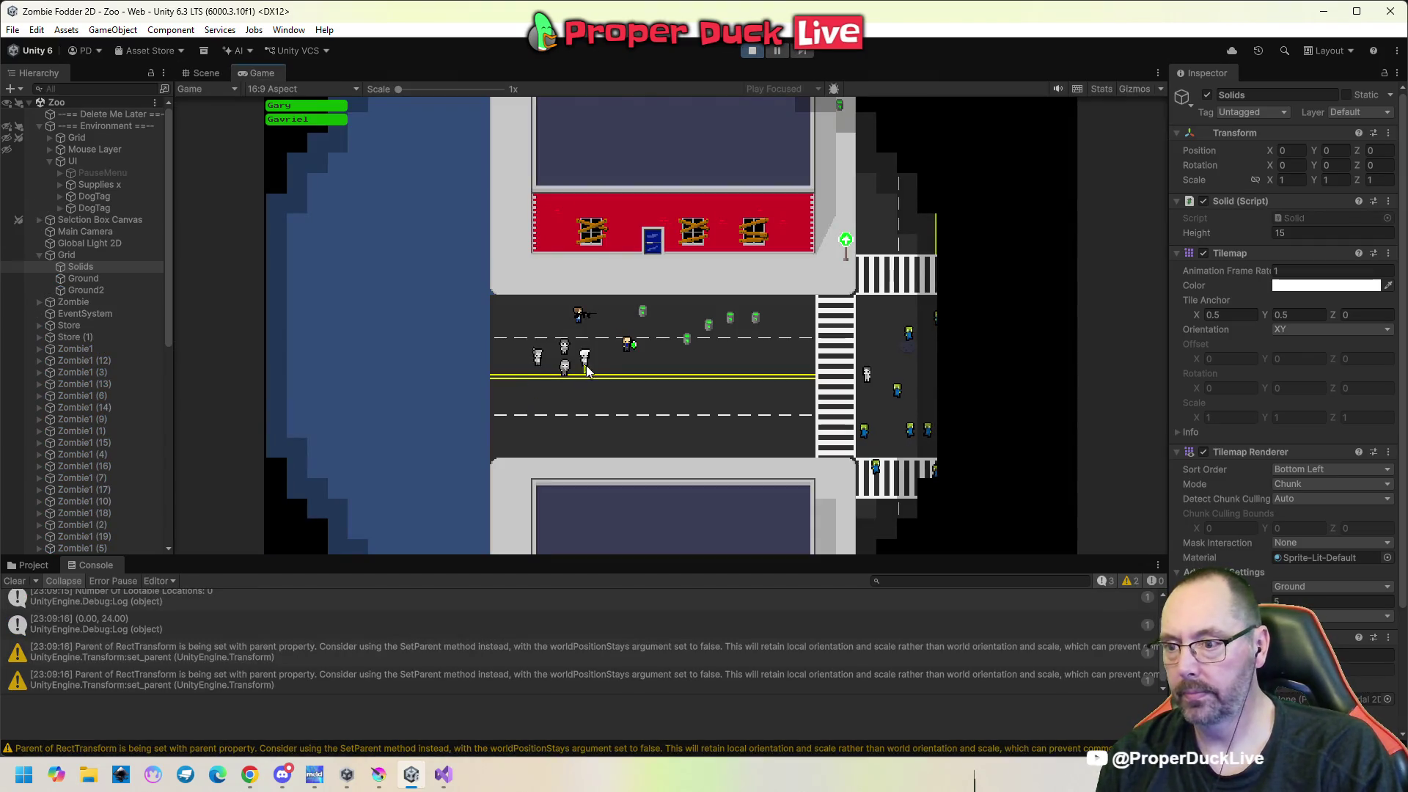
Have a survivor attack the barrel, then pause and stop the play test.
{"action": "left_click", "coordinate": [627, 344]}
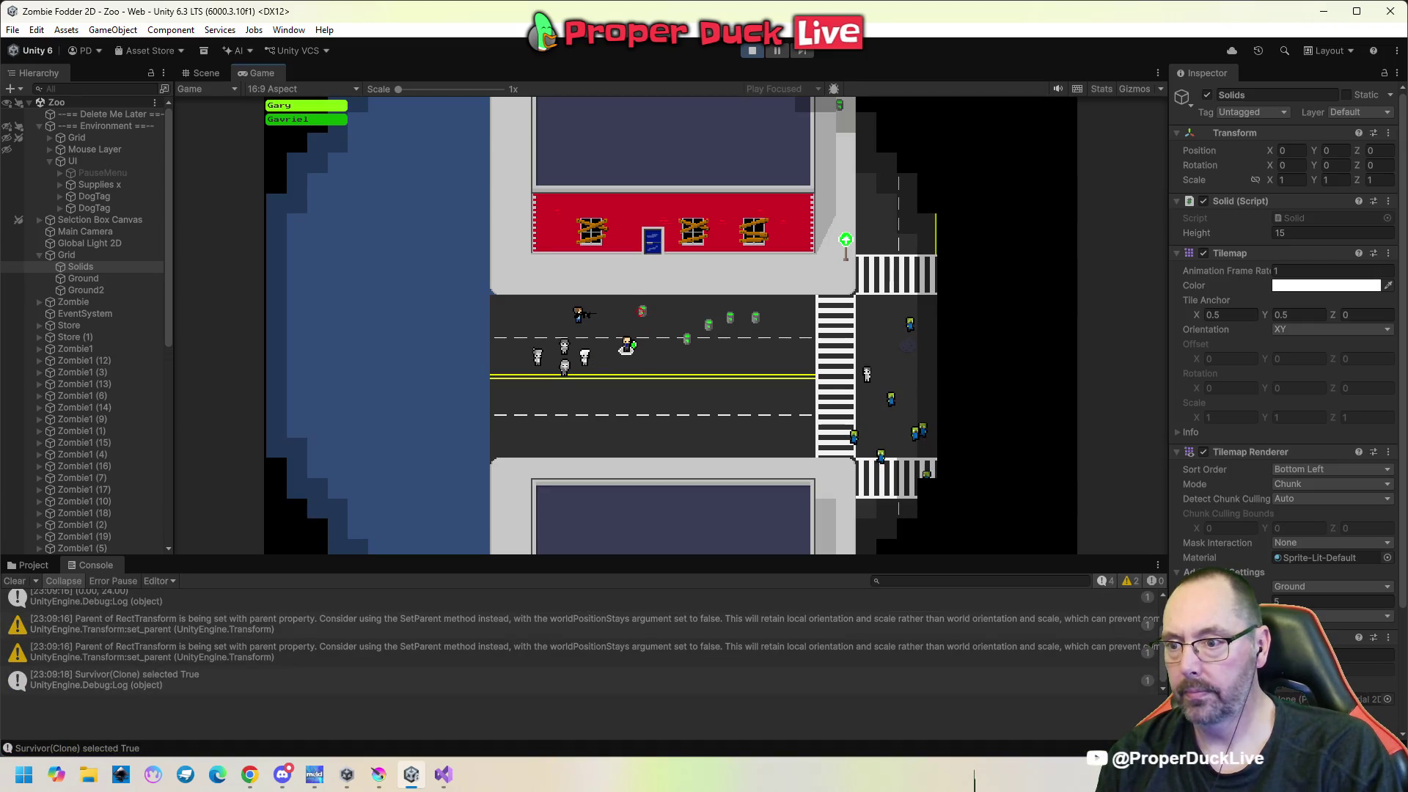
{"action": "left_click", "coordinate": [642, 311]}
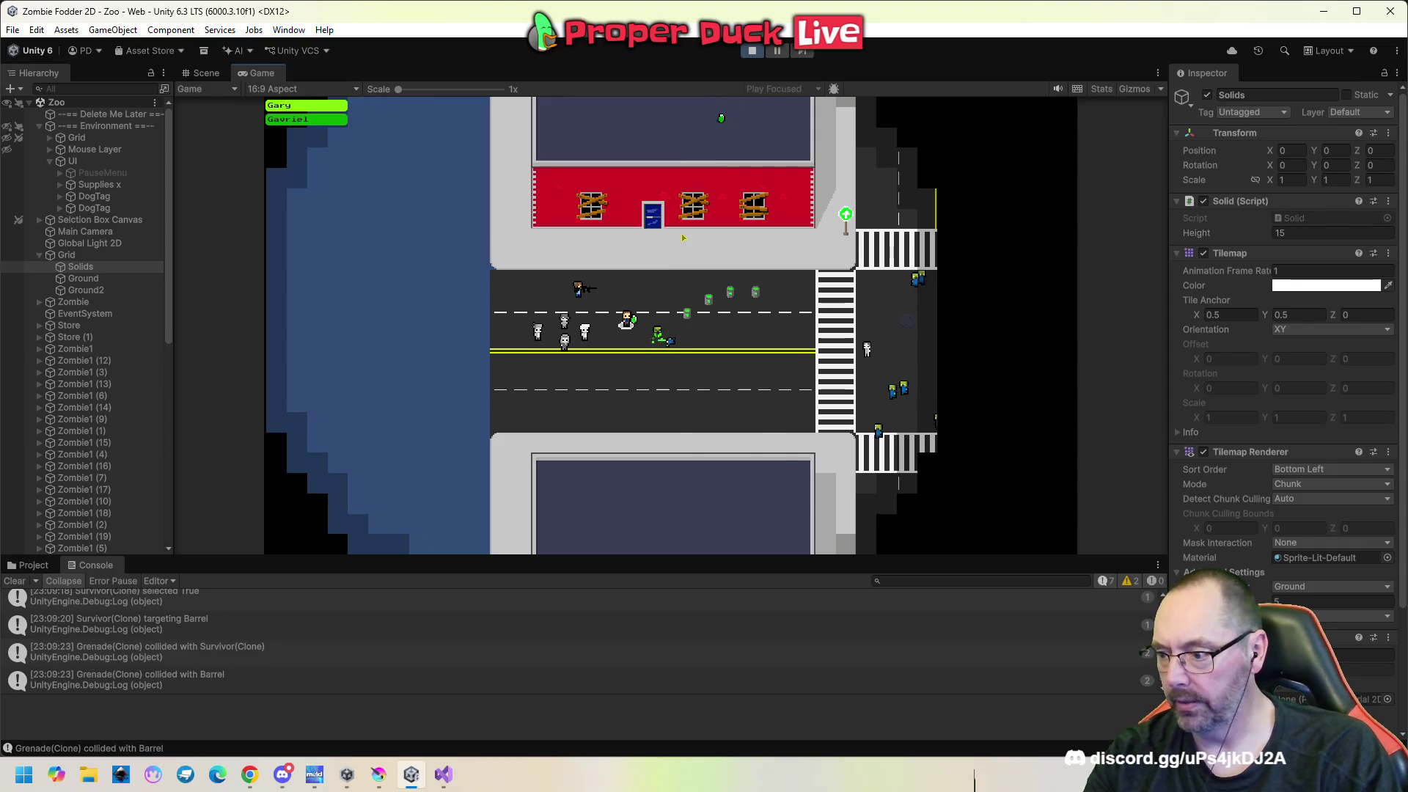
{"action": "key", "text": "Escape"}
{"action": "left_click", "coordinate": [754, 49]}
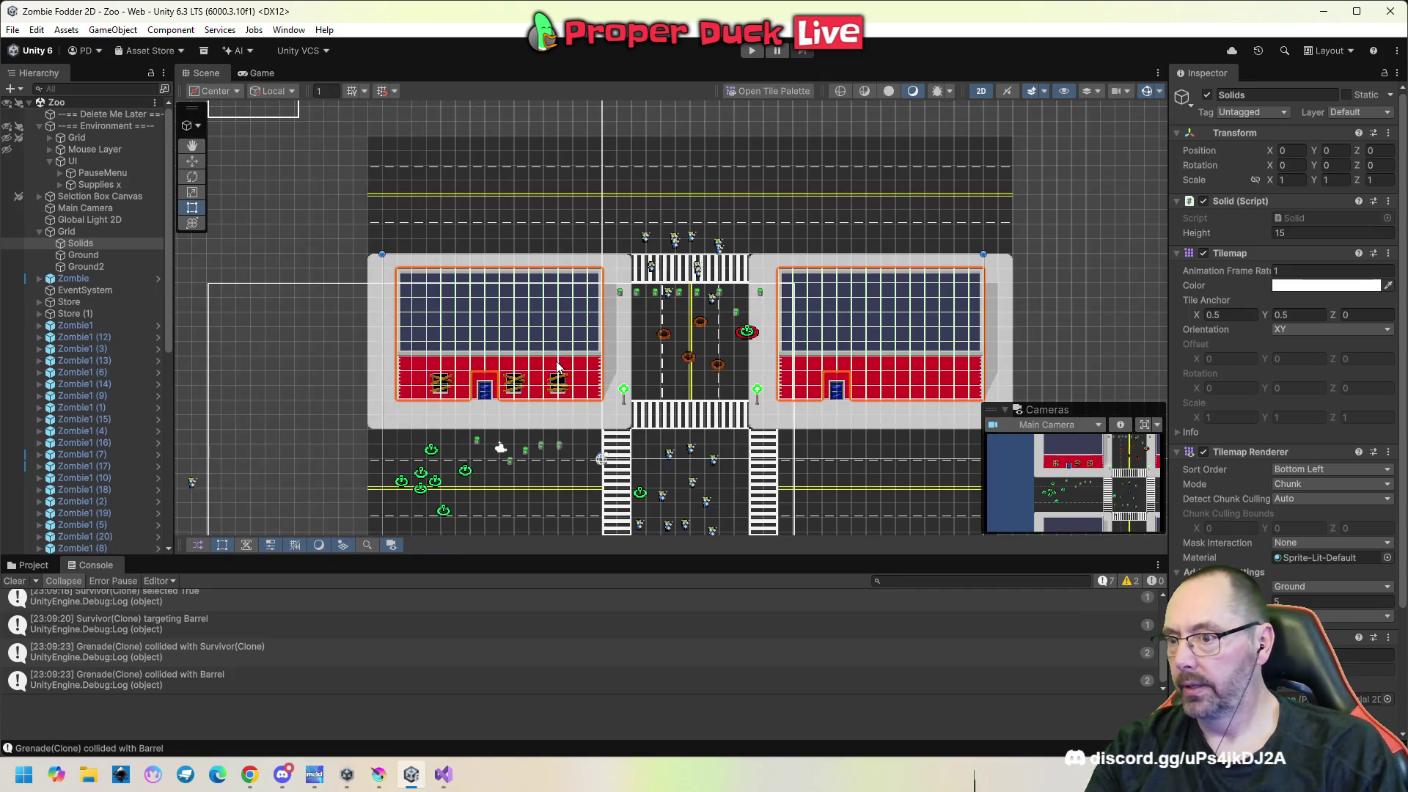
{"action": "left_click", "coordinate": [104, 244]}
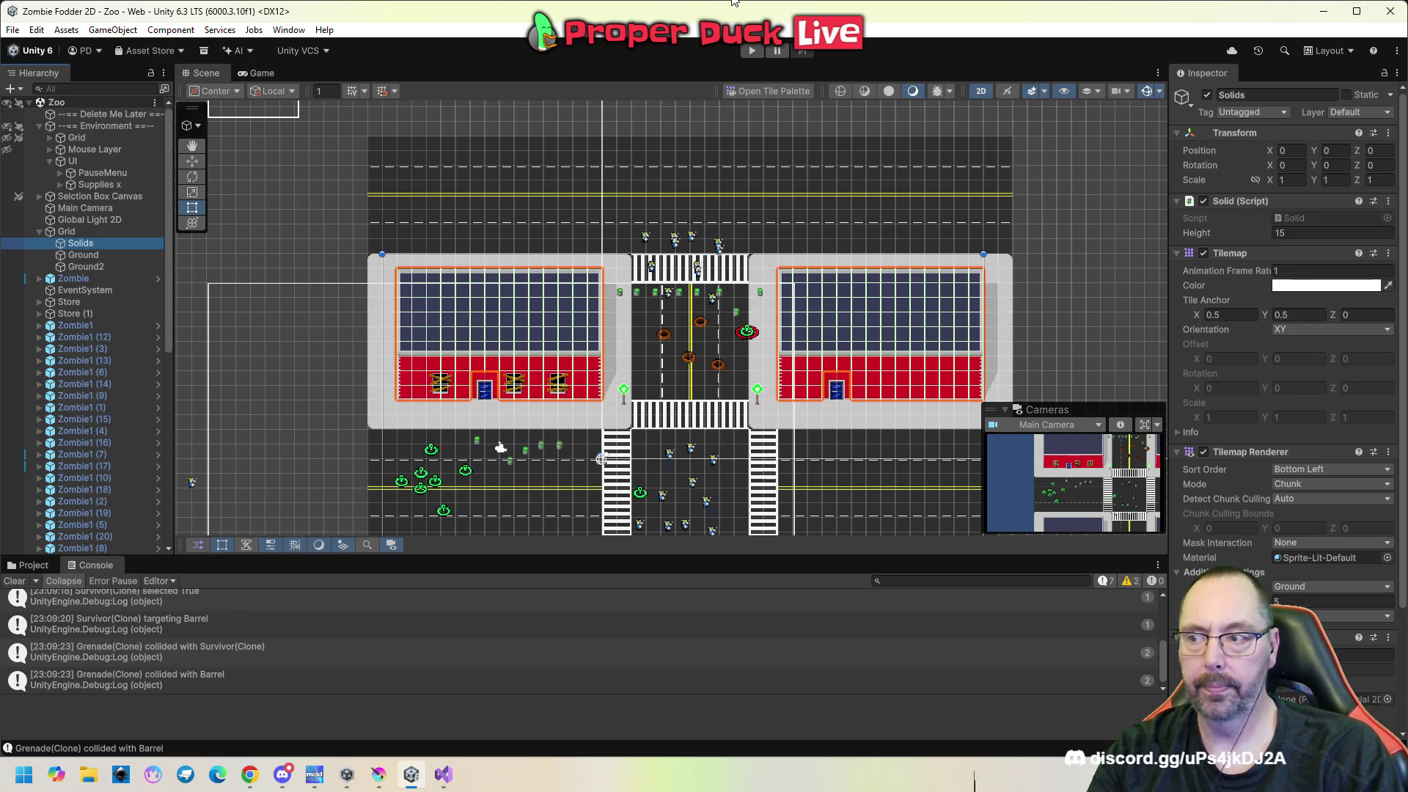
{"action": "mouse_move", "coordinate": [245, 780]}
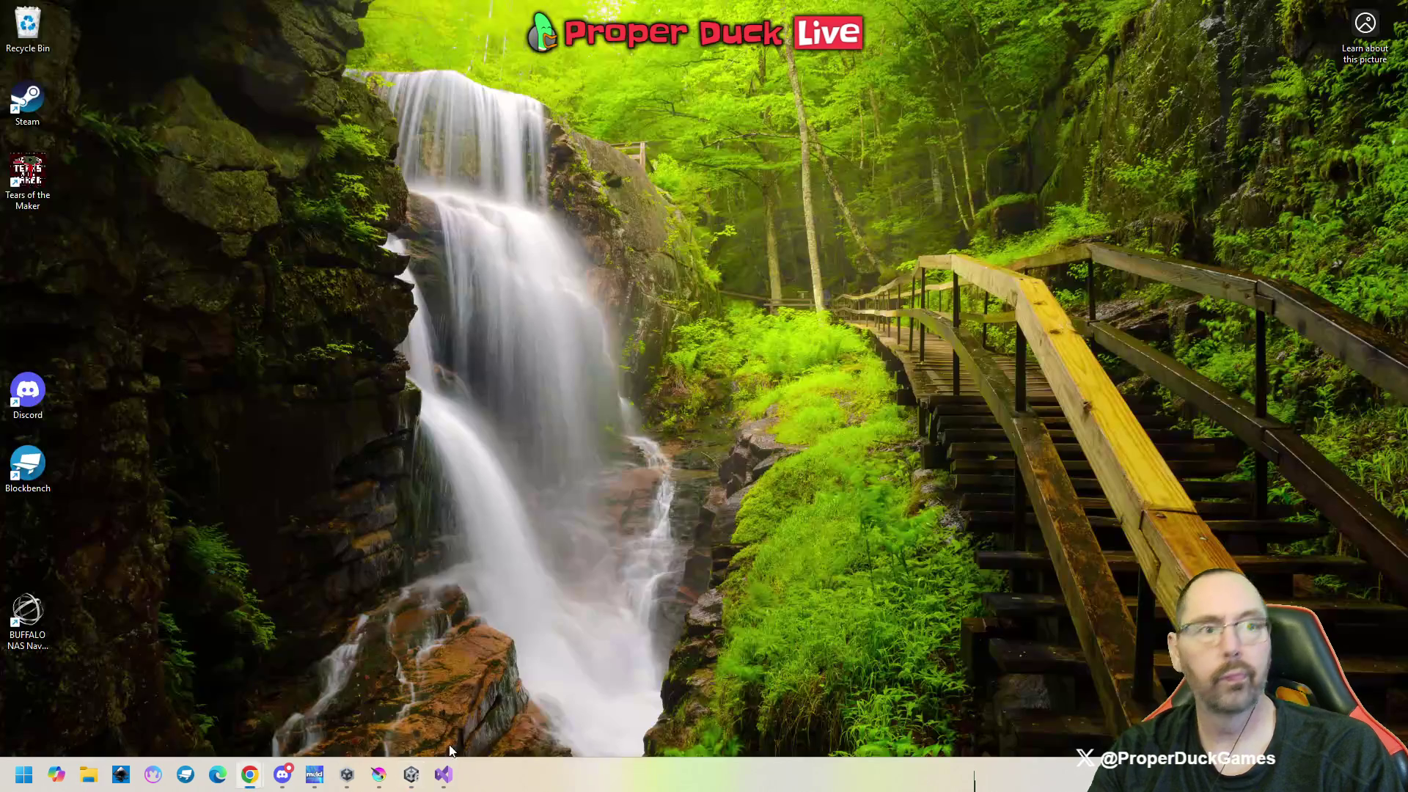
{"action": "left_click", "coordinate": [323, 723]}
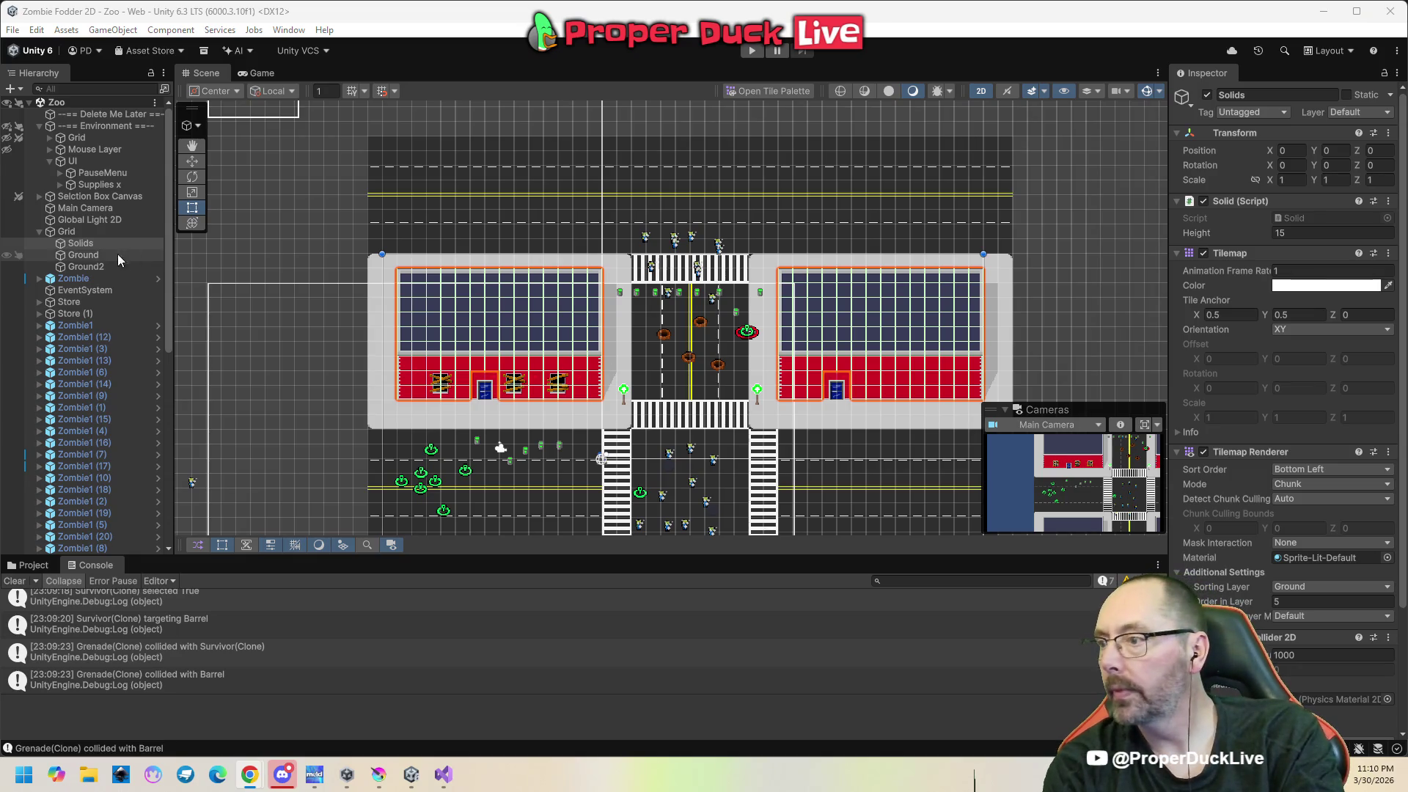
Add a Rigidbody 2D component to the Solids tilemap.
{"action": "left_click", "coordinate": [89, 242]}
{"action": "scroll", "coordinate": [1283, 403], "scroll_direction": "down", "scroll_amount": 3}
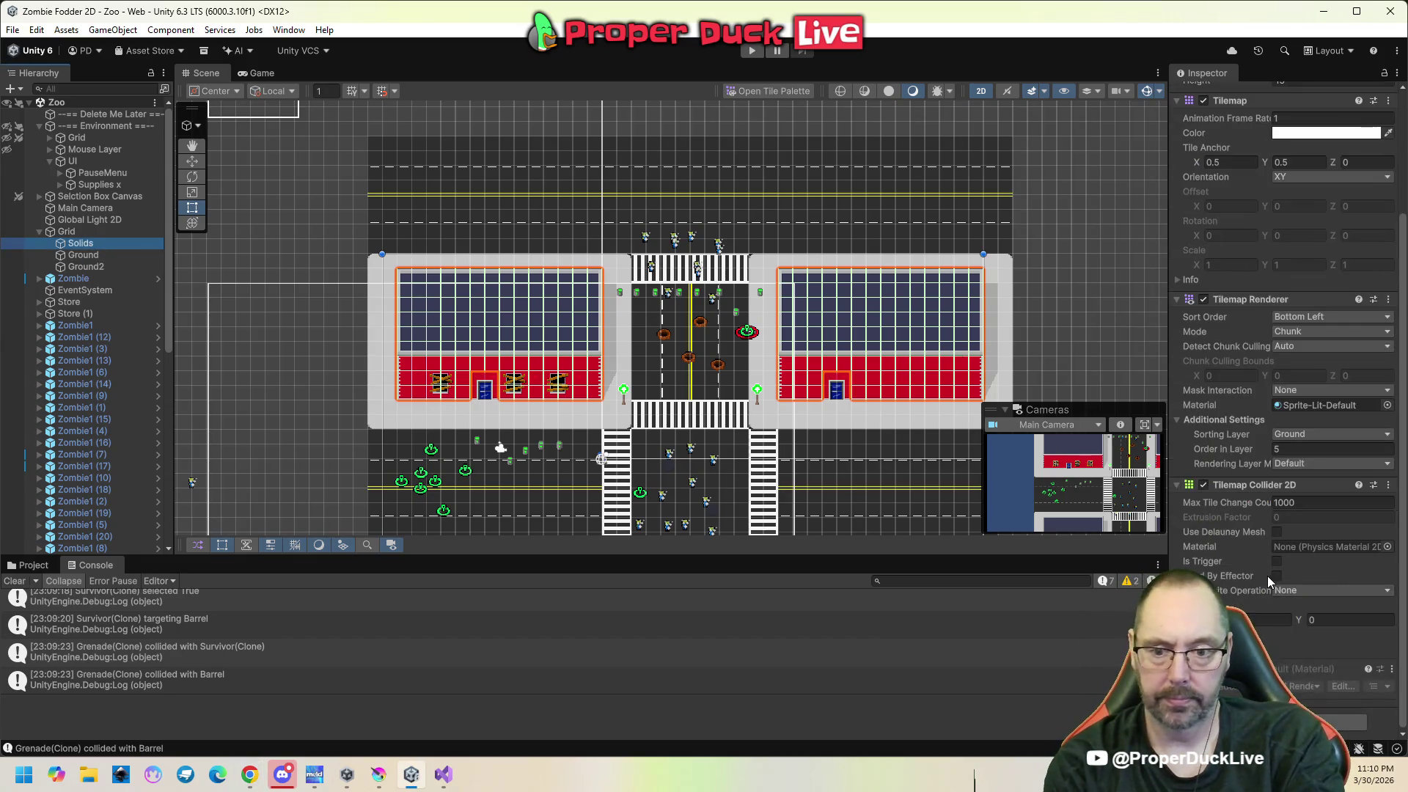
{"action": "left_click", "coordinate": [1283, 722]}
{"action": "type", "text": "rigi"}
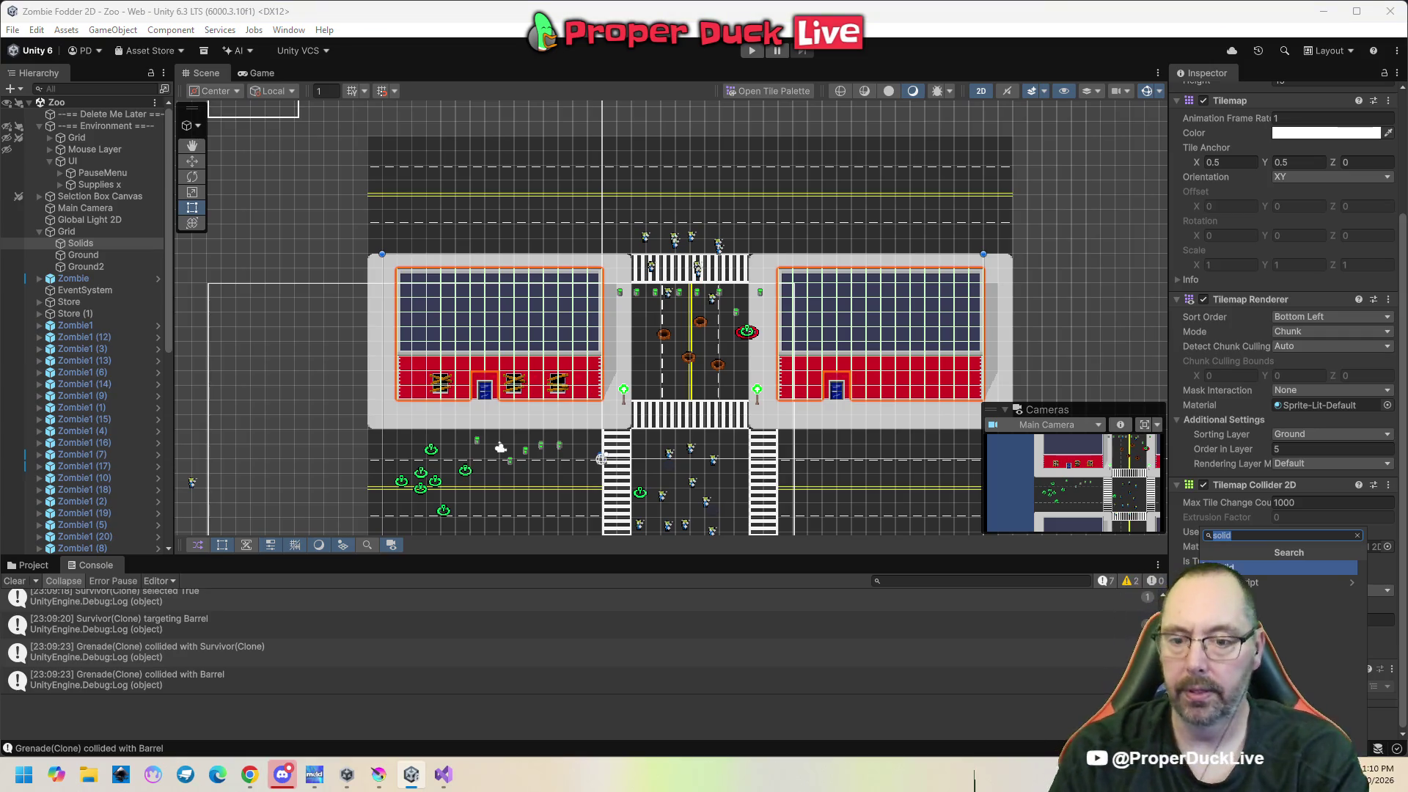
{"action": "key", "text": "Return"}
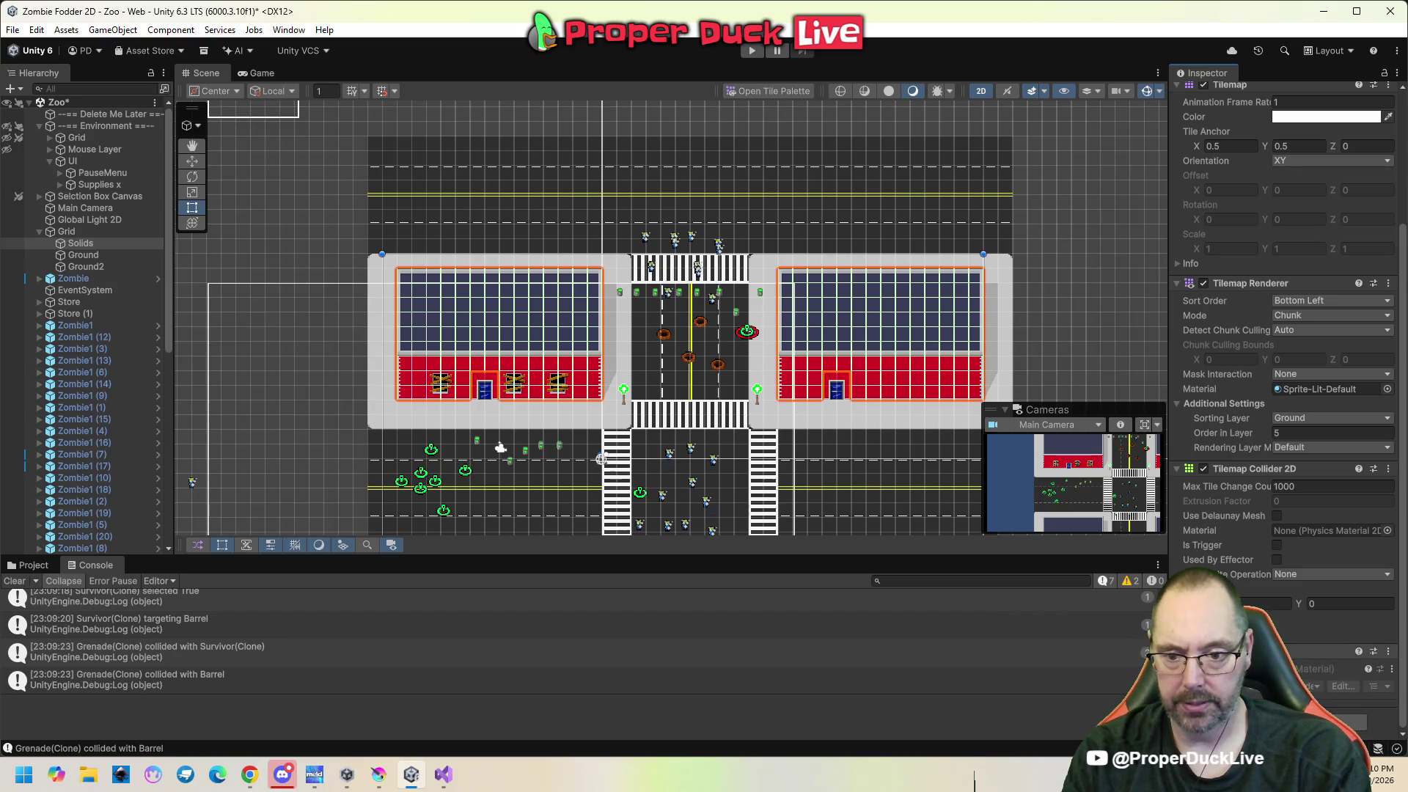
Freeze the body's Y position, set Body Type to Static, and start a play test.
{"action": "scroll", "coordinate": [1283, 403], "scroll_direction": "down", "scroll_amount": 3}
{"action": "scroll", "coordinate": [1283, 403], "scroll_direction": "down", "scroll_amount": 1}
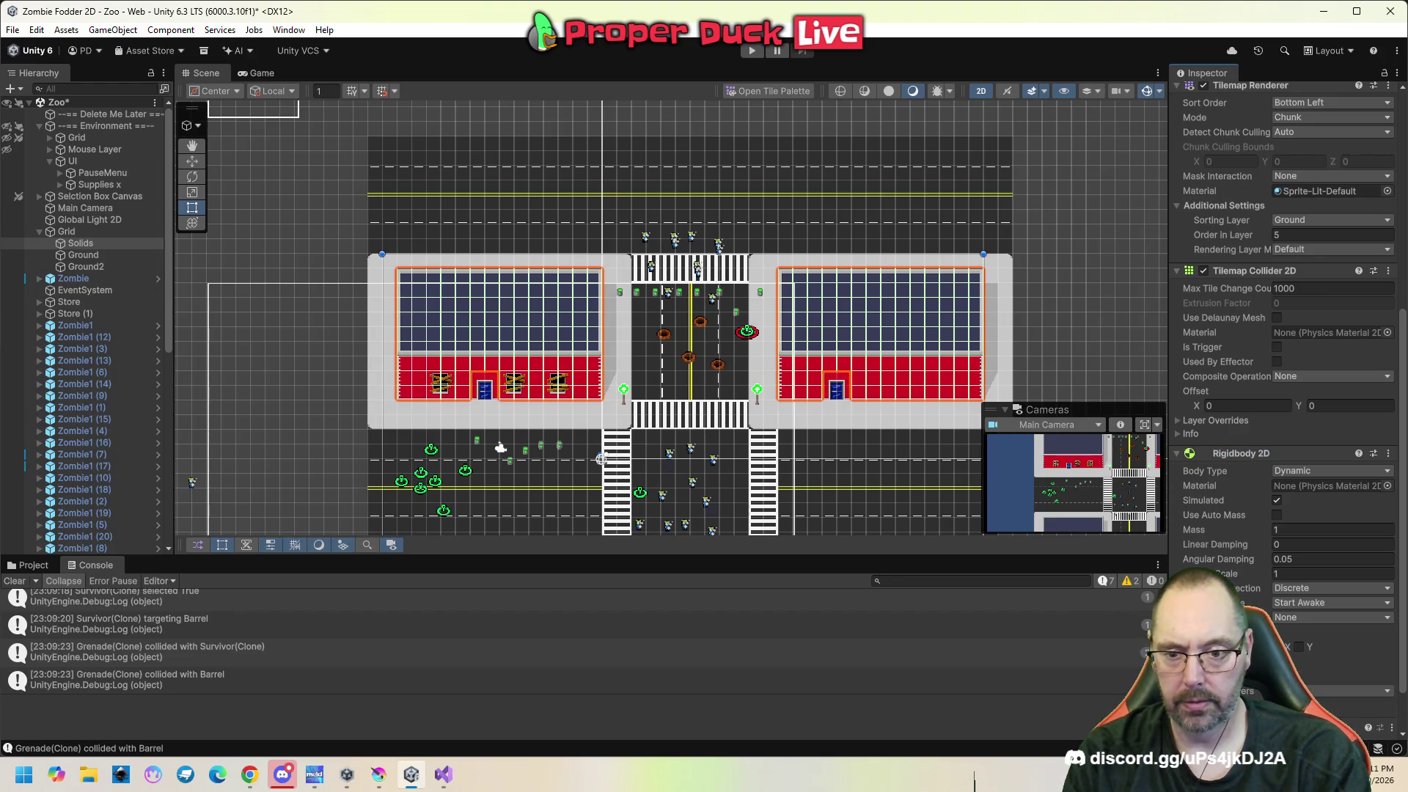
{"action": "scroll", "coordinate": [1302, 613], "scroll_direction": "down", "scroll_amount": 2}
{"action": "left_click", "coordinate": [1299, 607]}
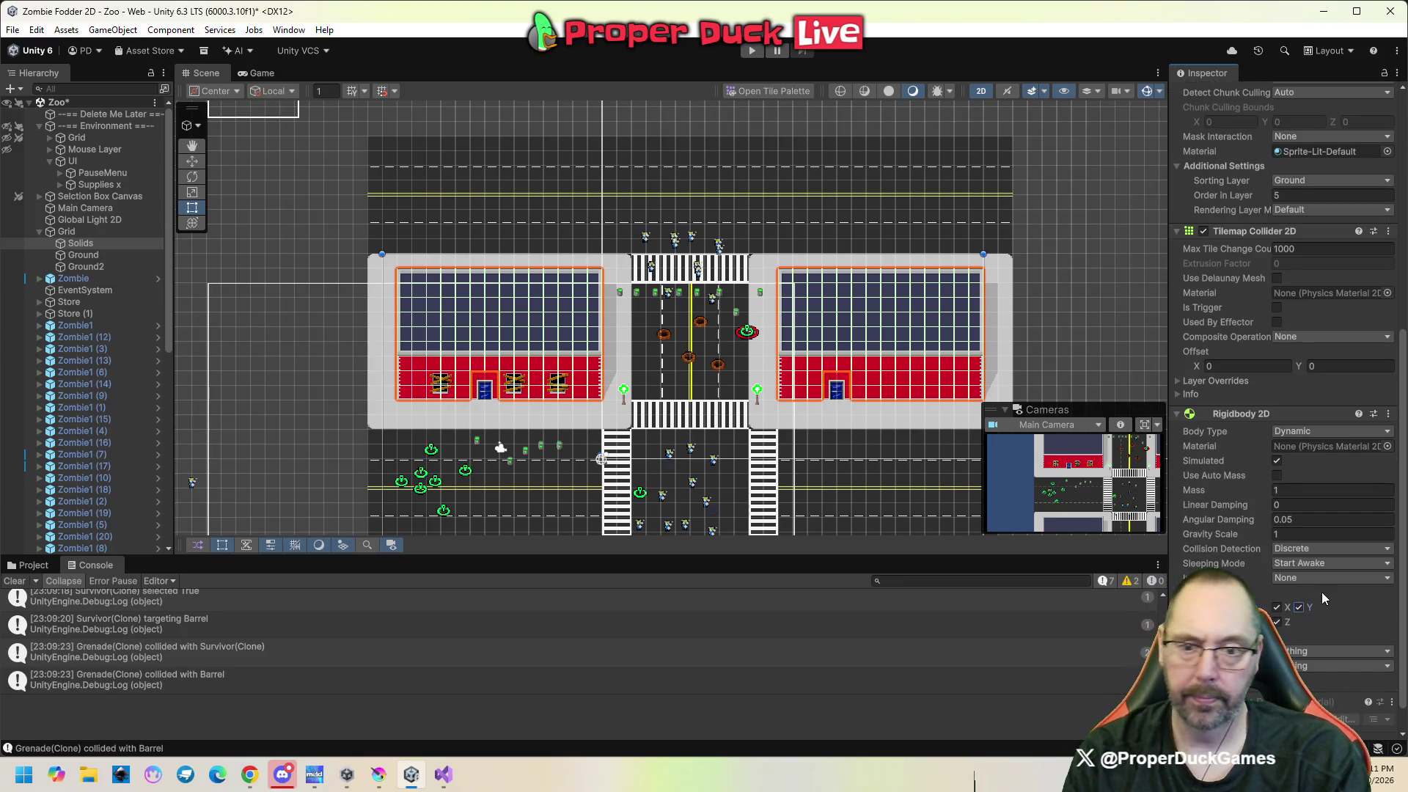
{"action": "left_click", "coordinate": [1313, 432]}
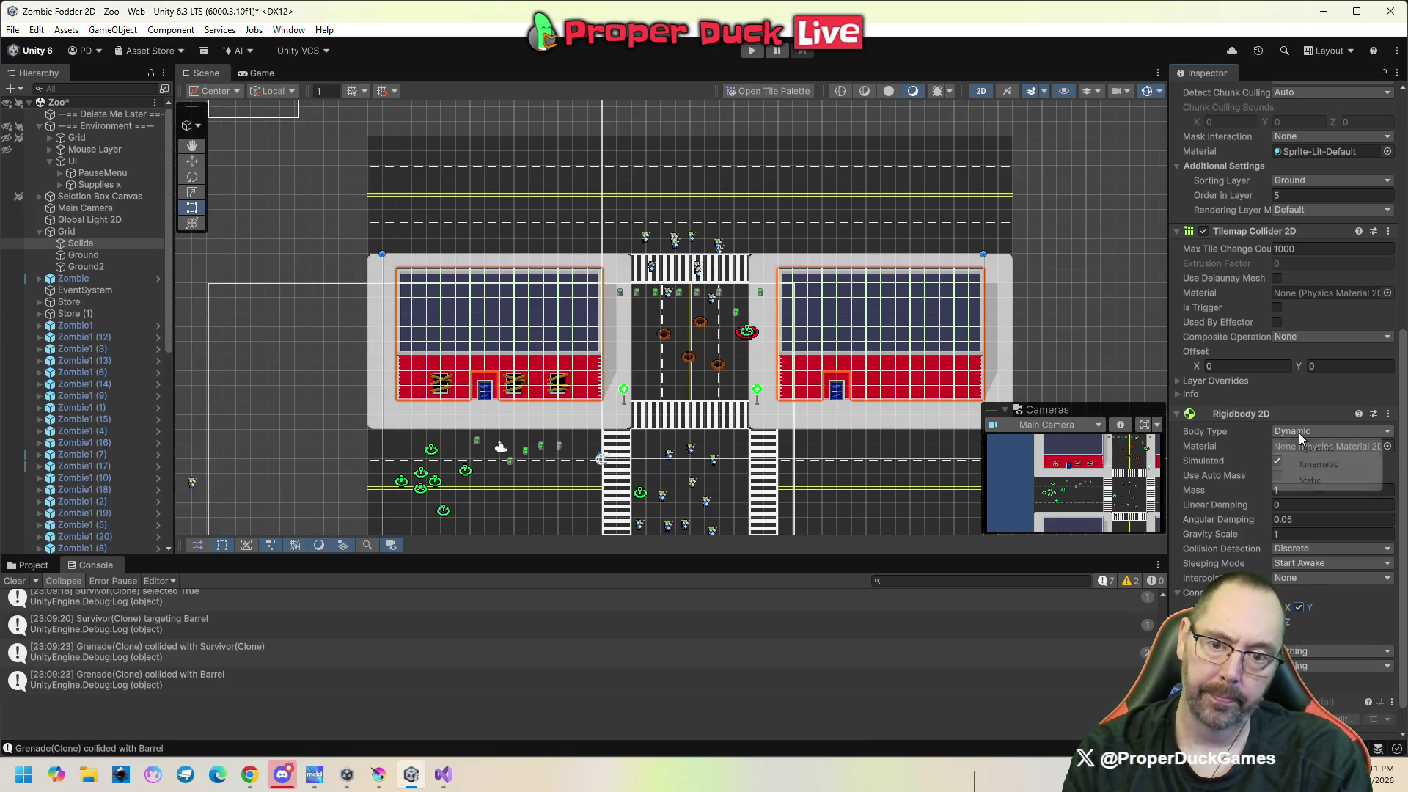
{"action": "left_click", "coordinate": [1316, 485]}
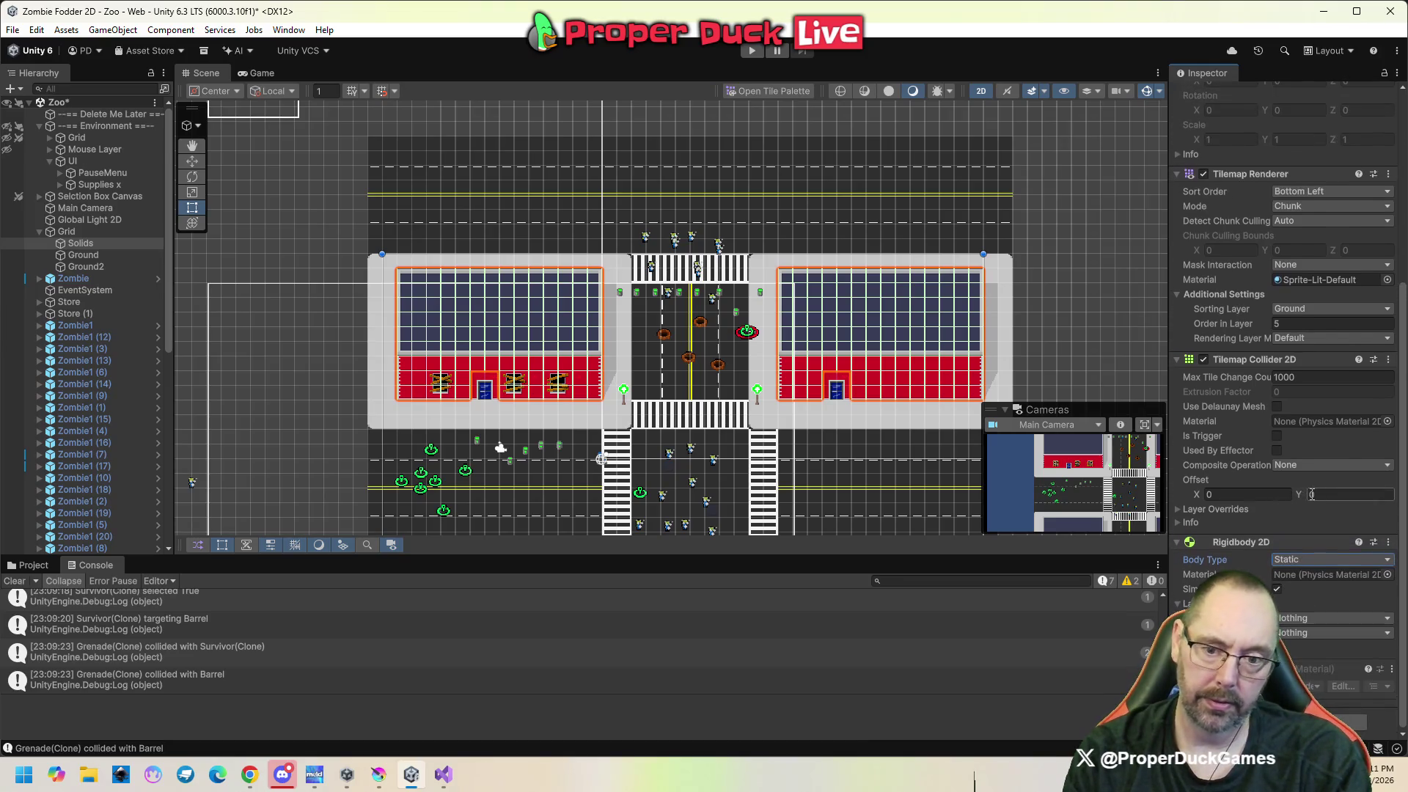
{"action": "left_click", "coordinate": [745, 53]}
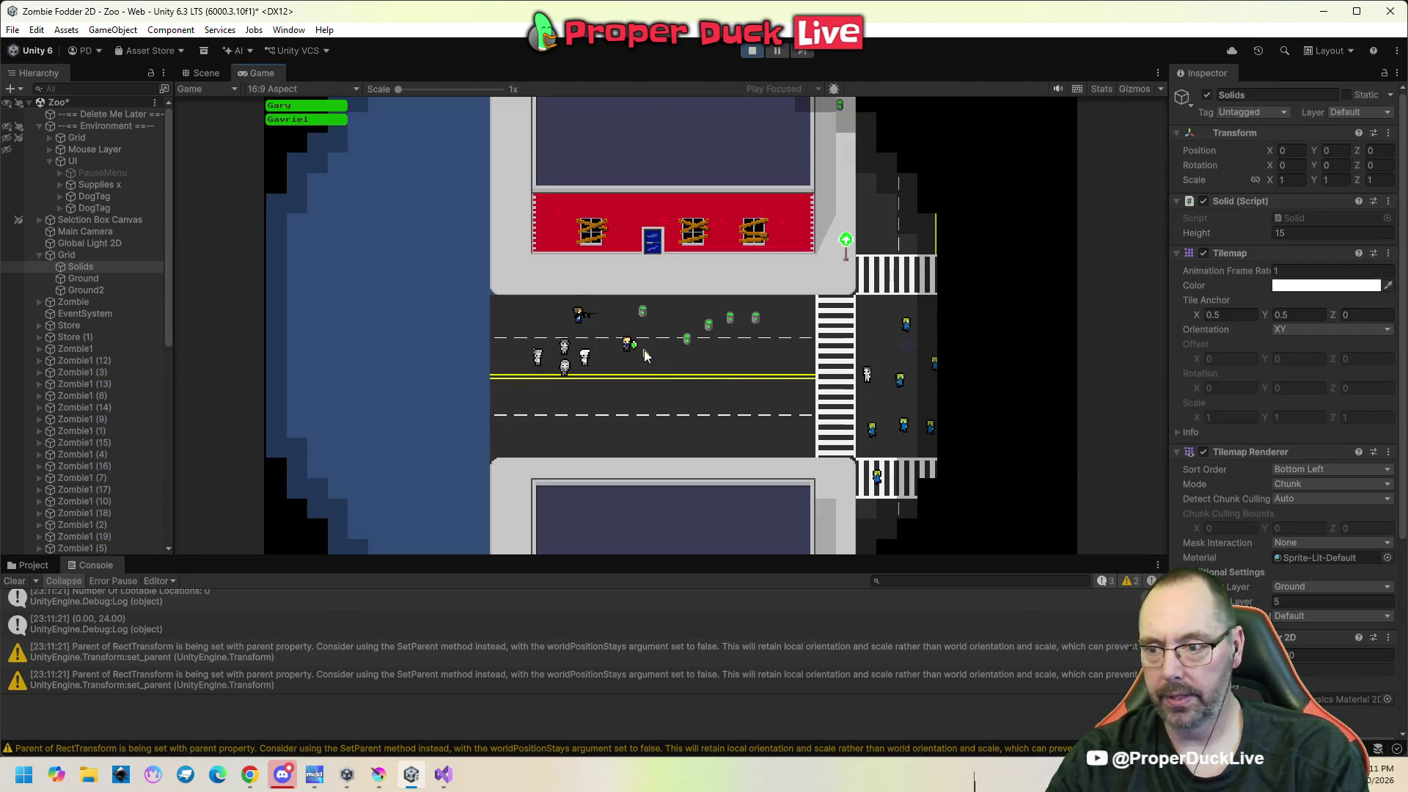
Order a survivor to throw at the barrel, pan the camera with S and W, then pause.
{"action": "left_click", "coordinate": [627, 346]}
{"action": "right_click", "coordinate": [686, 338]}
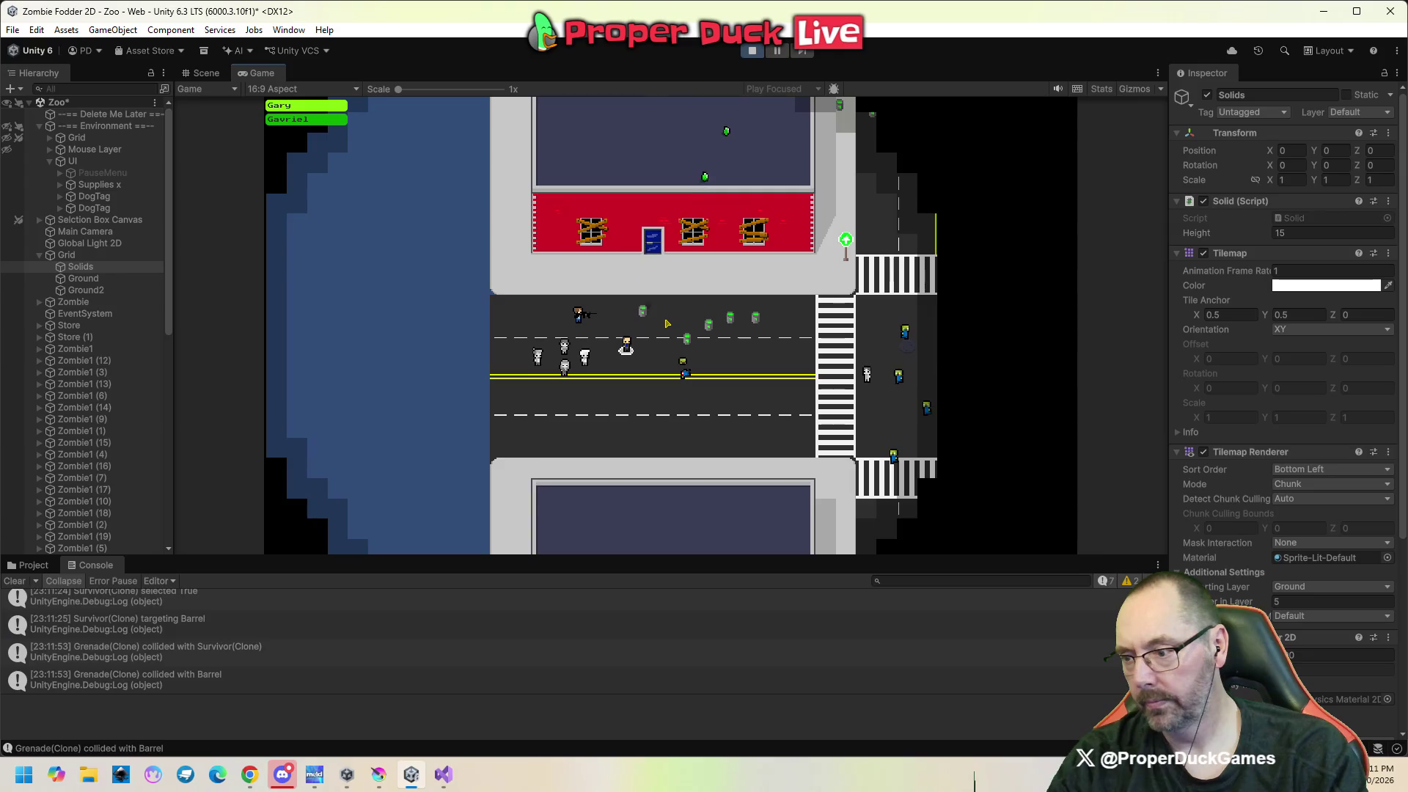
{"action": "key", "text": "s"}
{"action": "key", "text": "w"}
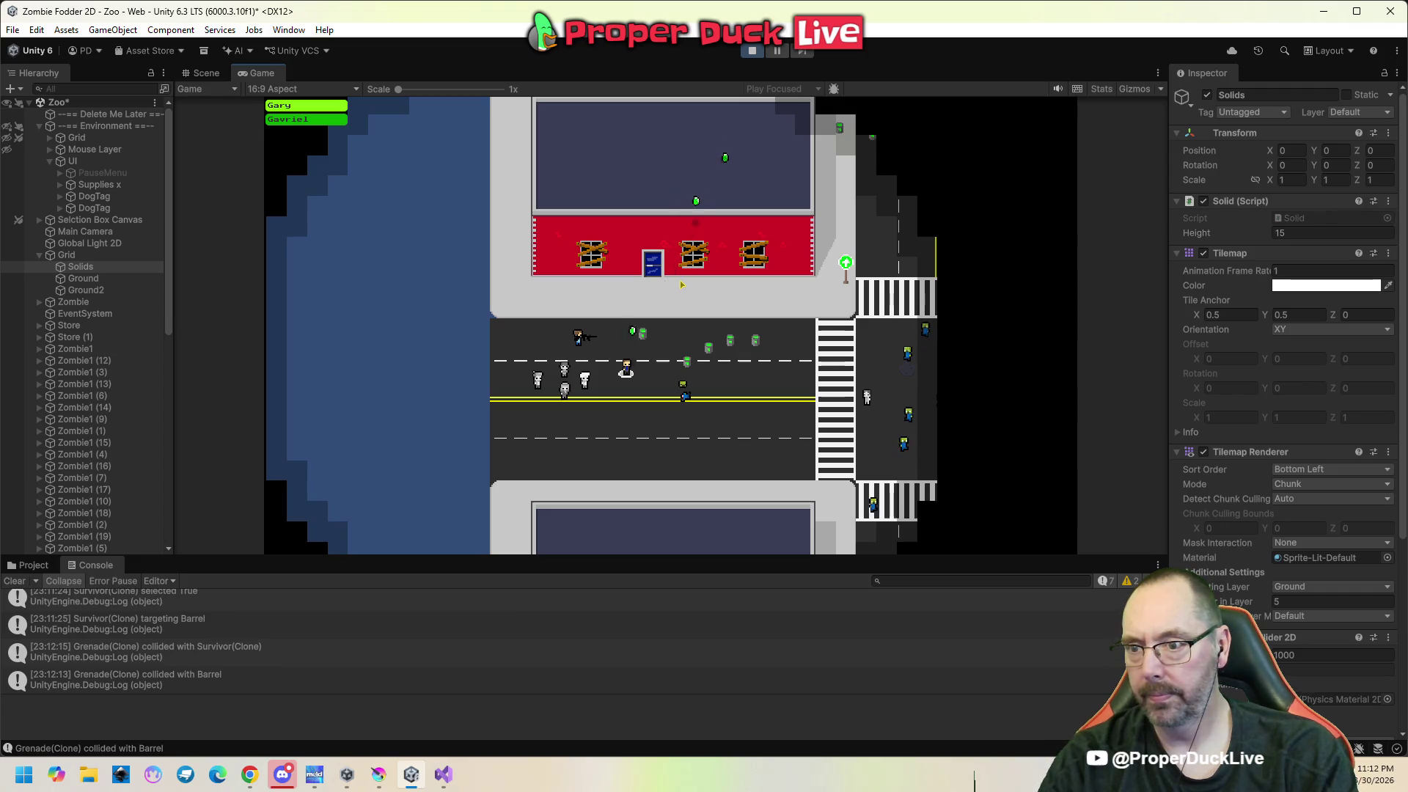
{"action": "key", "text": "Escape"}
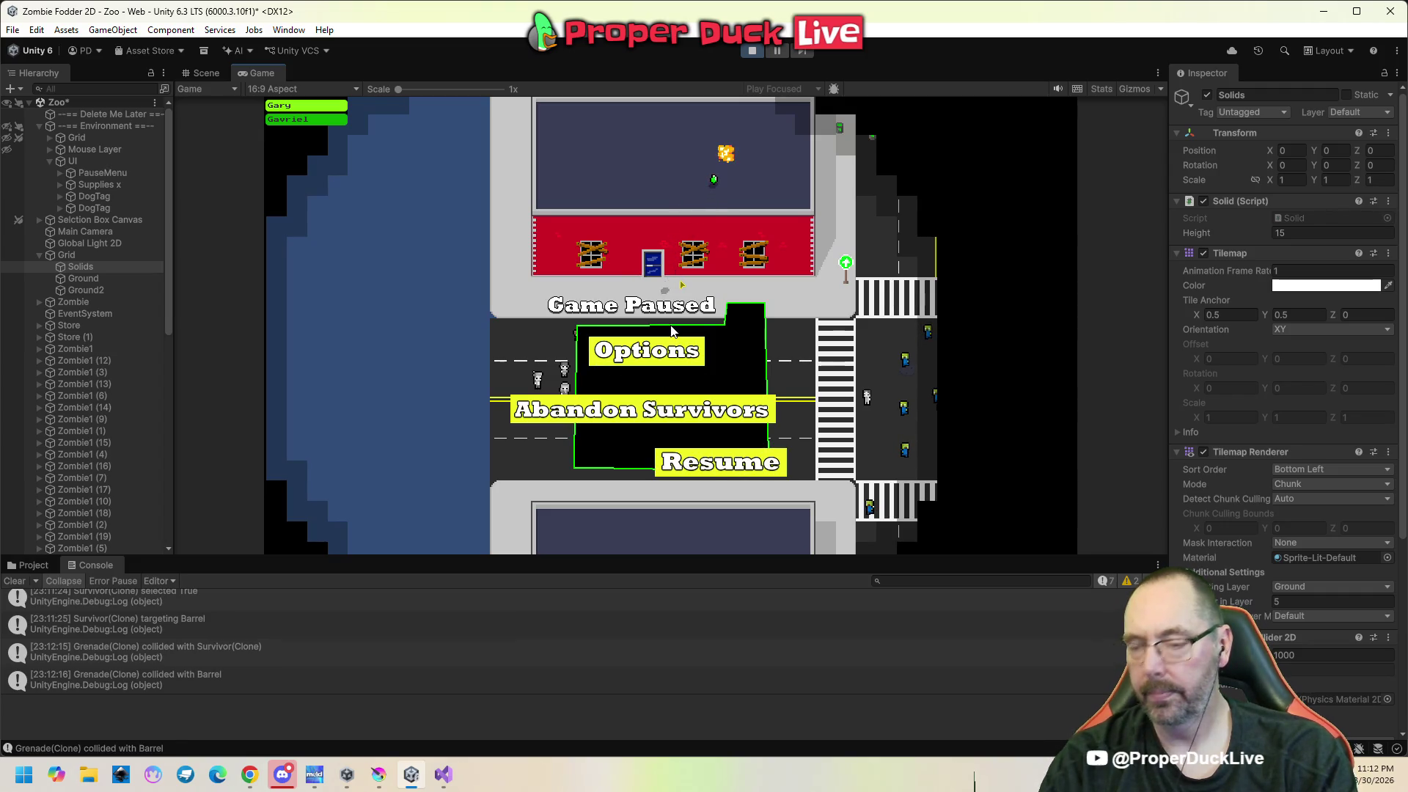
Stop play mode with the toolbar Play button.
{"action": "left_click", "coordinate": [751, 52]}
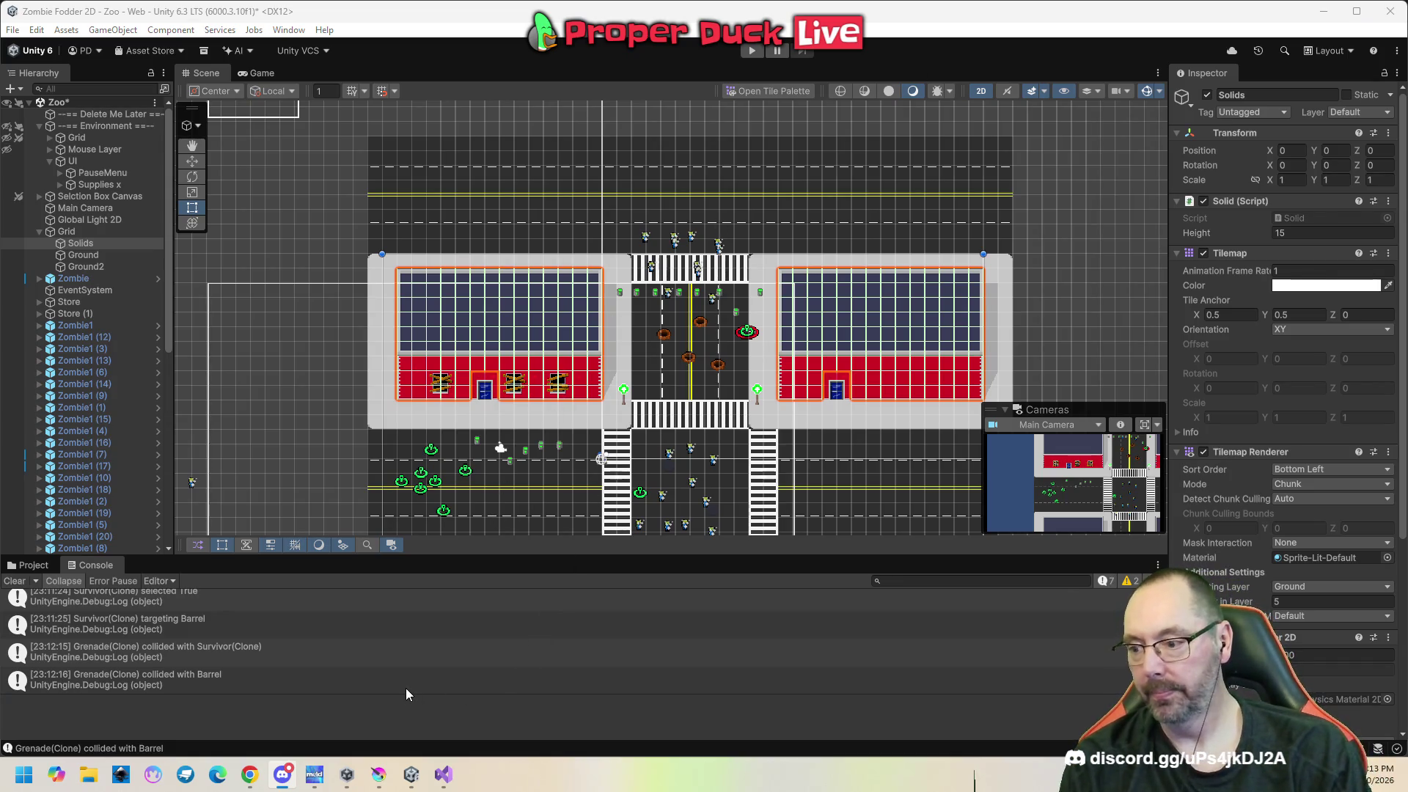
Move Tilemap Collider 2D under Solid (Script), then Rigidbody 2D directly beneath it.
{"action": "left_click", "coordinate": [403, 266]}
{"action": "mouse_move", "coordinate": [403, 267]}
{"action": "left_mouse_down"}
{"action": "mouse_move", "coordinate": [1233, 298]}
{"action": "mouse_move", "coordinate": [1235, 249]}
{"action": "left_mouse_up"}
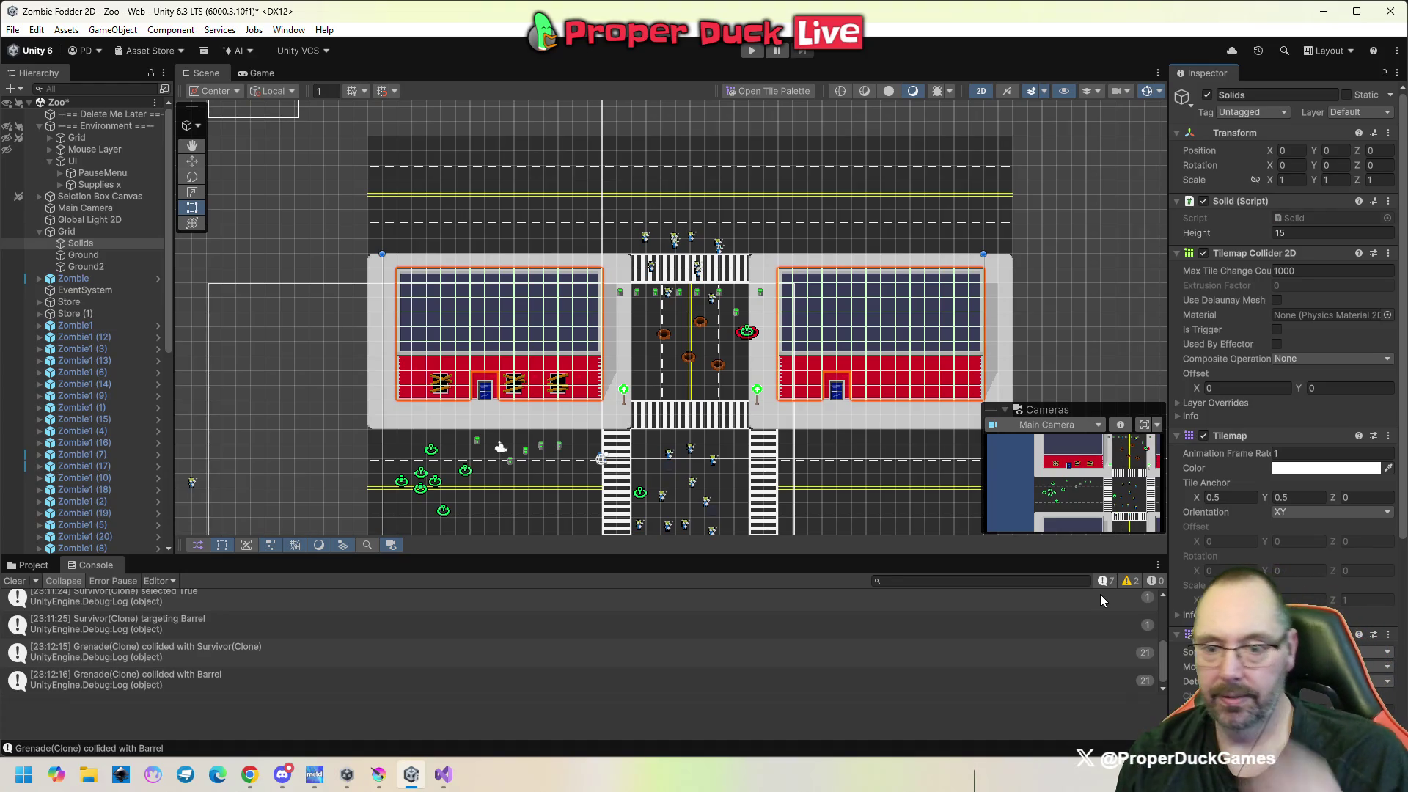
{"action": "scroll", "coordinate": [1284, 366], "scroll_direction": "down", "scroll_amount": 5}
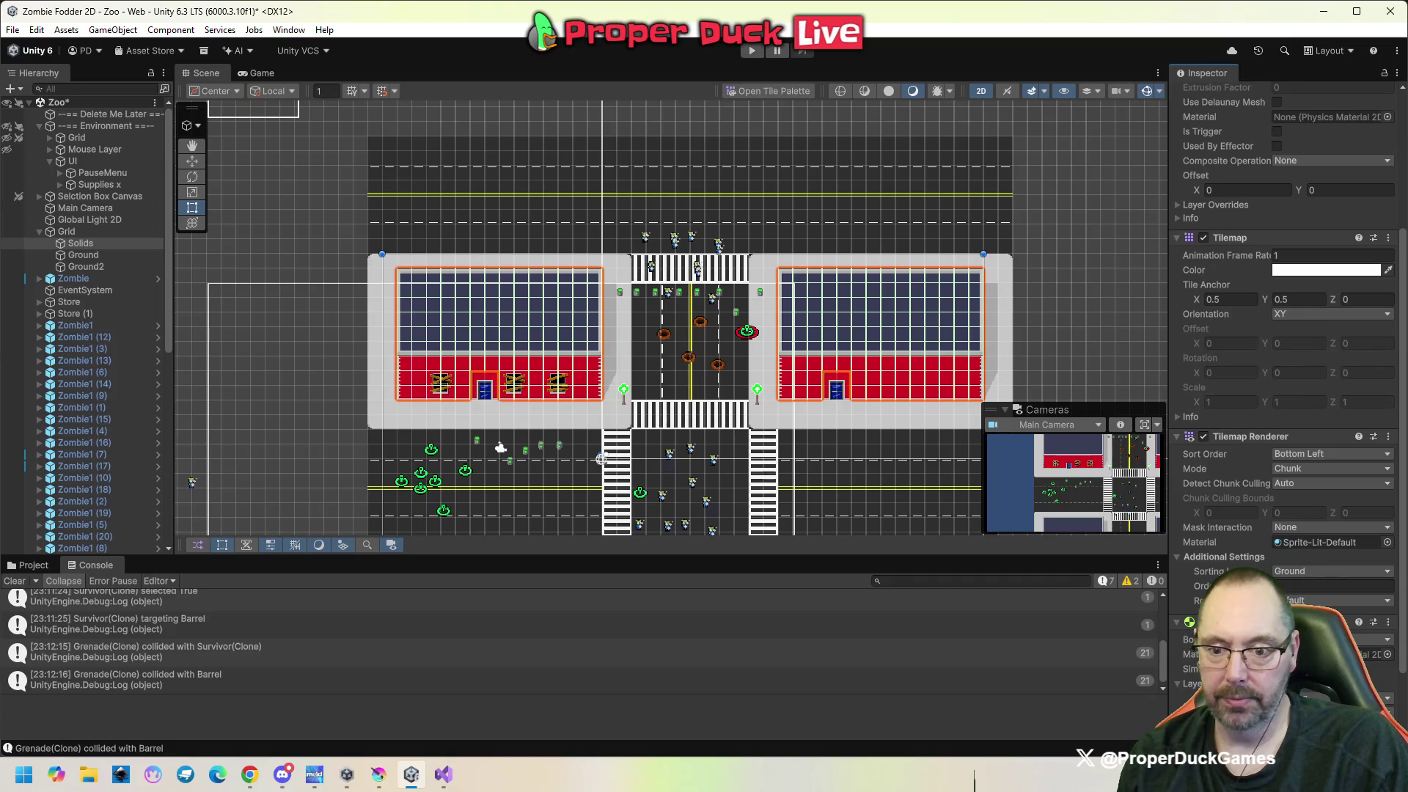
{"action": "mouse_move", "coordinate": [1238, 543]}
{"action": "left_mouse_down"}
{"action": "mouse_move", "coordinate": [1214, 279]}
{"action": "mouse_move", "coordinate": [1231, 235]}
{"action": "left_mouse_up"}
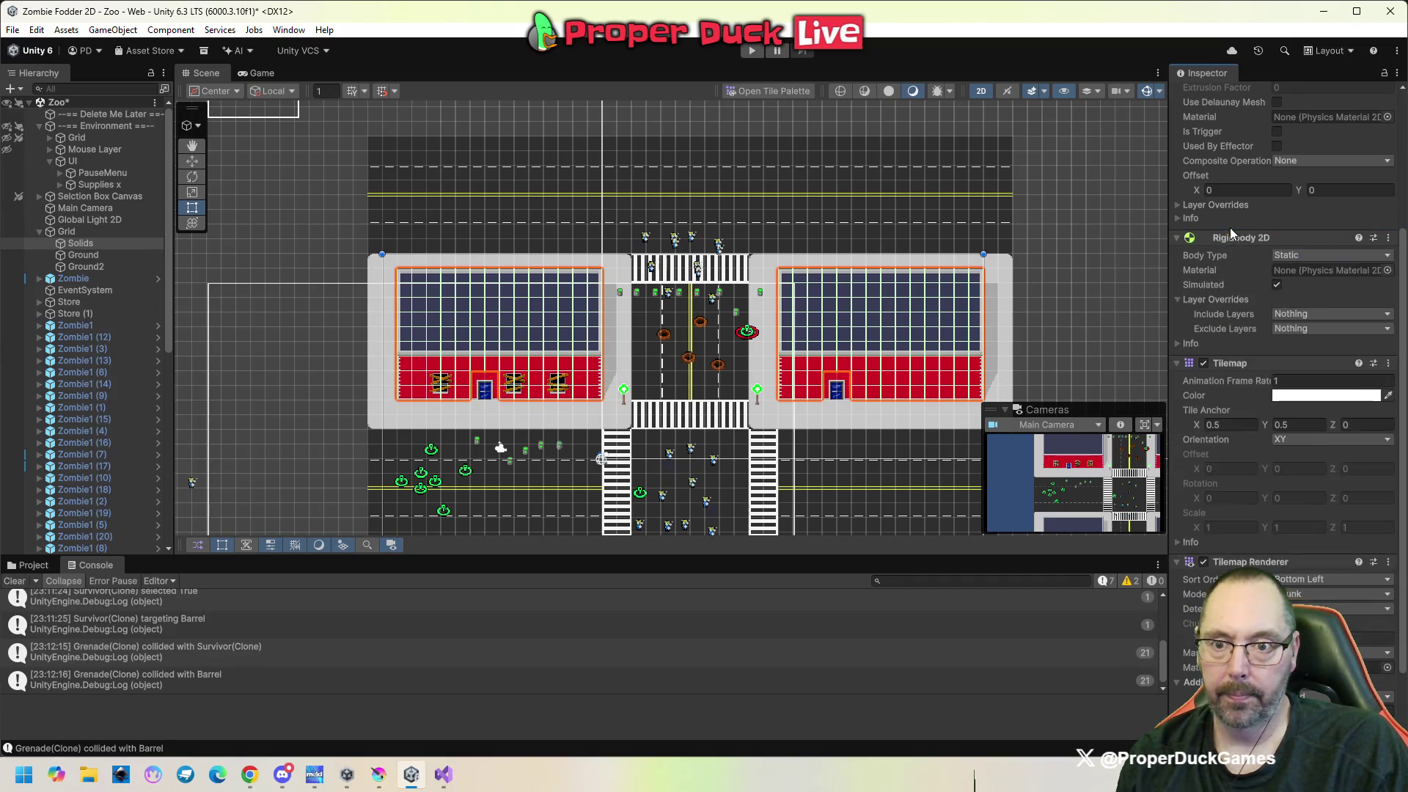
{"action": "scroll", "coordinate": [1238, 252], "scroll_direction": "up", "scroll_amount": 2}
{"action": "scroll", "coordinate": [1238, 251], "scroll_direction": "up", "scroll_amount": 2}
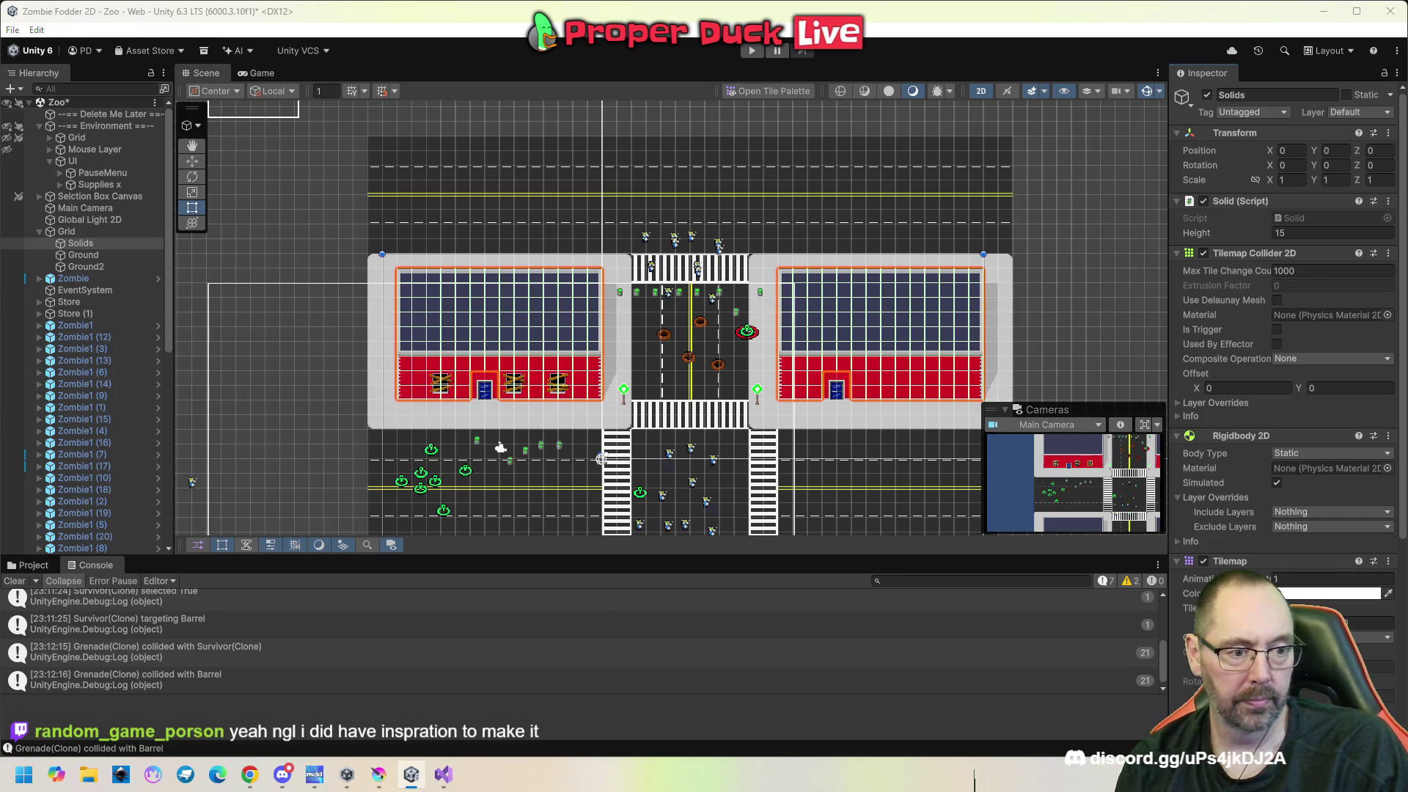
{"action": "key", "text": "alt+Tab"}
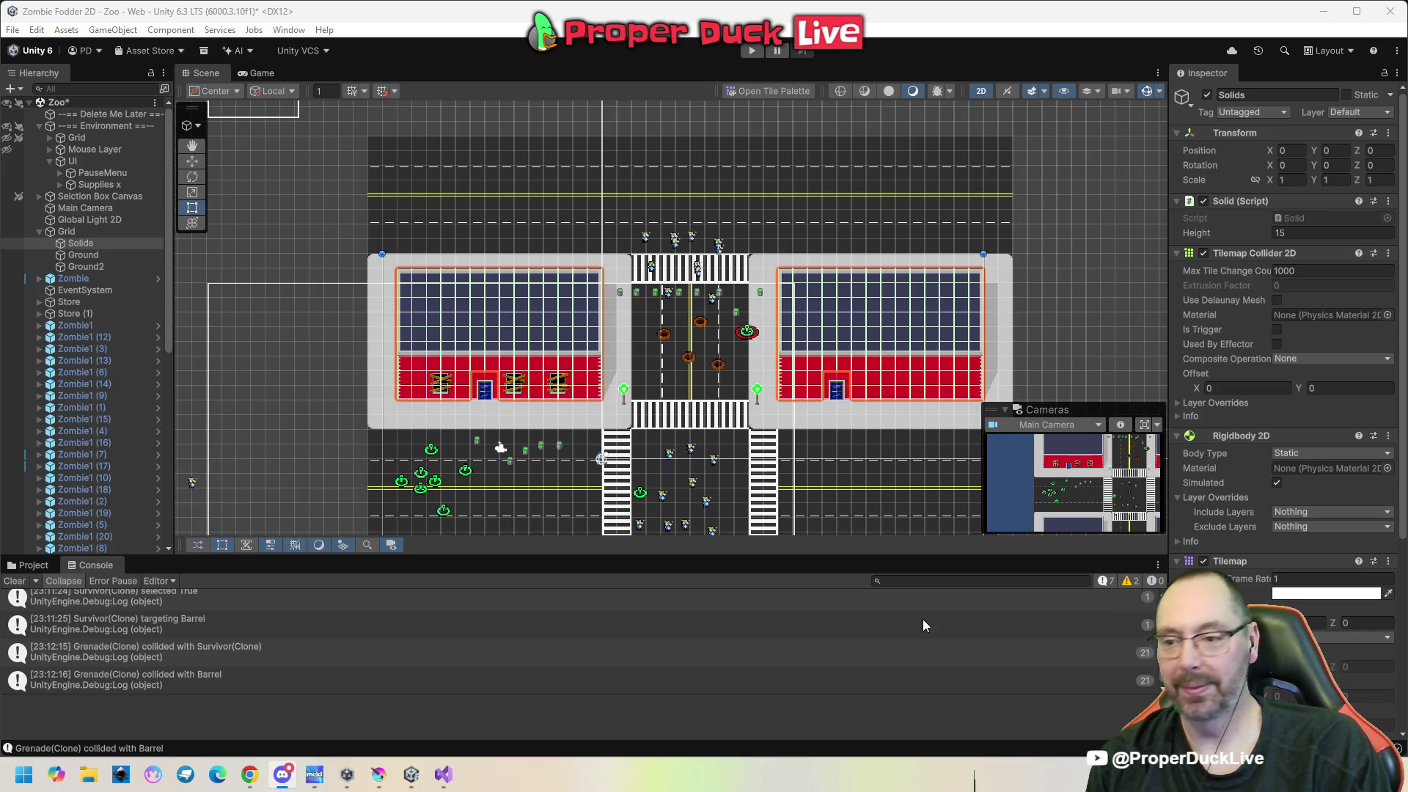
Tick Simulated on the Solids Rigidbody 2D and start a play test.
{"action": "left_click_drag", "start_coordinate": [700, 431], "coordinate": [651, 380]}
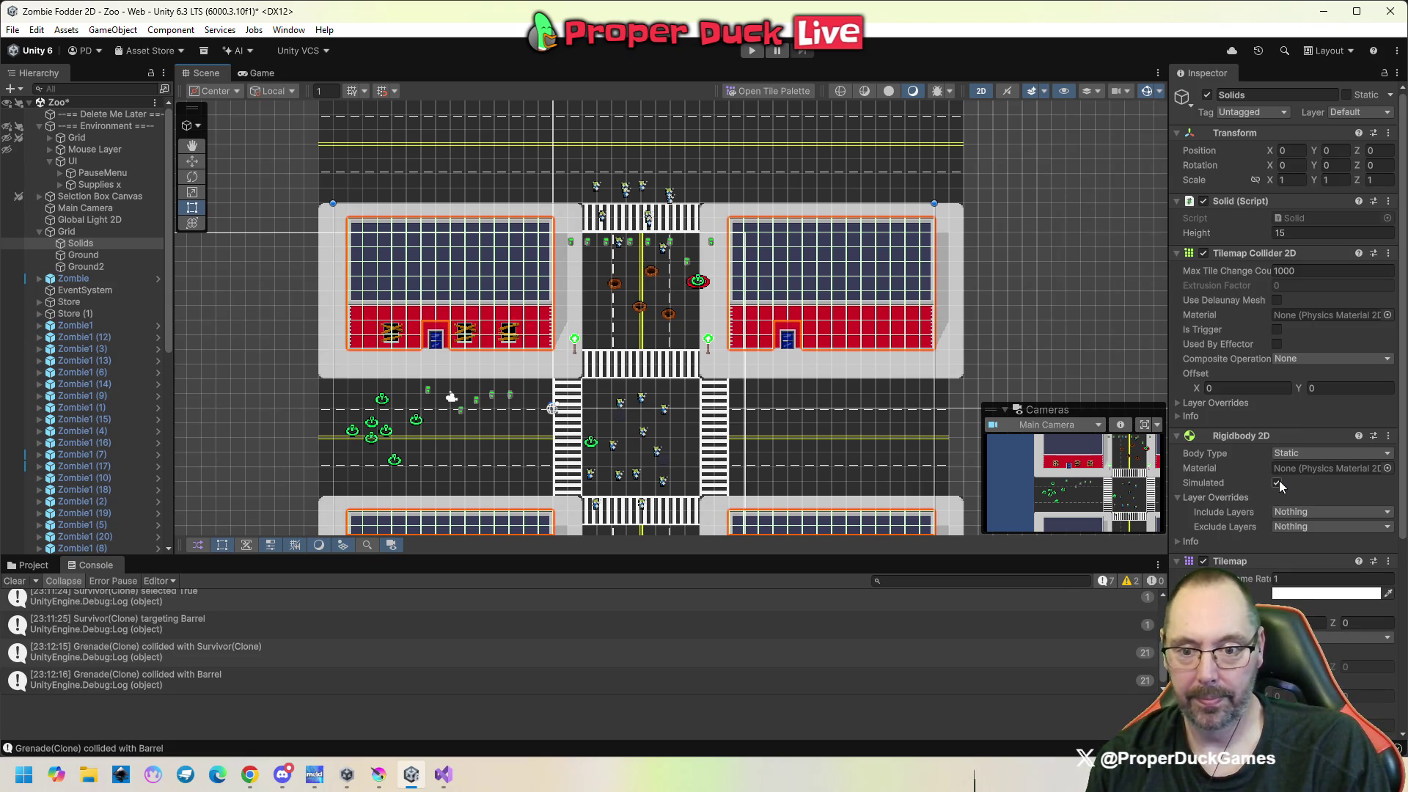
{"action": "left_click", "coordinate": [1177, 541]}
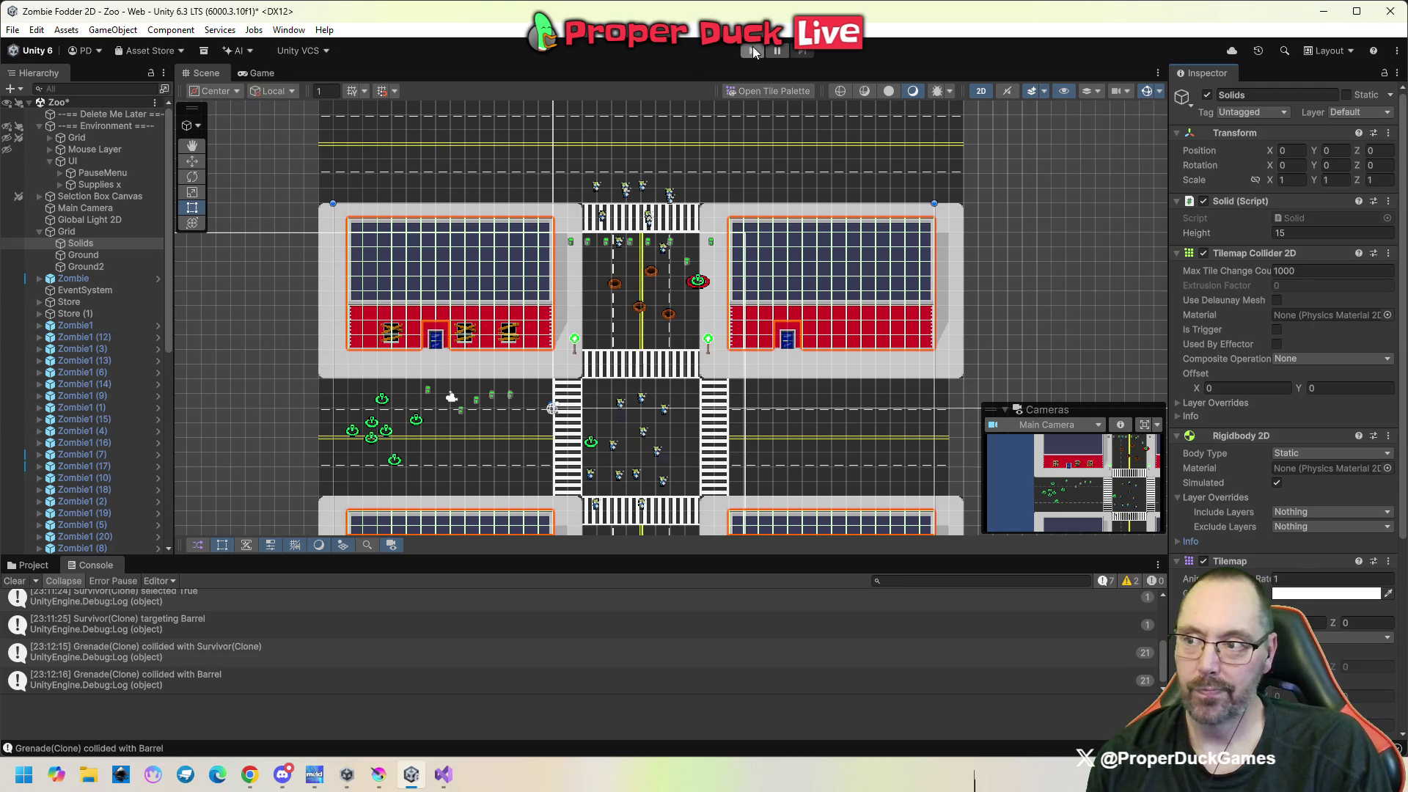
{"action": "left_click", "coordinate": [752, 51]}
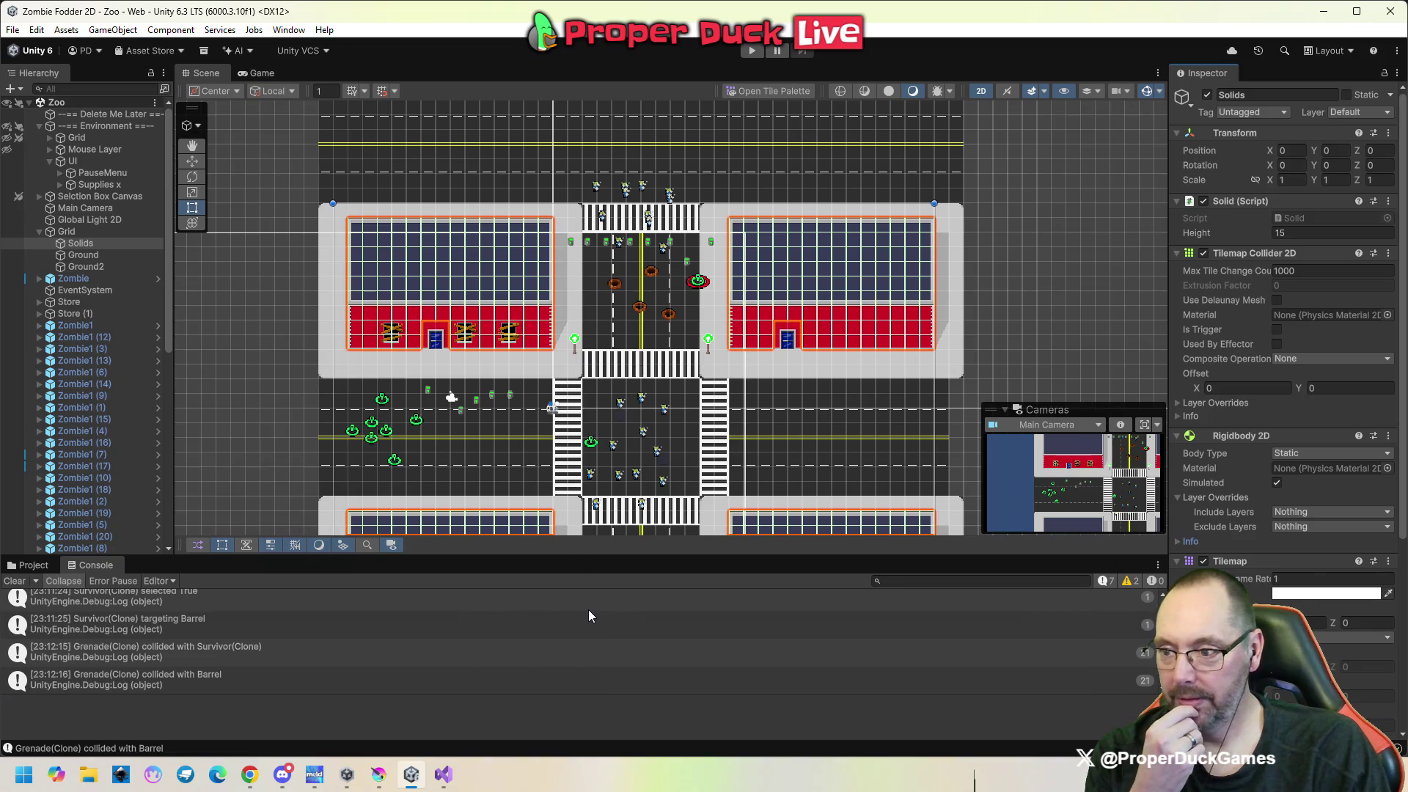
{"action": "left_click", "coordinate": [442, 774]}
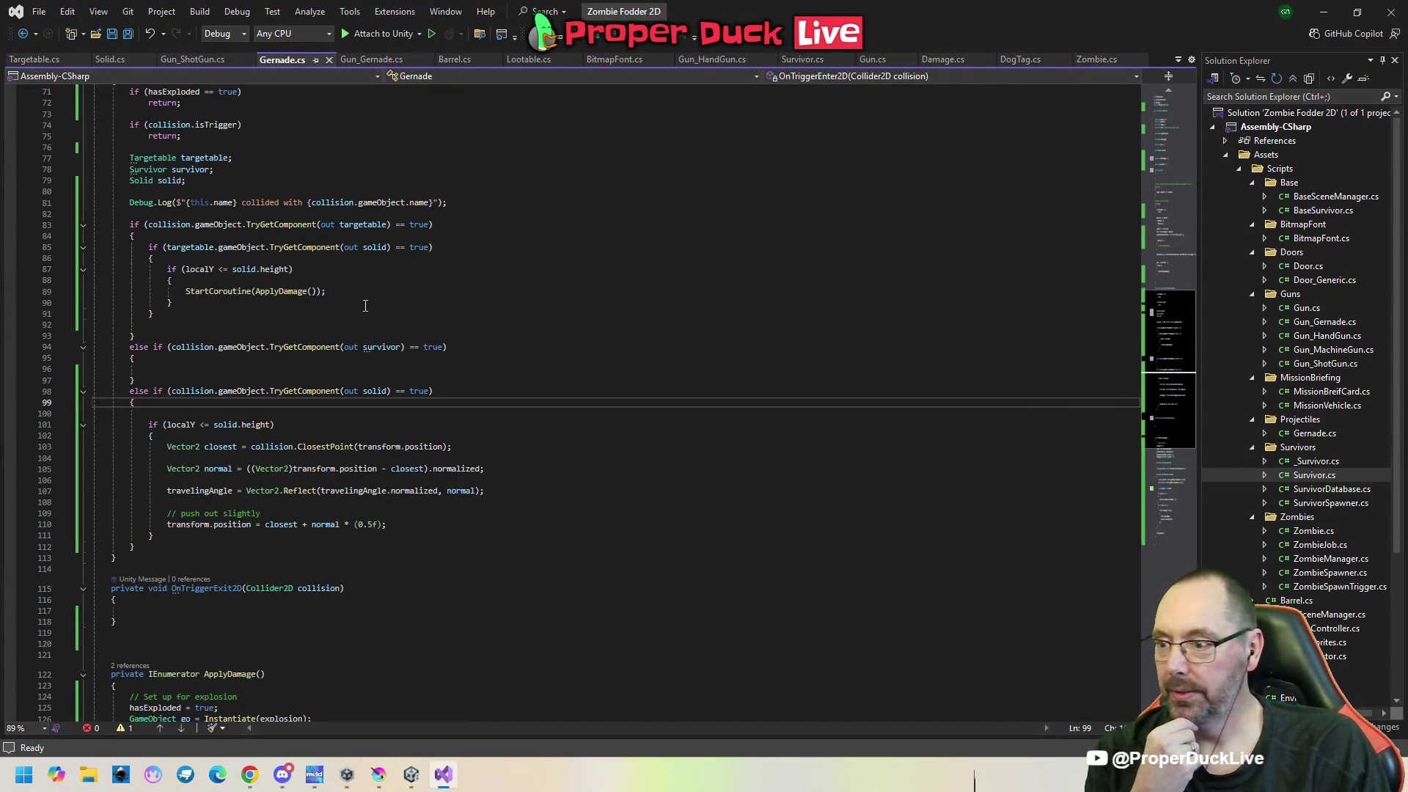
{"action": "scroll", "coordinate": [365, 305], "scroll_direction": "up", "scroll_amount": 1}
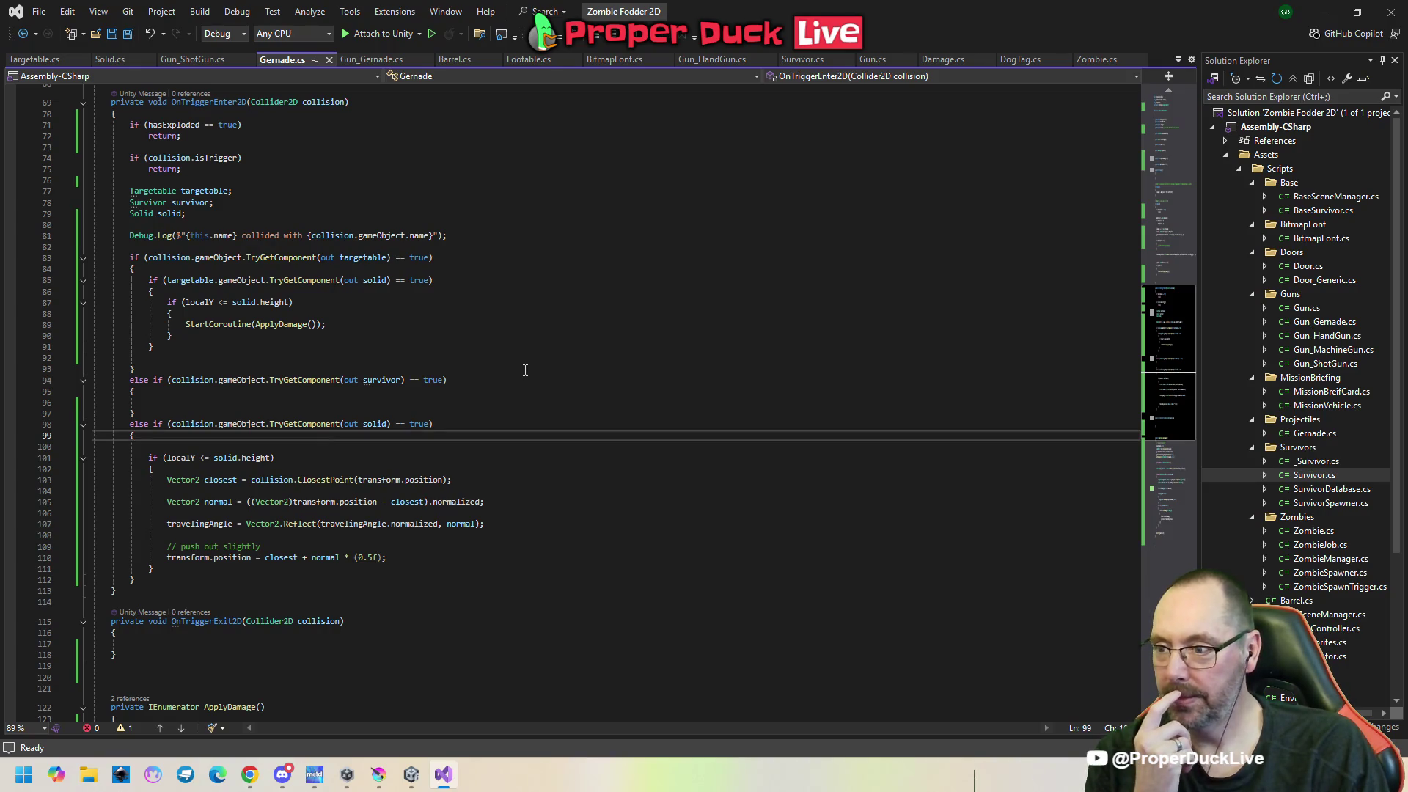
{"action": "left_click", "coordinate": [376, 314]}
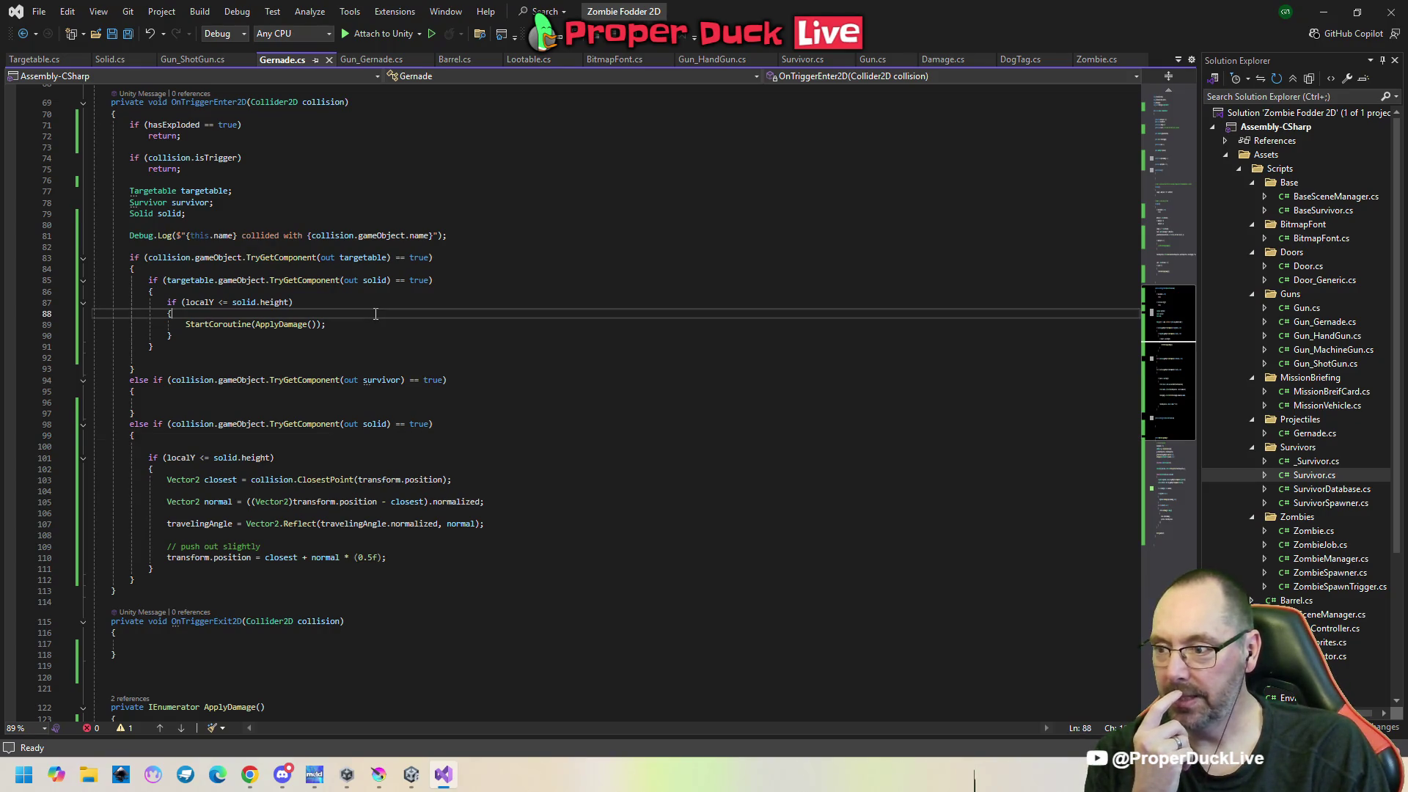
{"action": "left_click", "coordinate": [463, 286]}
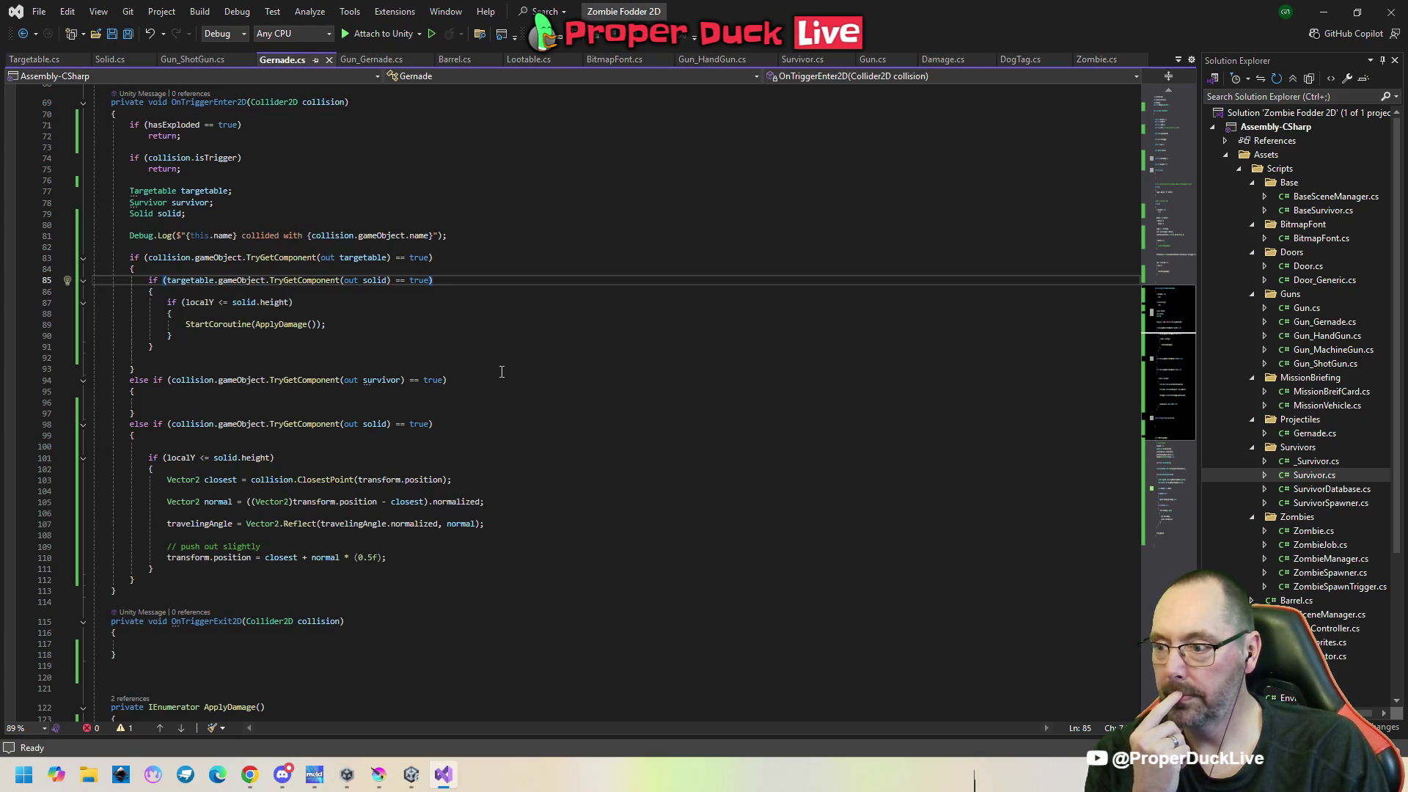
{"action": "left_click", "coordinate": [469, 426]}
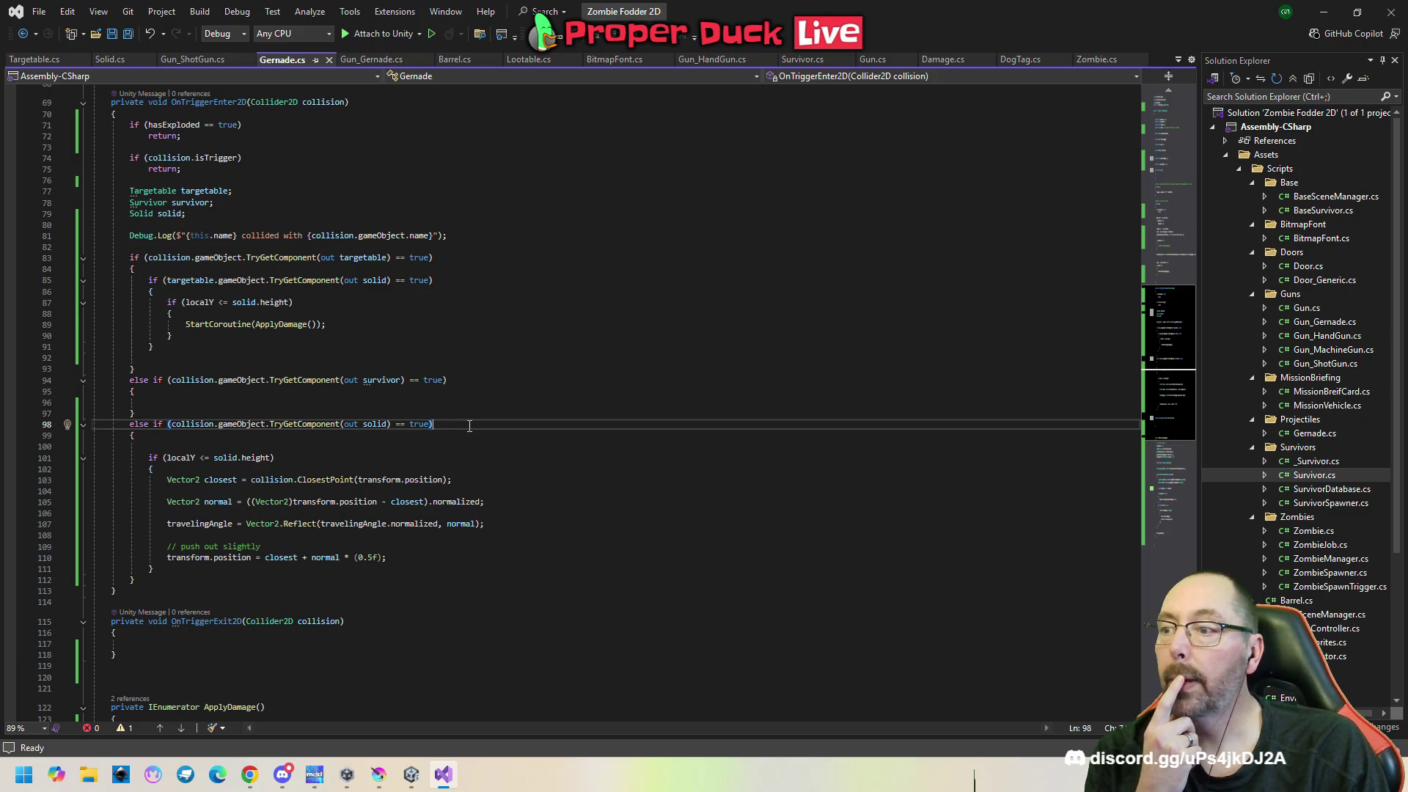
{"action": "double_click", "coordinate": [240, 105]}
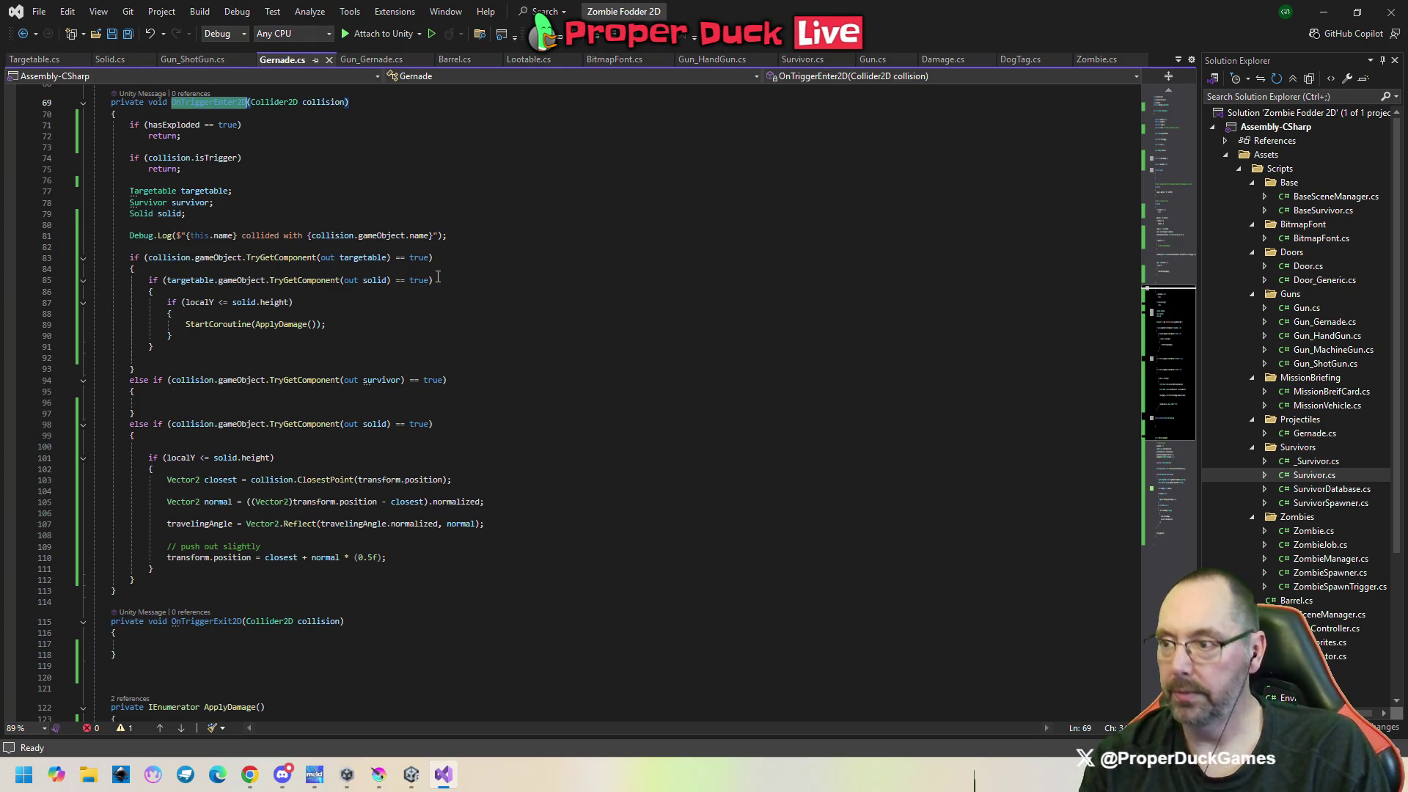
{"action": "key", "text": "alt+Tab"}
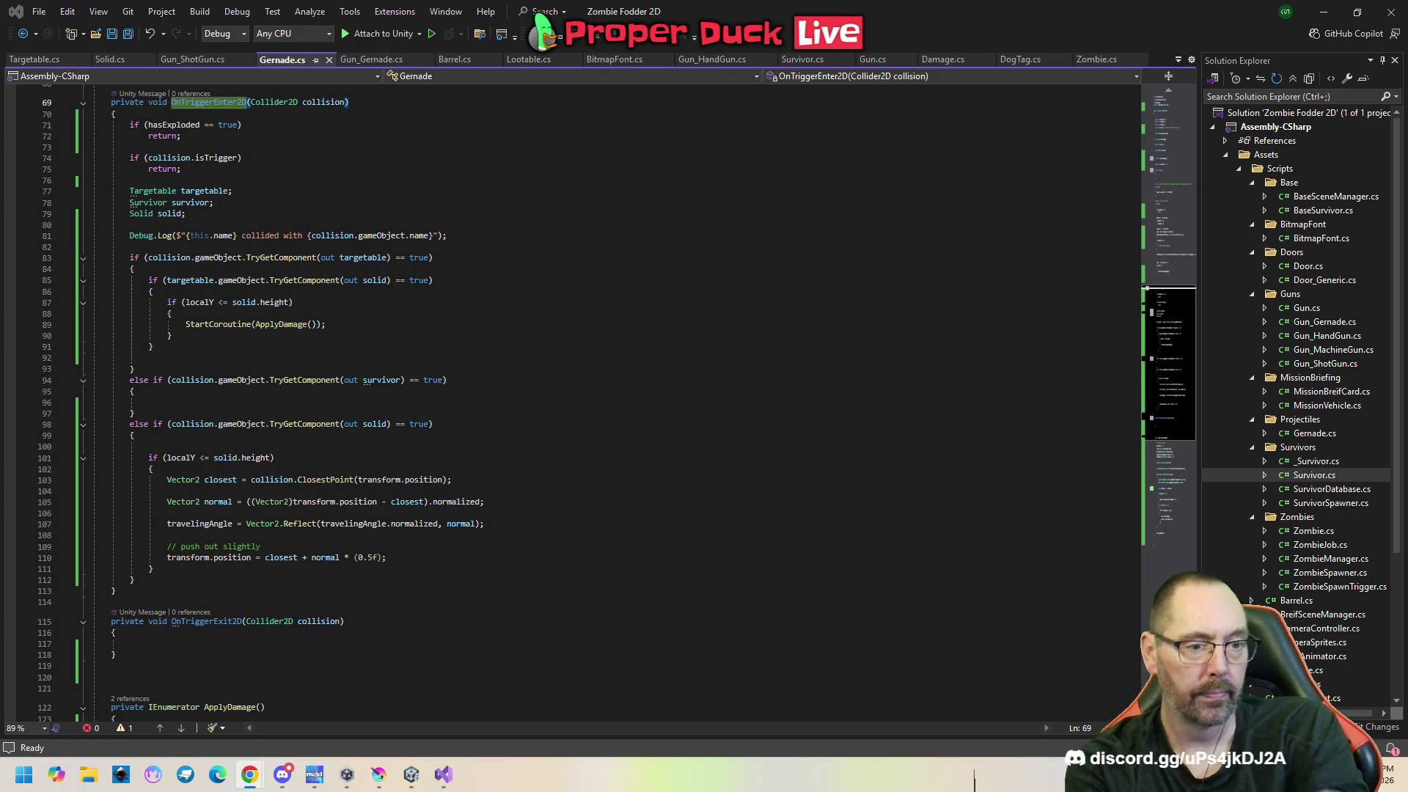
{"action": "scroll", "coordinate": [572, 396], "scroll_direction": "down", "scroll_amount": 3}
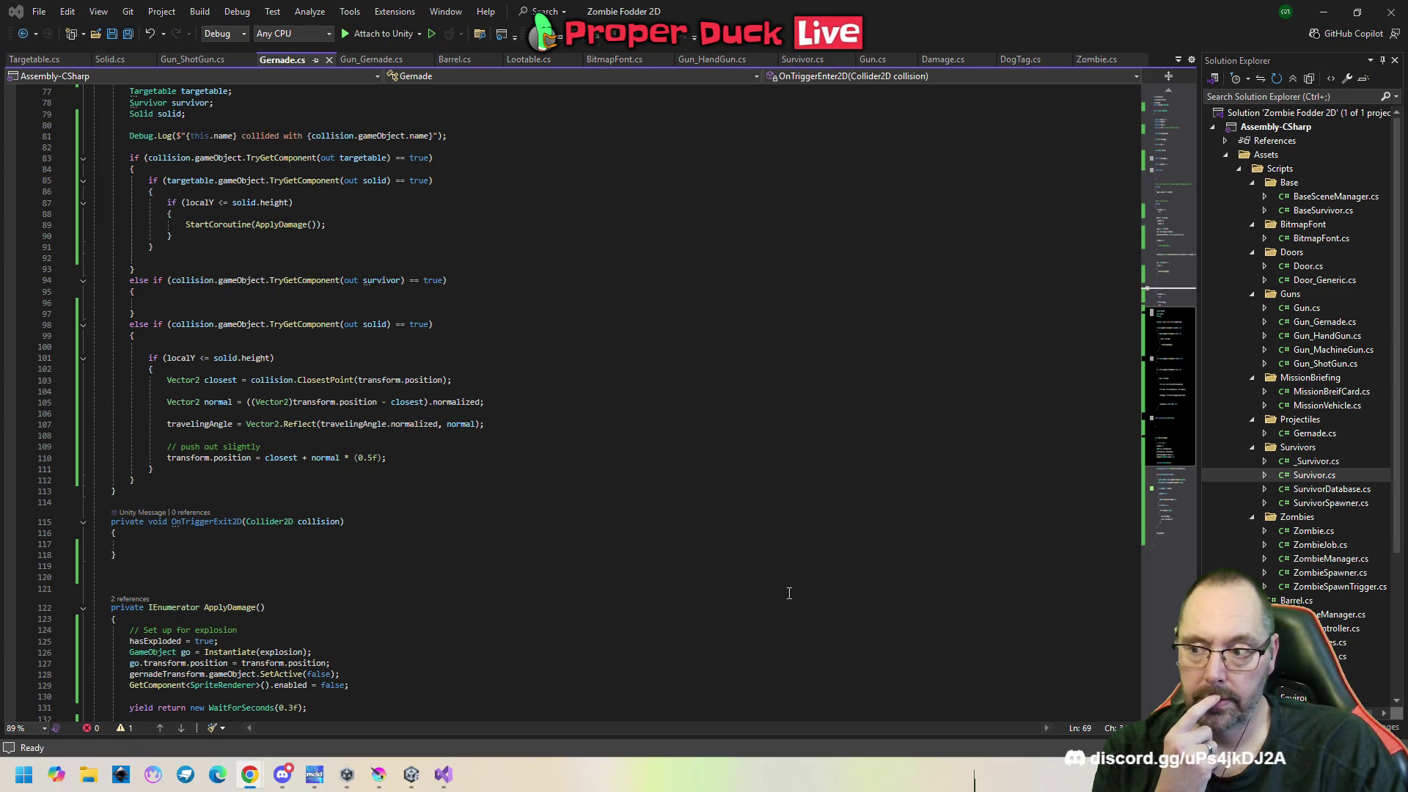
{"action": "scroll", "coordinate": [643, 557], "scroll_direction": "up", "scroll_amount": 3}
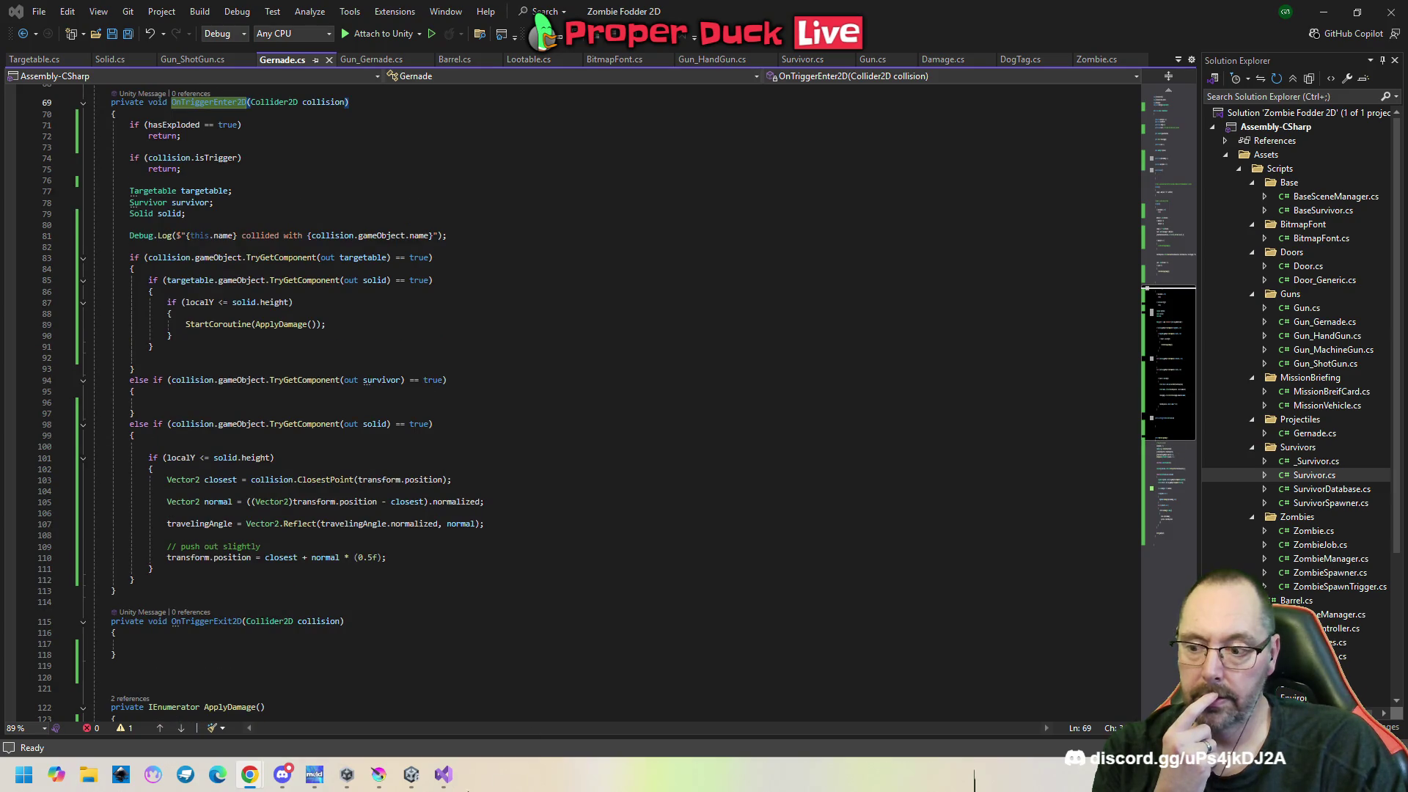
Bring Unity back to the front and frame the Zoo scene's central street intersection in the Scene view.
{"action": "mouse_move", "coordinate": [409, 779]}
{"action": "left_click", "coordinate": [409, 691]}
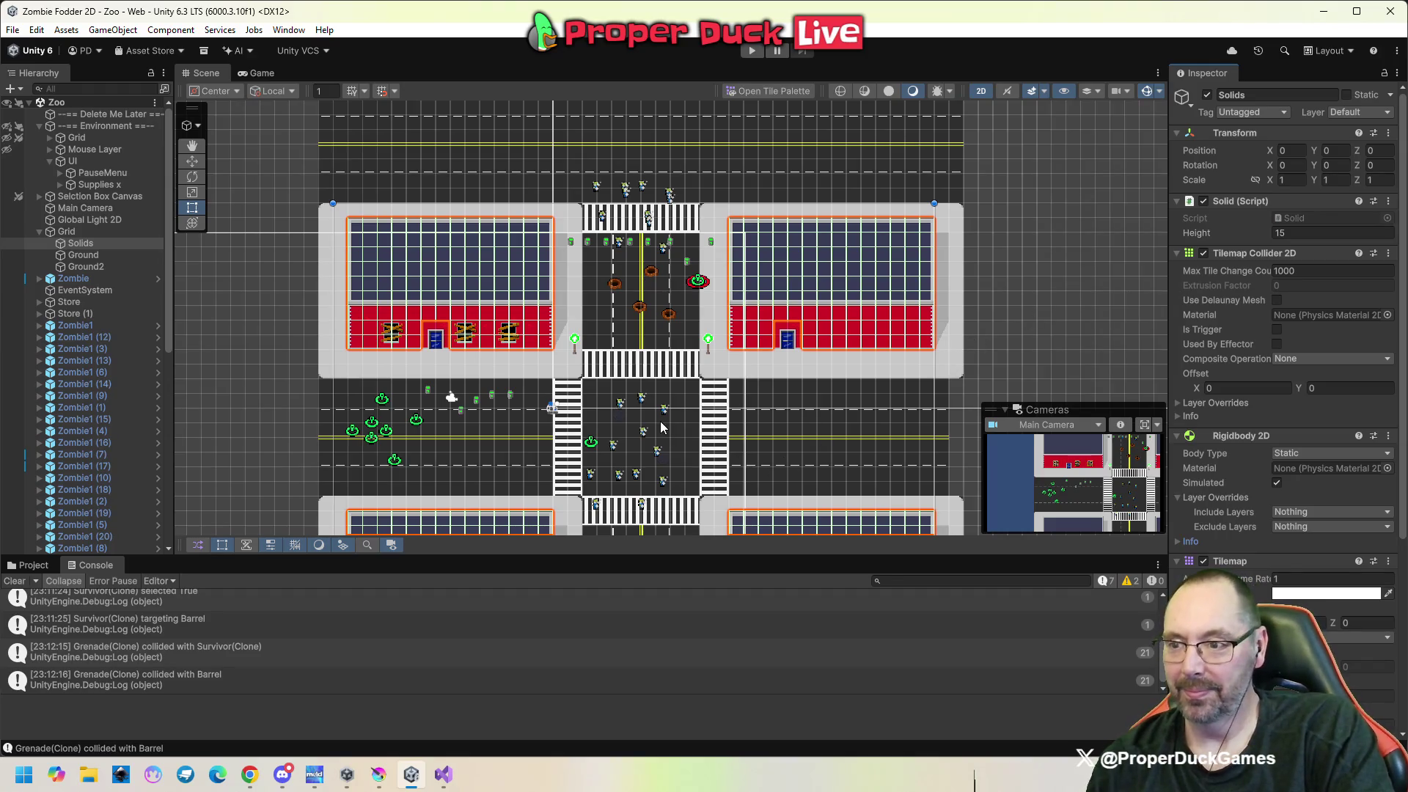
{"action": "scroll", "coordinate": [608, 408], "scroll_direction": "down", "scroll_amount": 4}
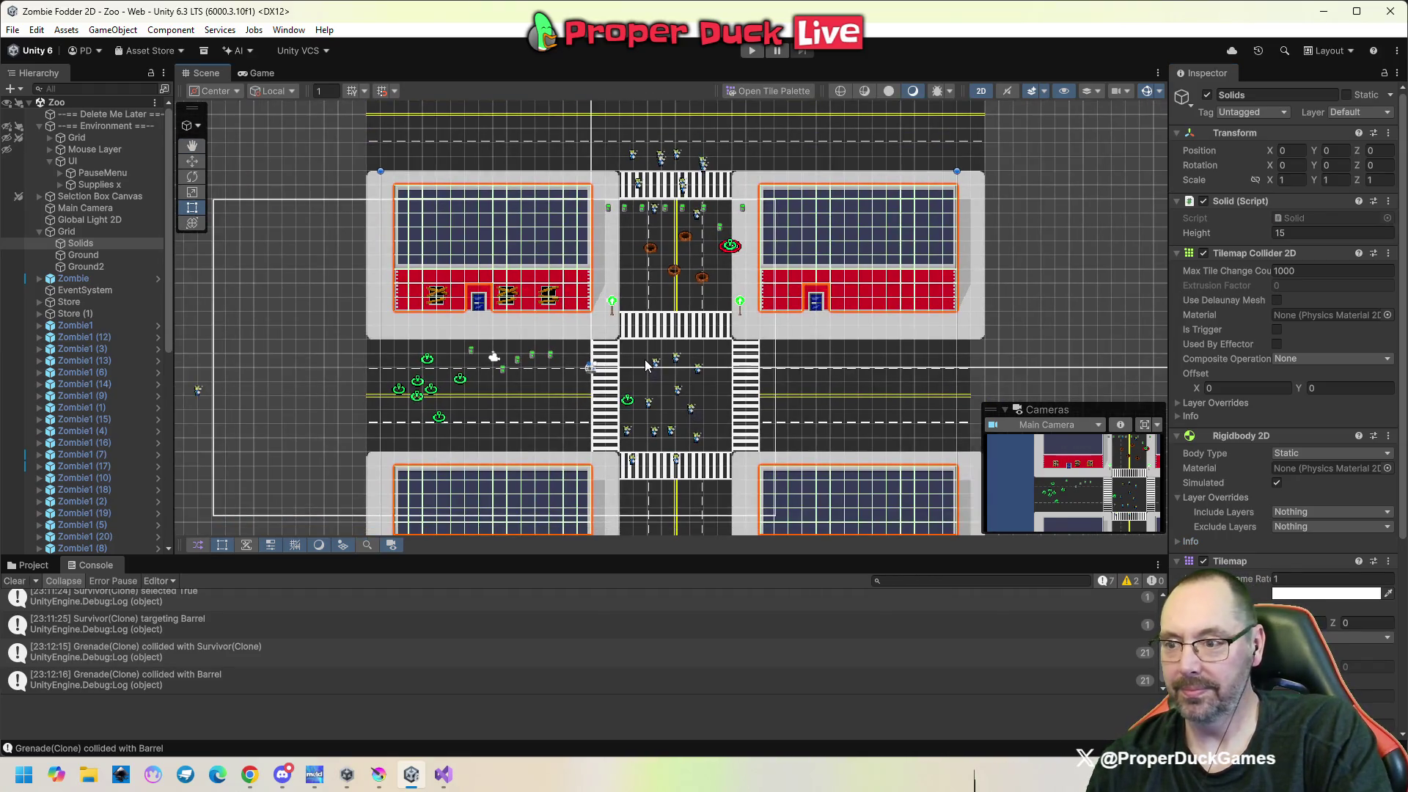
{"action": "mouse_move", "coordinate": [601, 387]}
{"action": "left_mouse_down"}
{"action": "mouse_move", "coordinate": [637, 337]}
{"action": "mouse_move", "coordinate": [583, 264]}
{"action": "mouse_move", "coordinate": [587, 312]}
{"action": "left_mouse_up"}
{"action": "scroll", "coordinate": [605, 364], "scroll_direction": "up", "scroll_amount": 5}
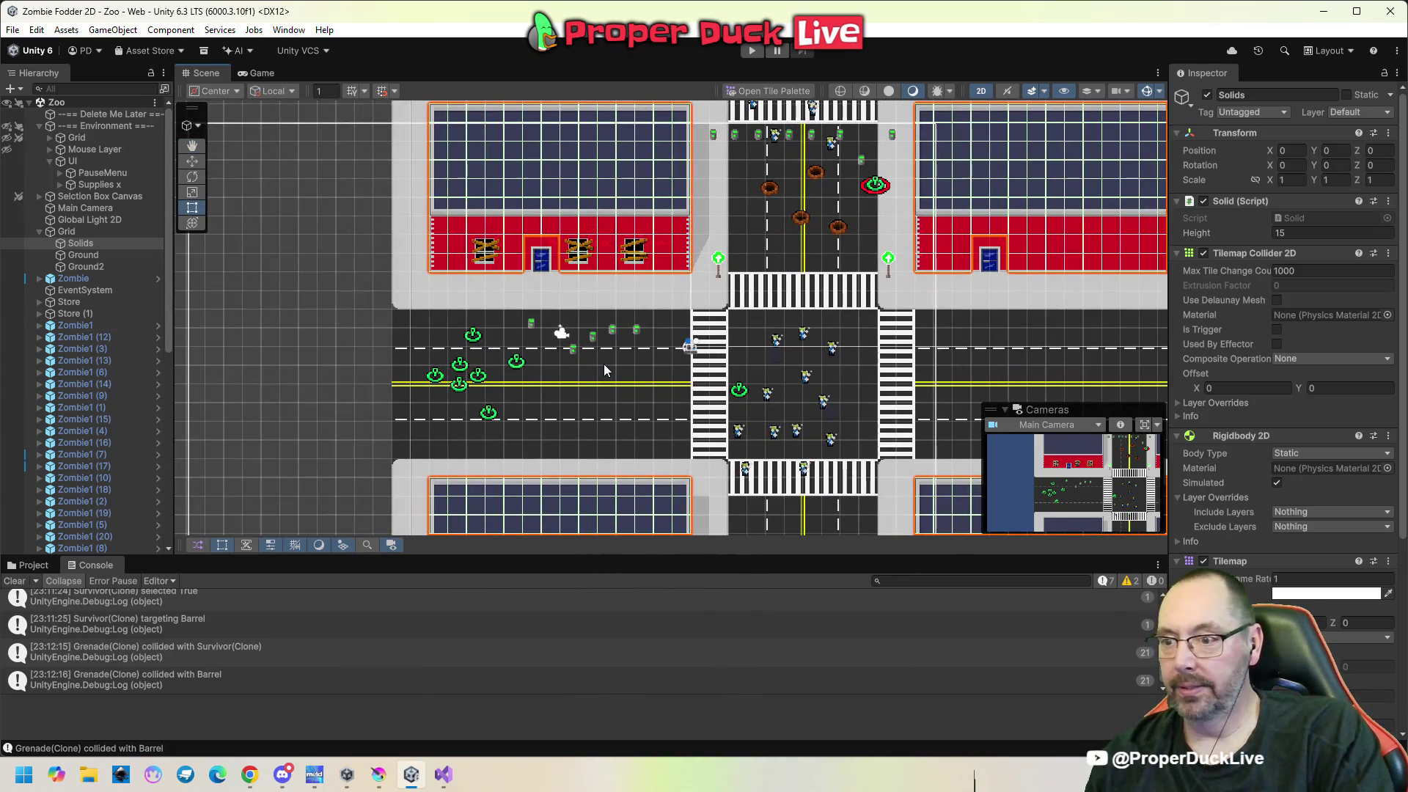
{"action": "left_click", "coordinate": [750, 52]}
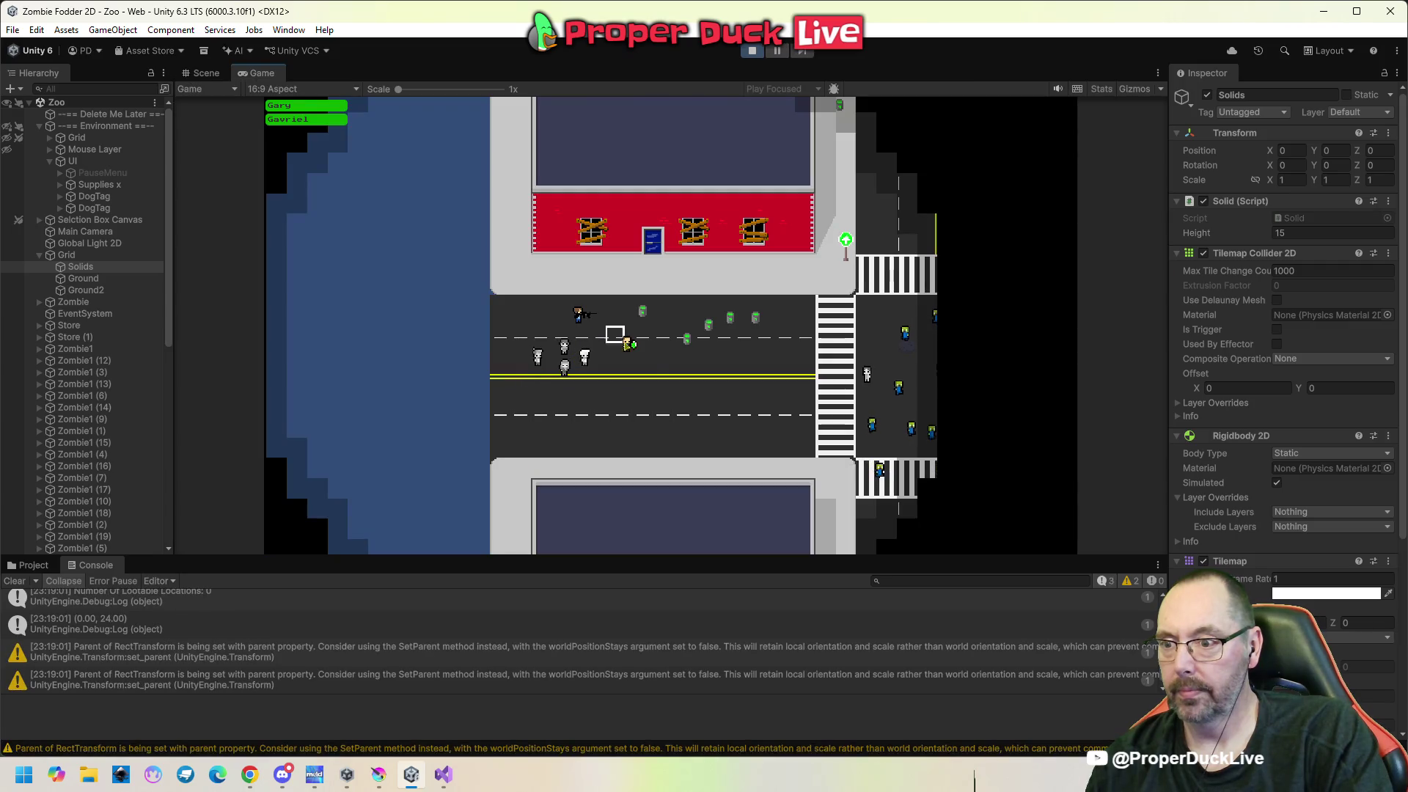
{"action": "left_click", "coordinate": [625, 341]}
{"action": "right_click", "coordinate": [686, 338]}
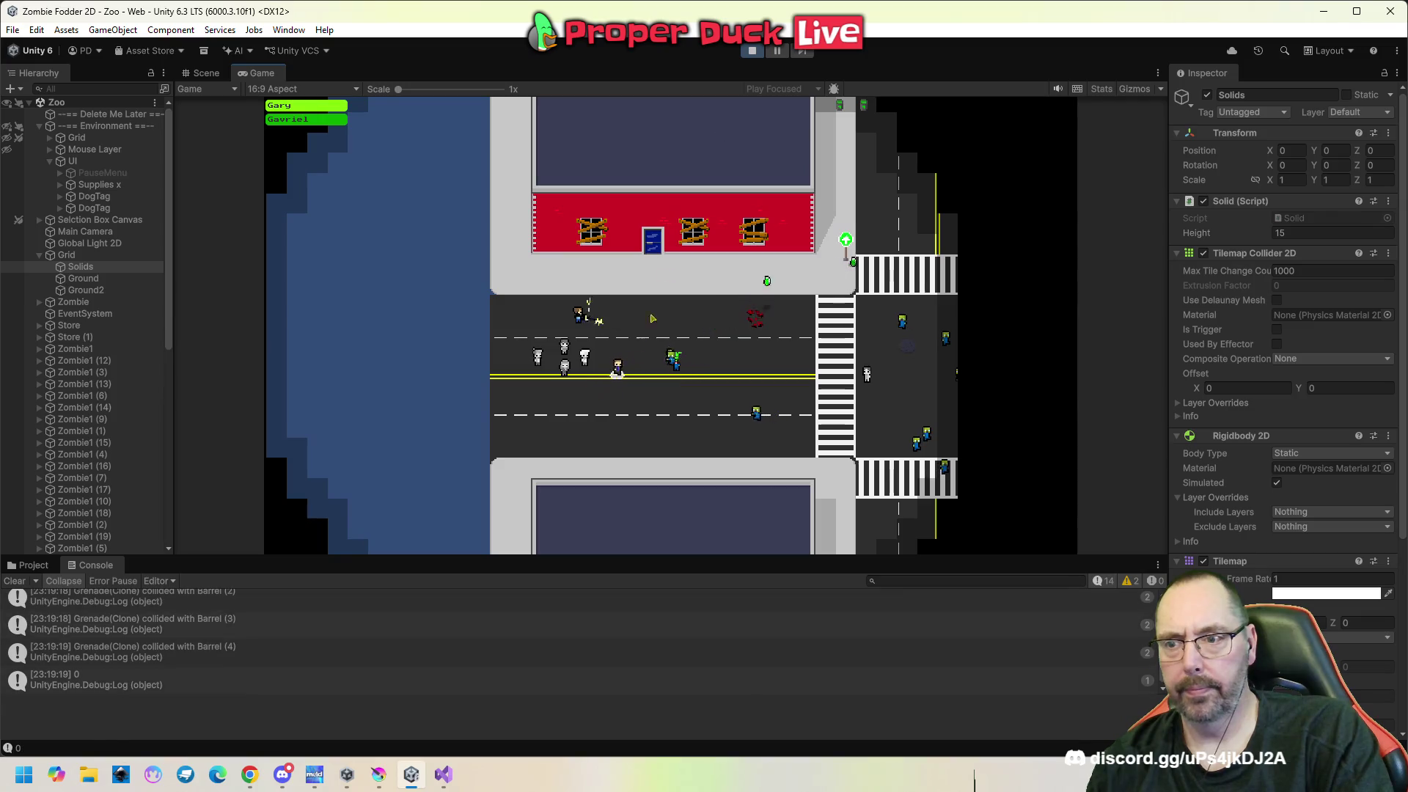
{"action": "key", "text": "Escape"}
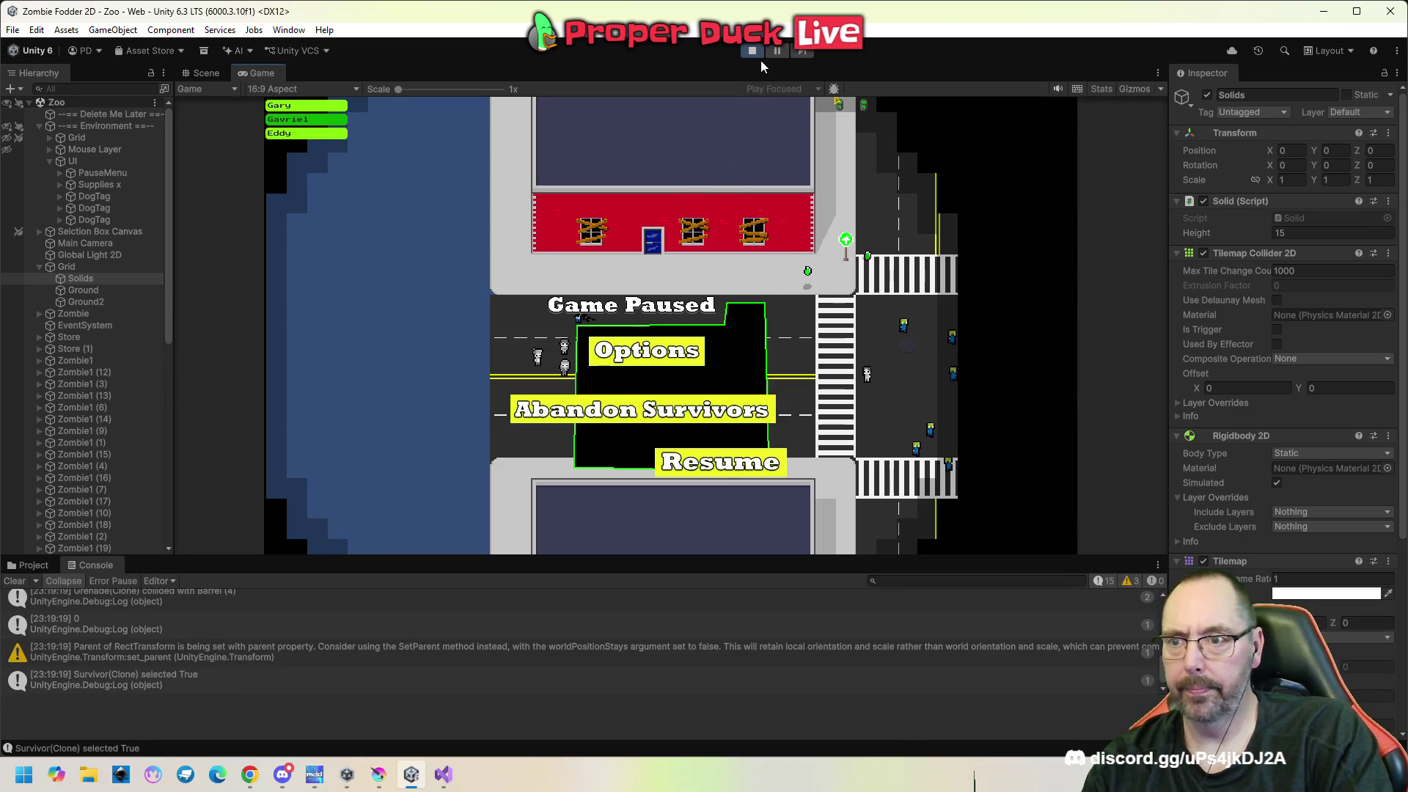
{"action": "left_click", "coordinate": [759, 52]}
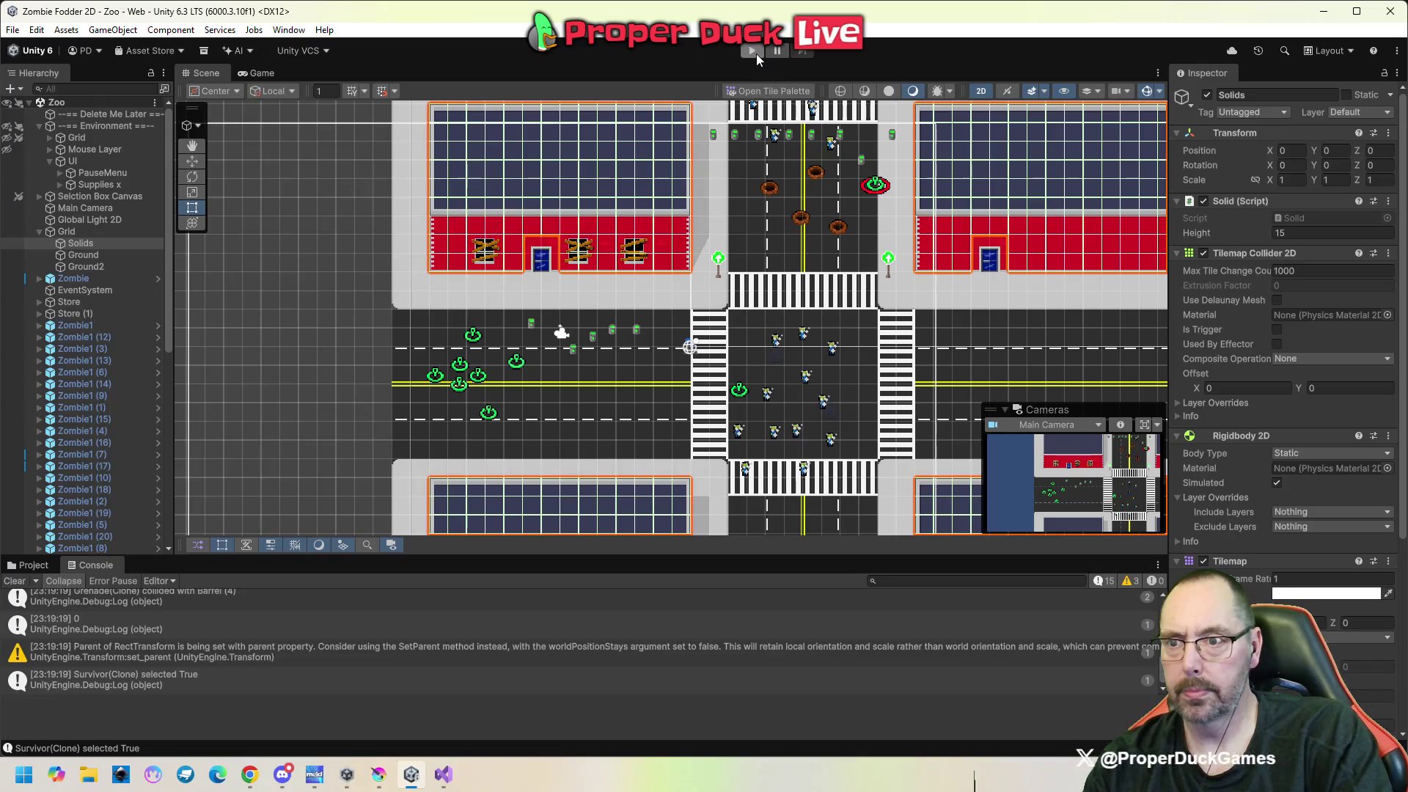
{"action": "left_click", "coordinate": [754, 51]}
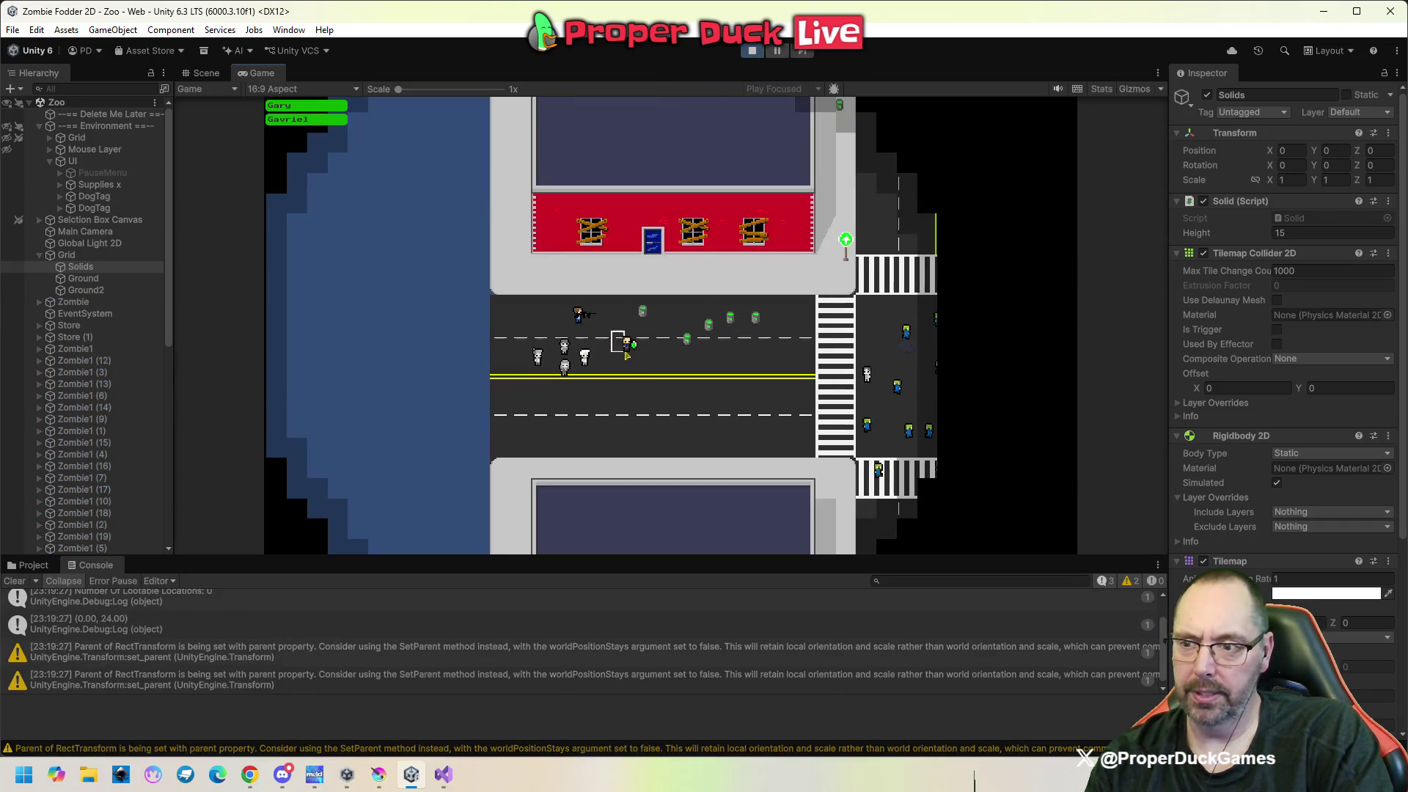
{"action": "right_click", "coordinate": [680, 396]}
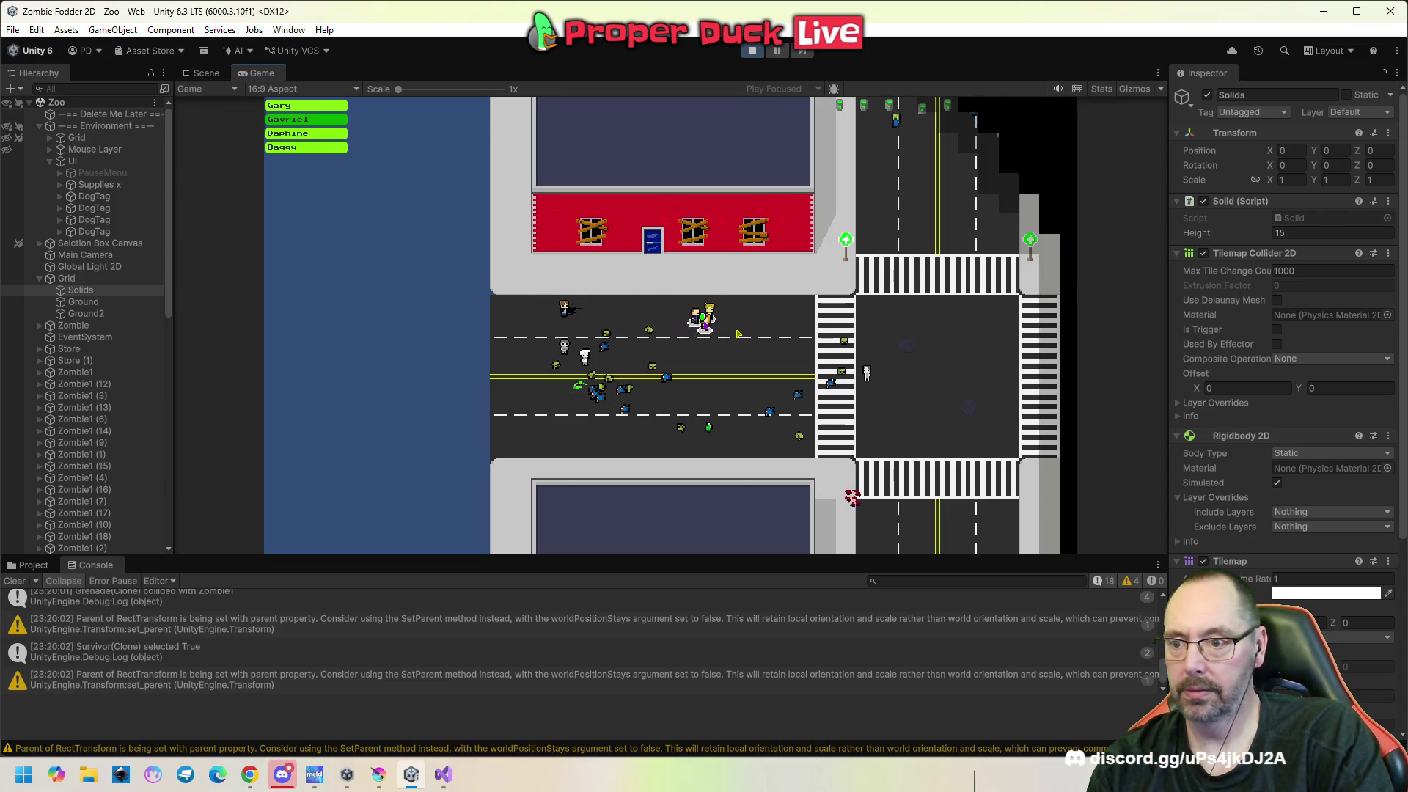
{"action": "key", "text": "Escape"}
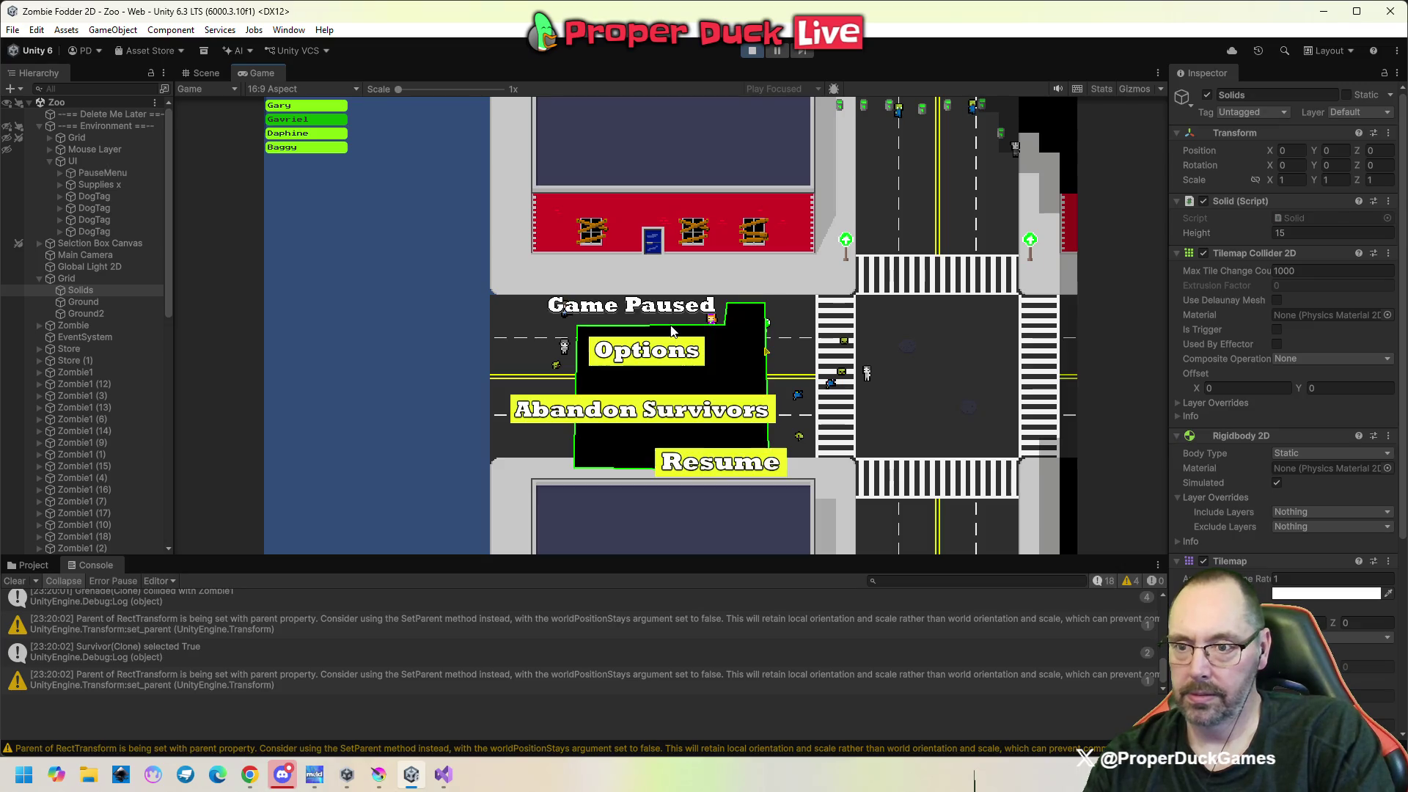
{"action": "left_click", "coordinate": [751, 55]}
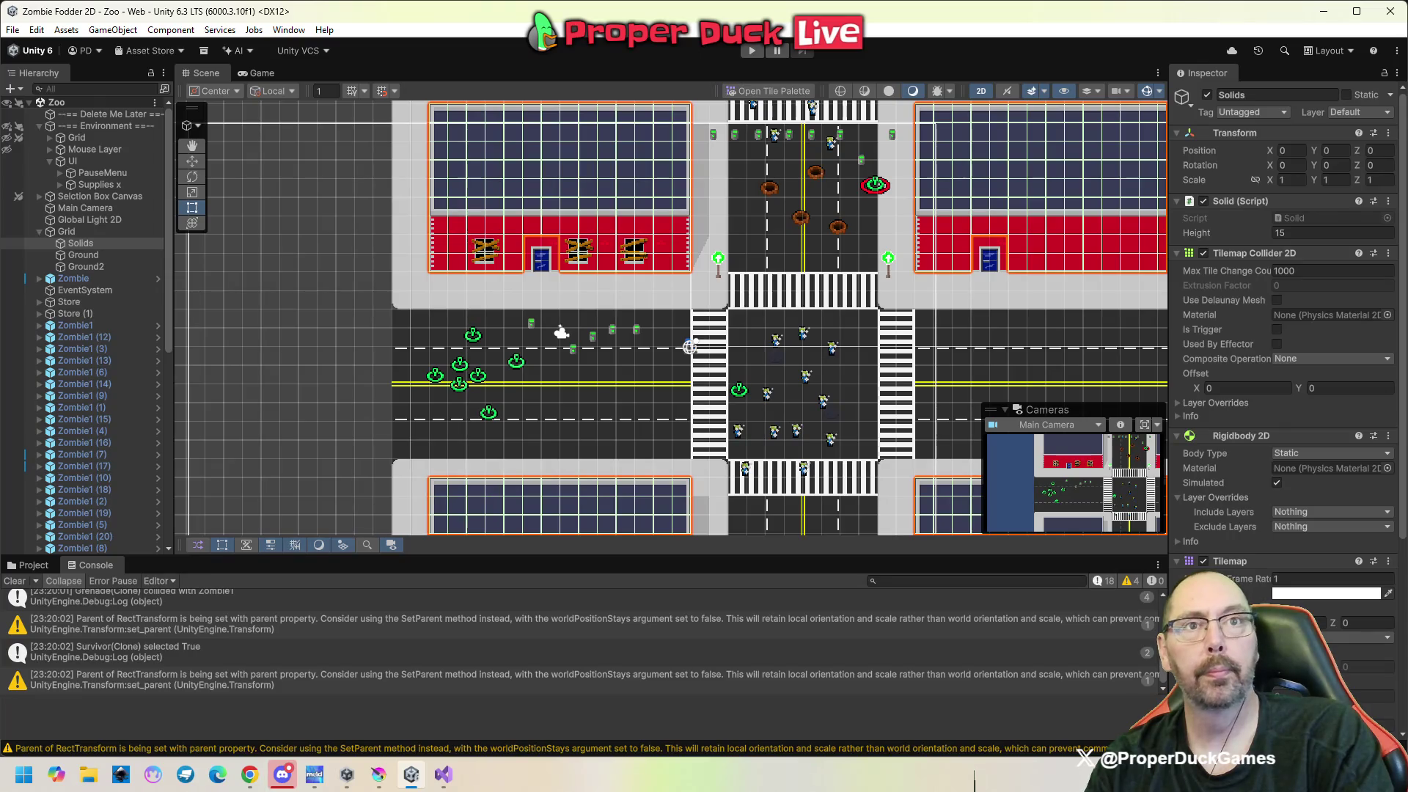
Play-test once, moving a survivor right along the road, then pause and stop.
{"action": "left_click", "coordinate": [752, 51]}
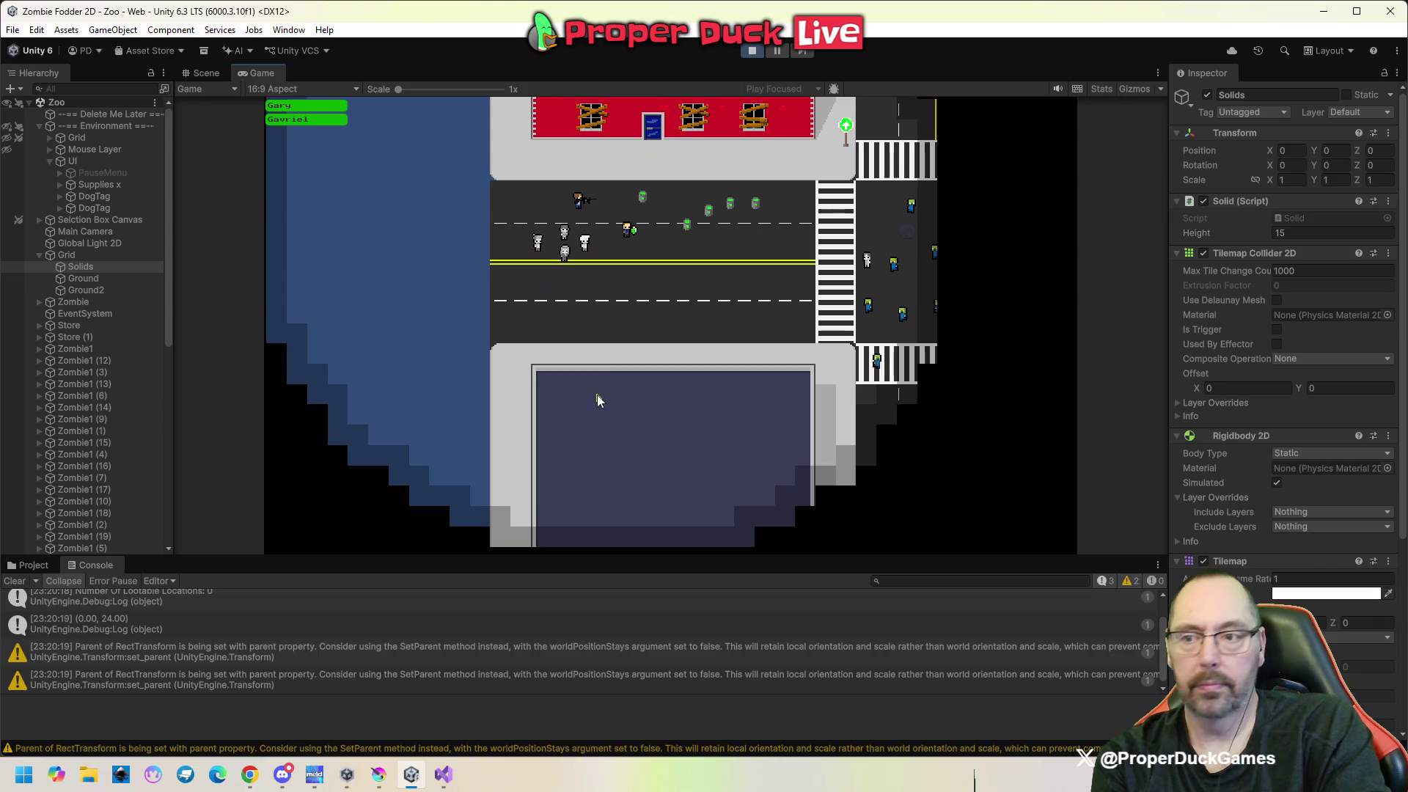
{"action": "left_click", "coordinate": [577, 202]}
{"action": "right_click", "coordinate": [623, 203]}
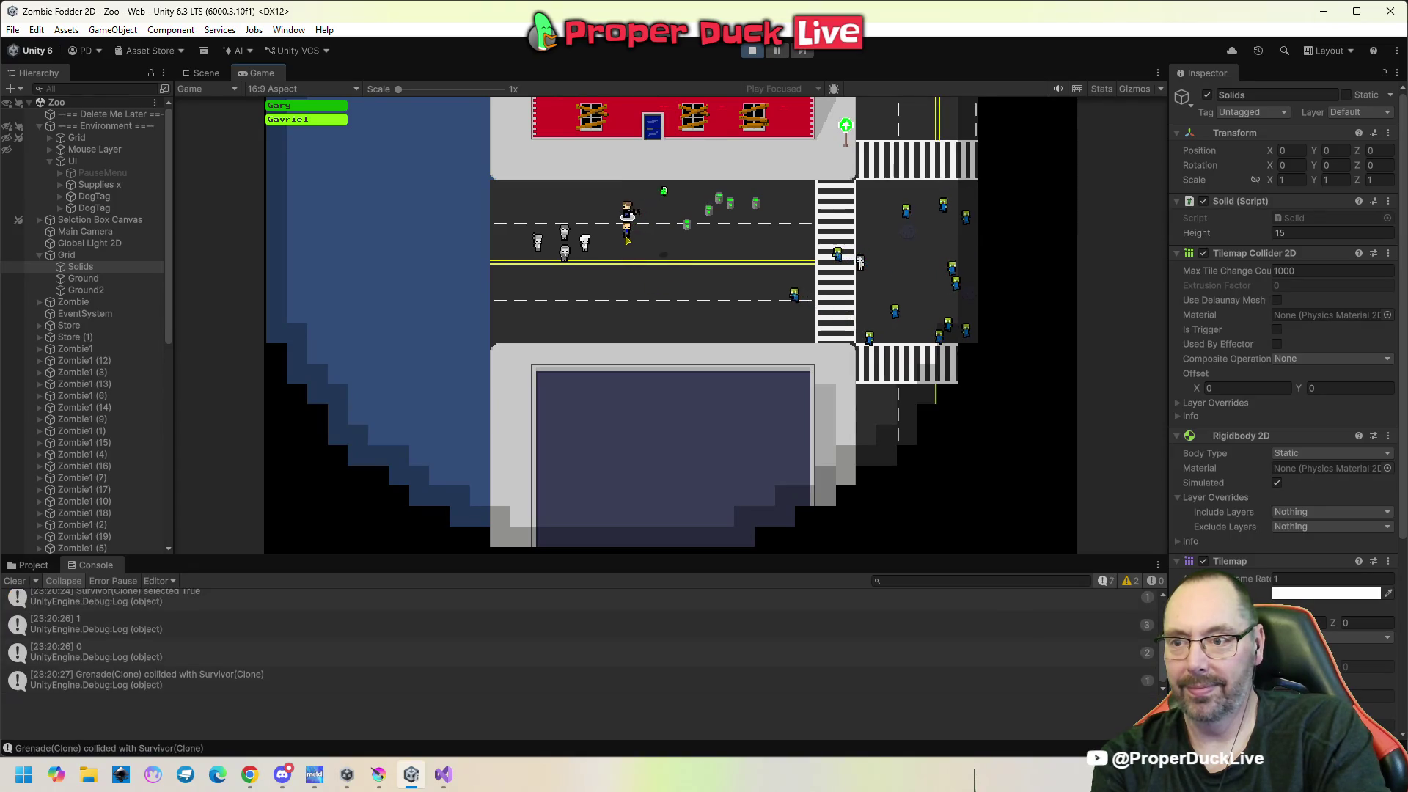
{"action": "left_click", "coordinate": [648, 278]}
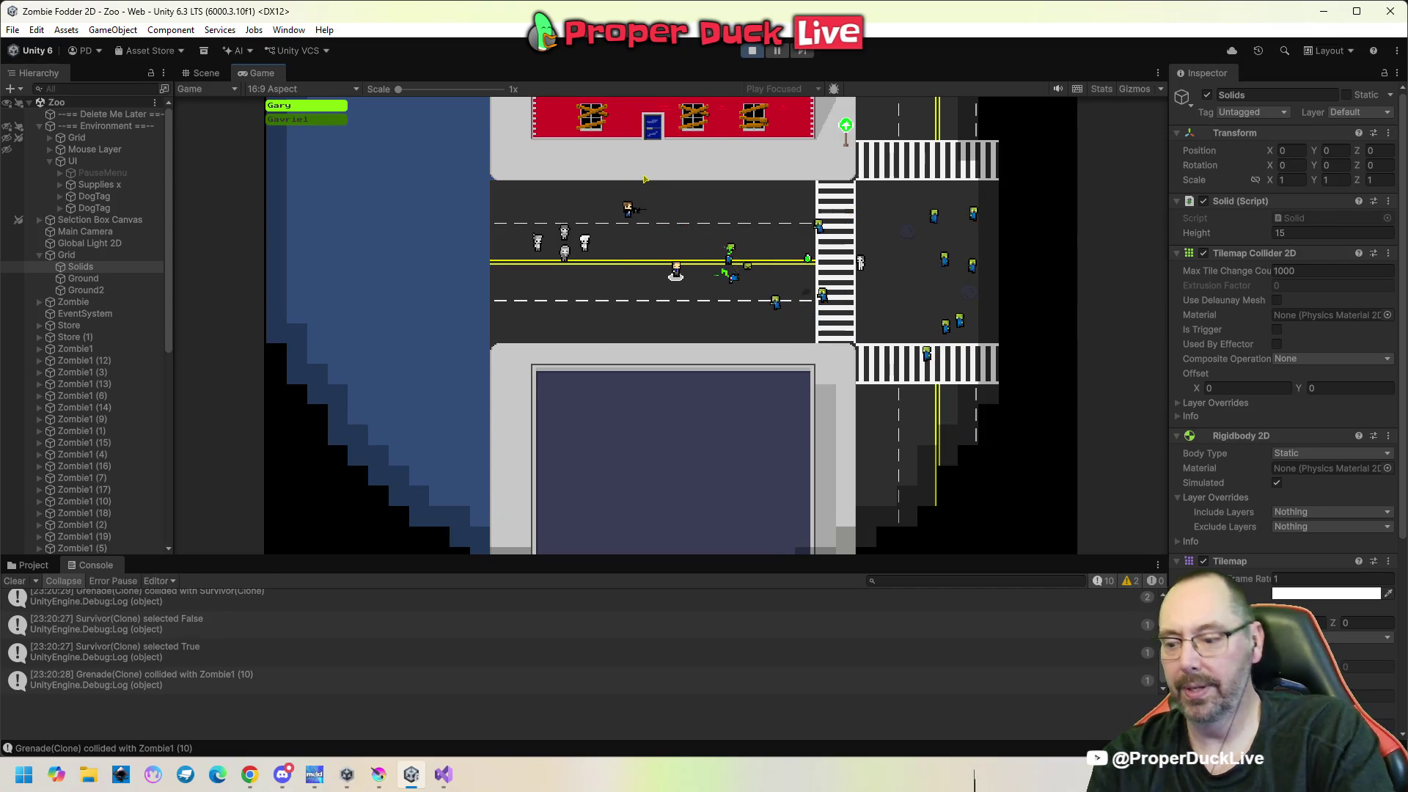
{"action": "key", "text": "Escape"}
{"action": "left_click", "coordinate": [753, 51]}
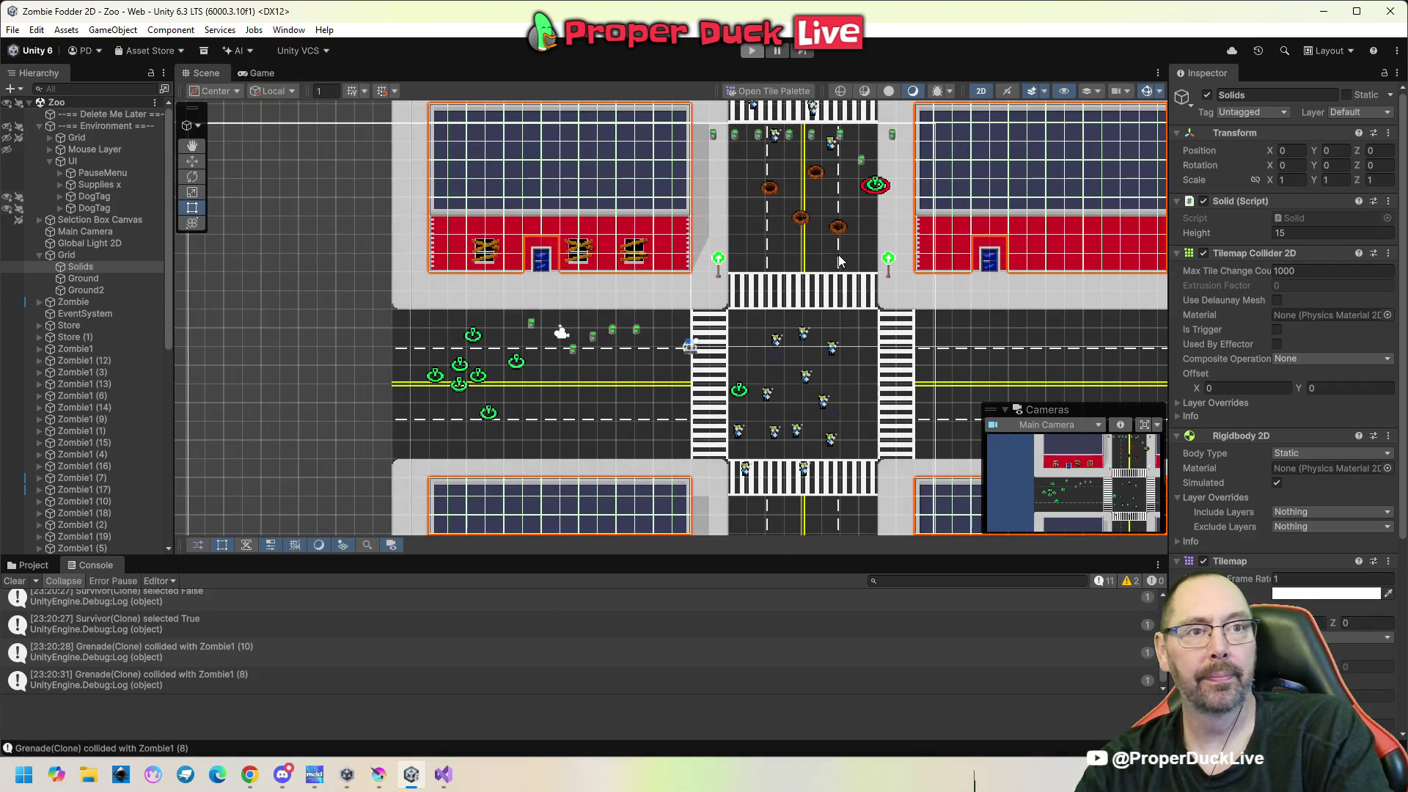
Play-test again, moving survivors near the building and sending the group right, then stop.
{"action": "key", "text": "ctrl+p"}
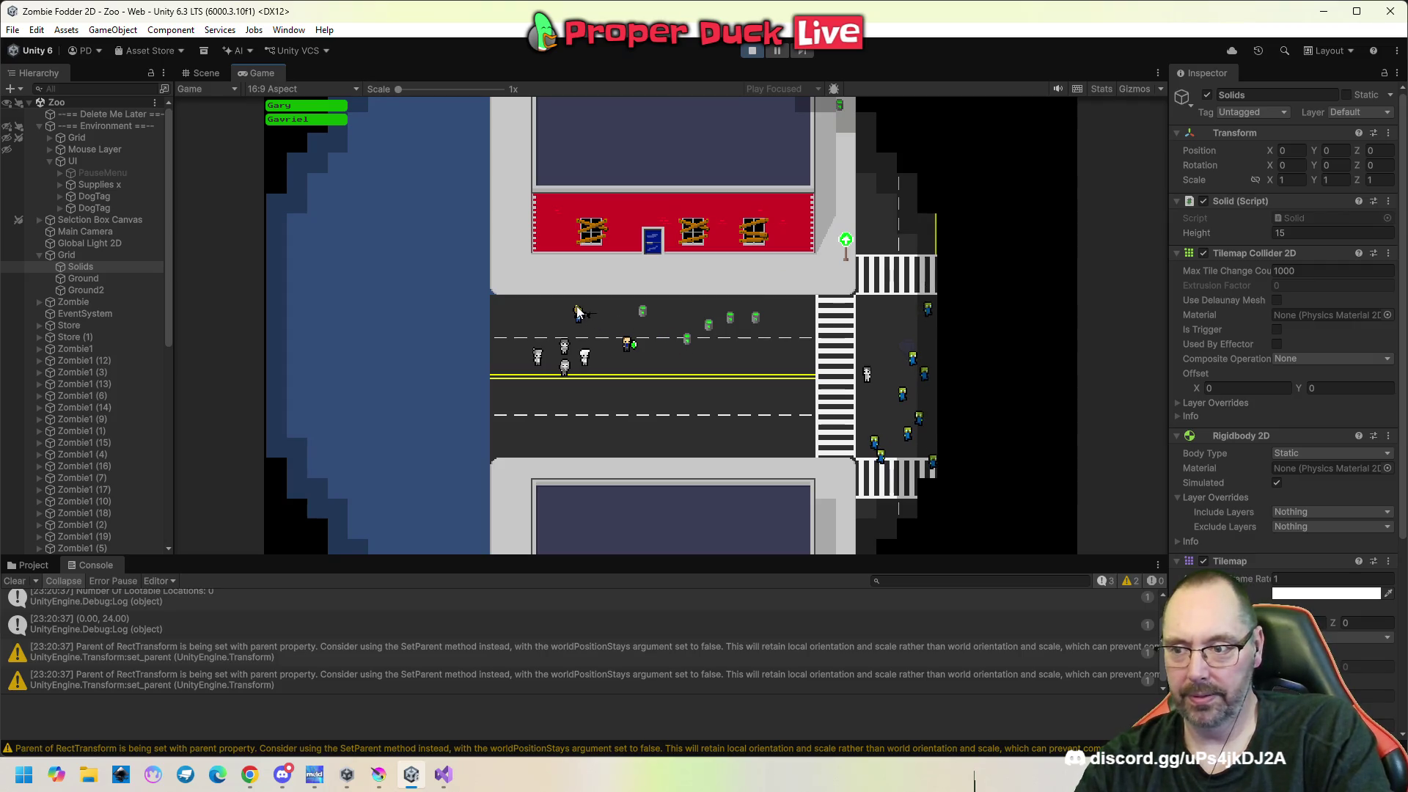
{"action": "left_click_drag", "start_coordinate": [614, 340], "coordinate": [615, 339]}
{"action": "left_click", "coordinate": [630, 309]}
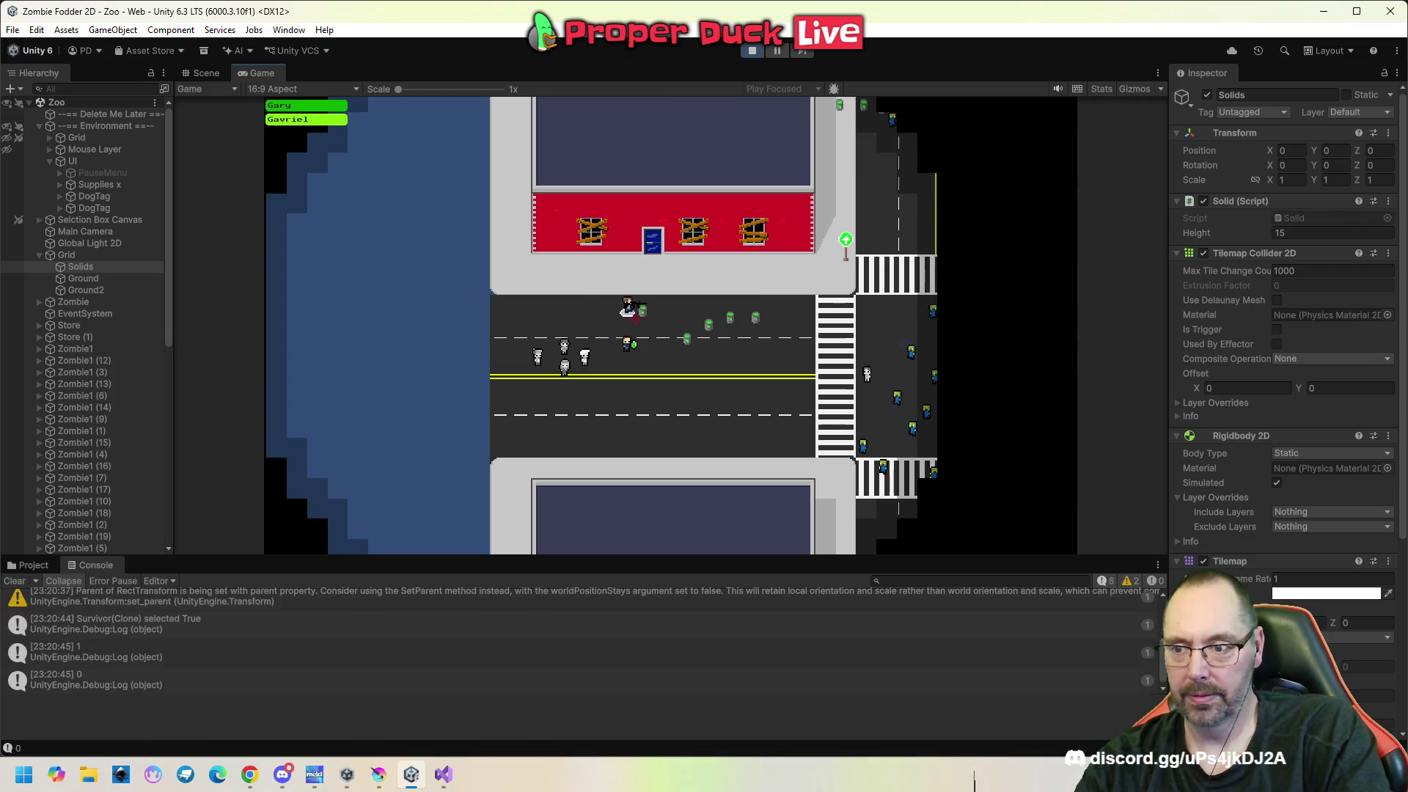
{"action": "left_click", "coordinate": [640, 324]}
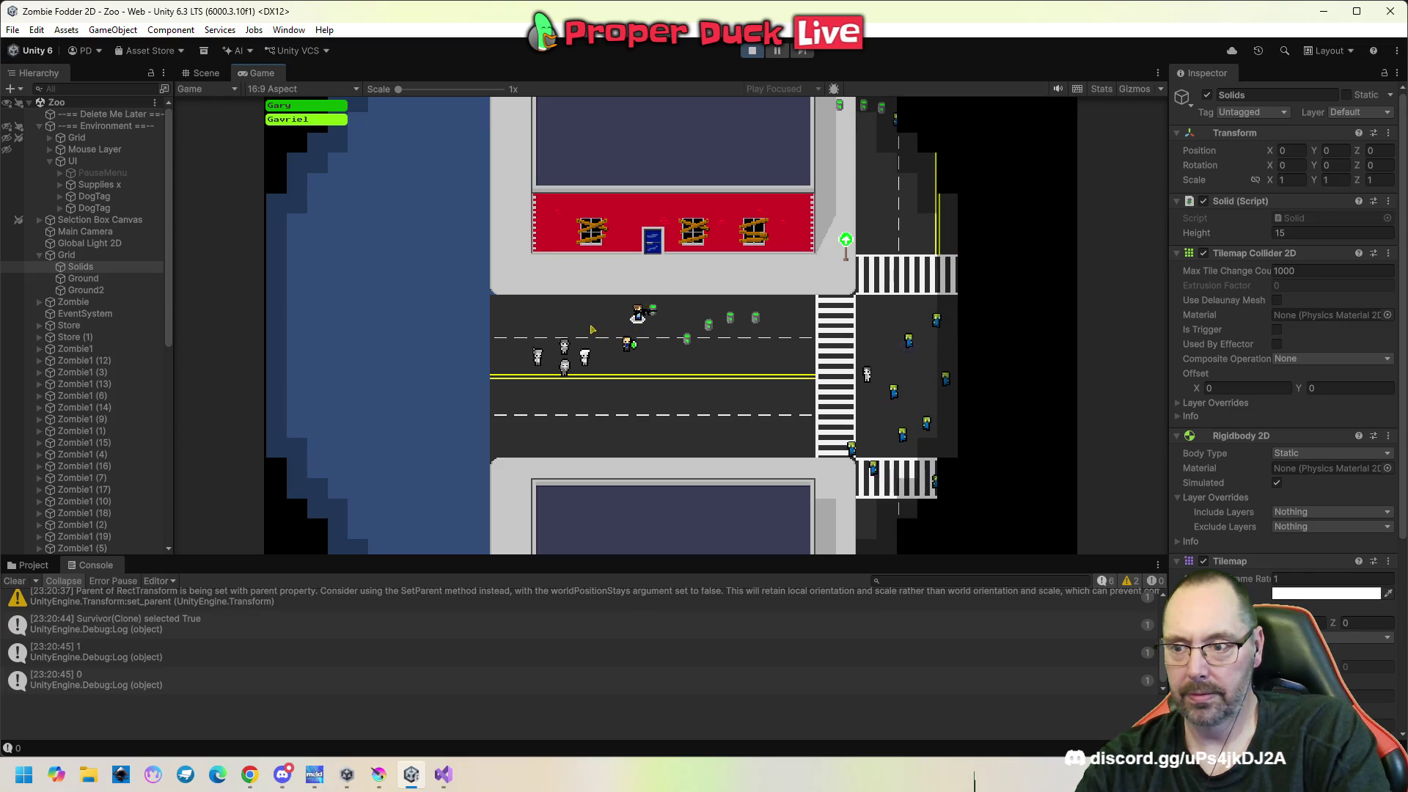
{"action": "left_click", "coordinate": [586, 326]}
{"action": "mouse_move", "coordinate": [611, 327]}
{"action": "left_mouse_down"}
{"action": "mouse_move", "coordinate": [652, 362]}
{"action": "mouse_move", "coordinate": [653, 343]}
{"action": "left_mouse_up"}
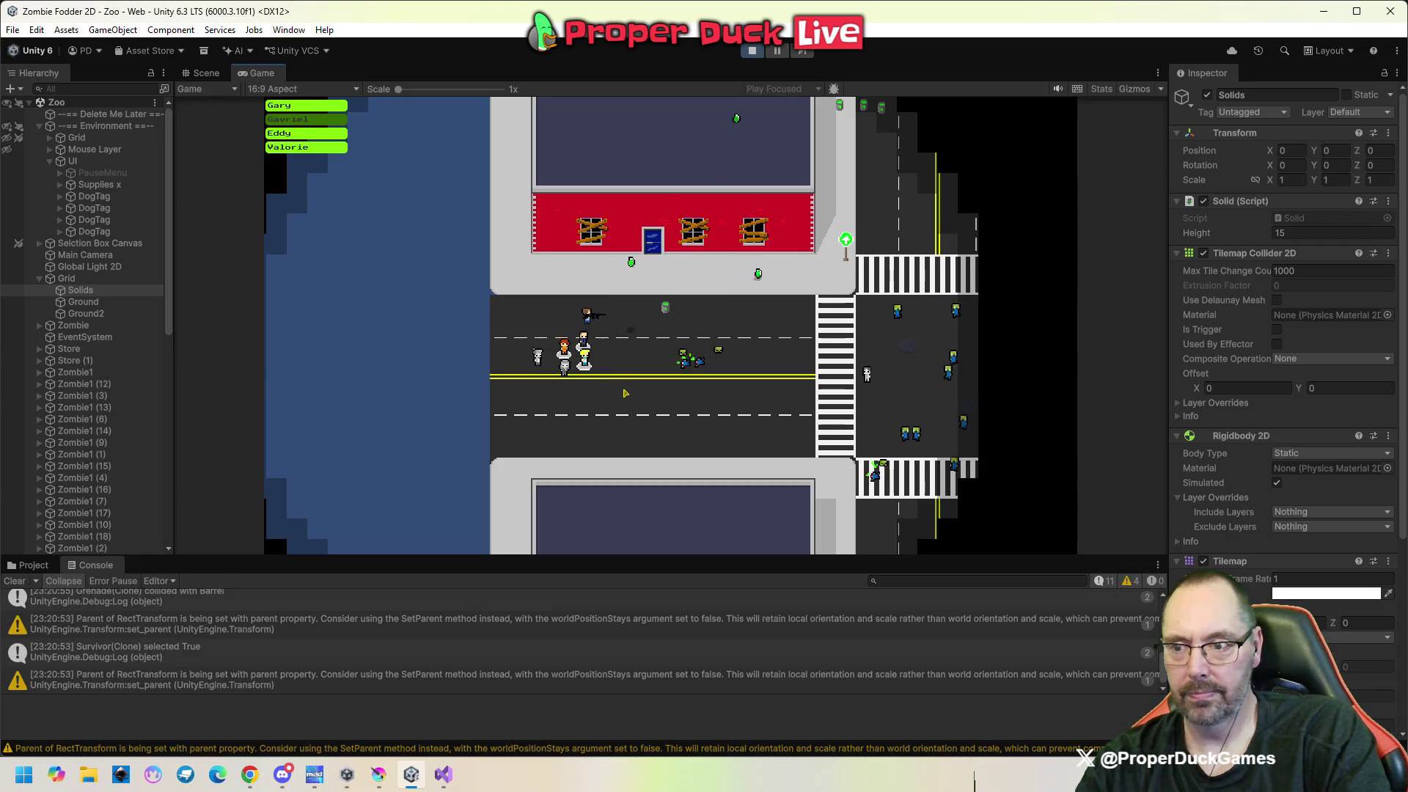
{"action": "right_click", "coordinate": [684, 373]}
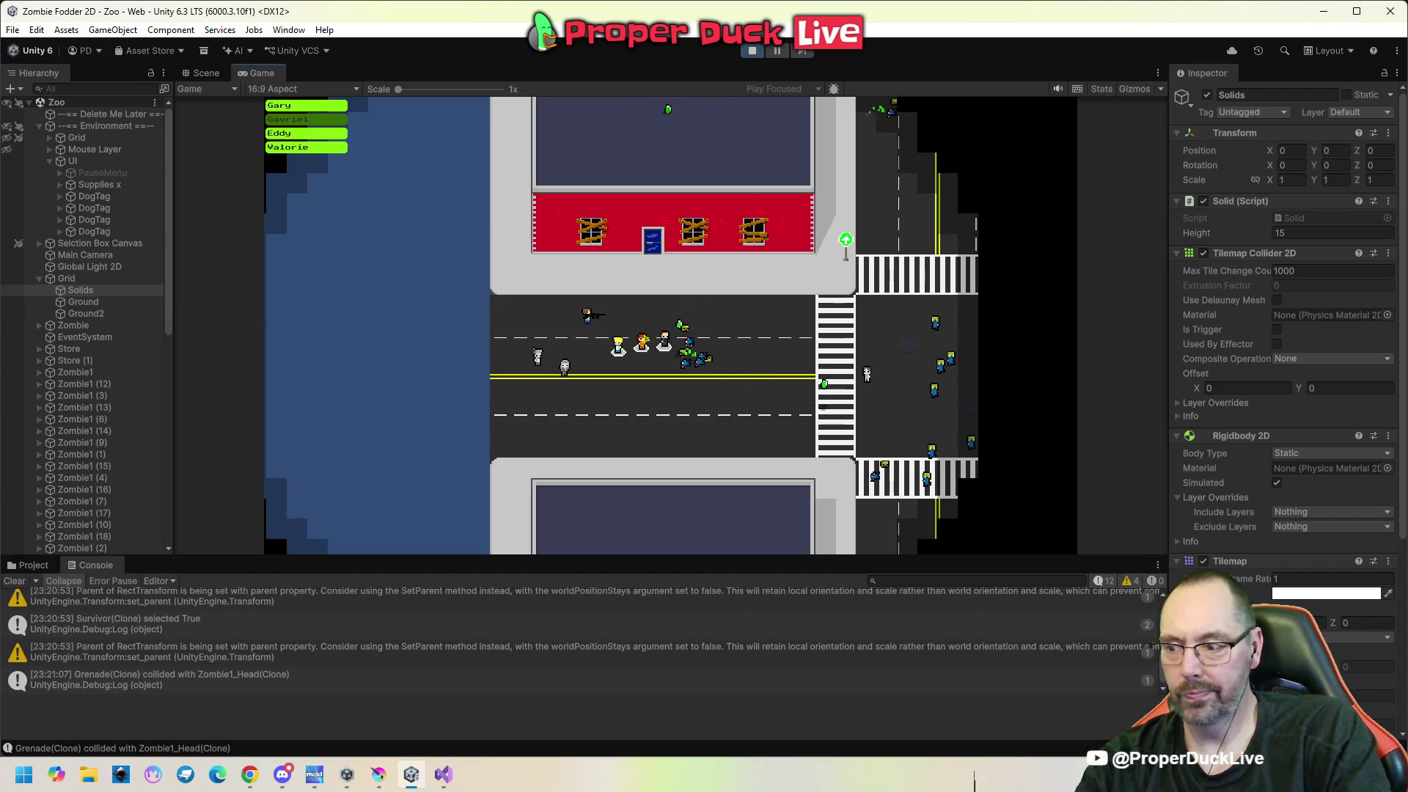
{"action": "key", "text": "Escape"}
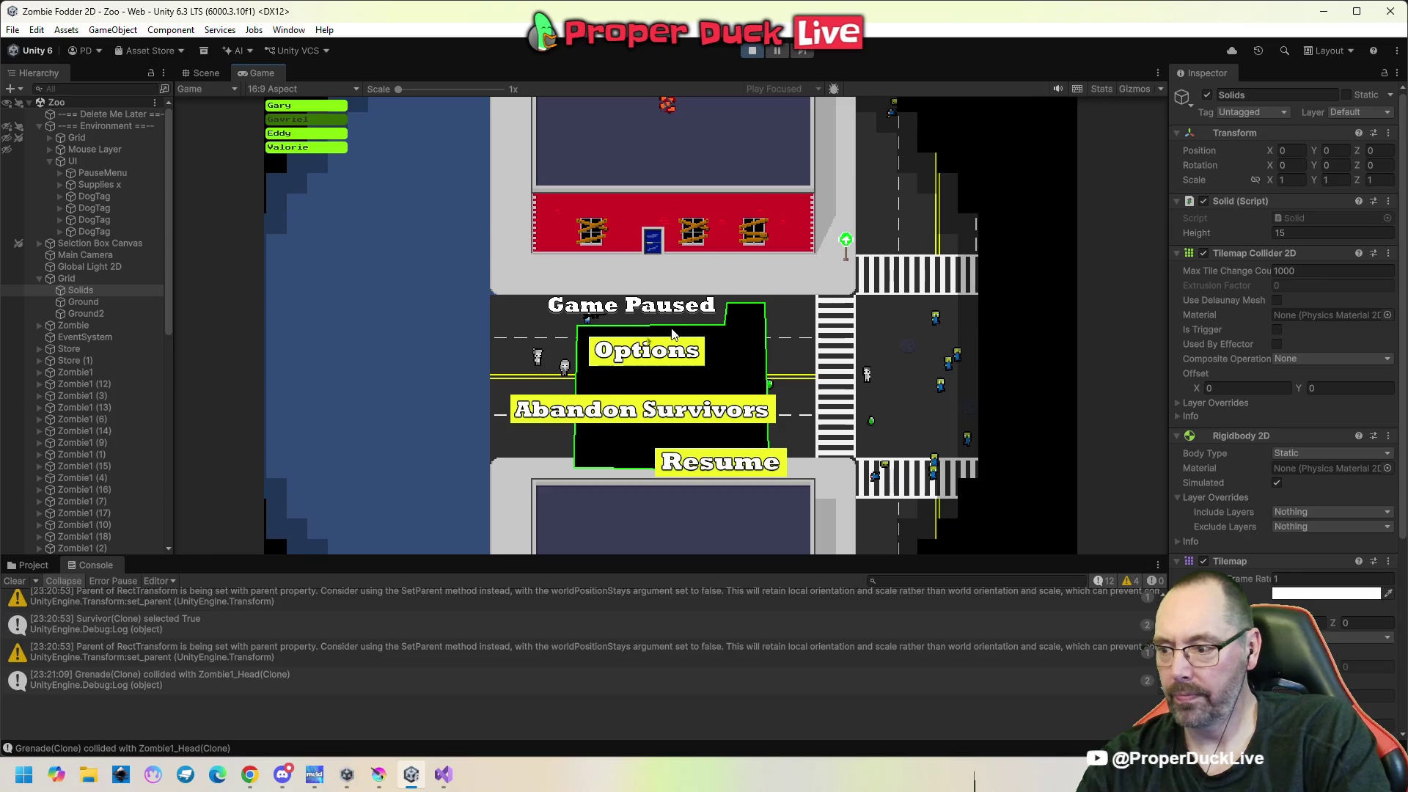
{"action": "left_click", "coordinate": [756, 54]}
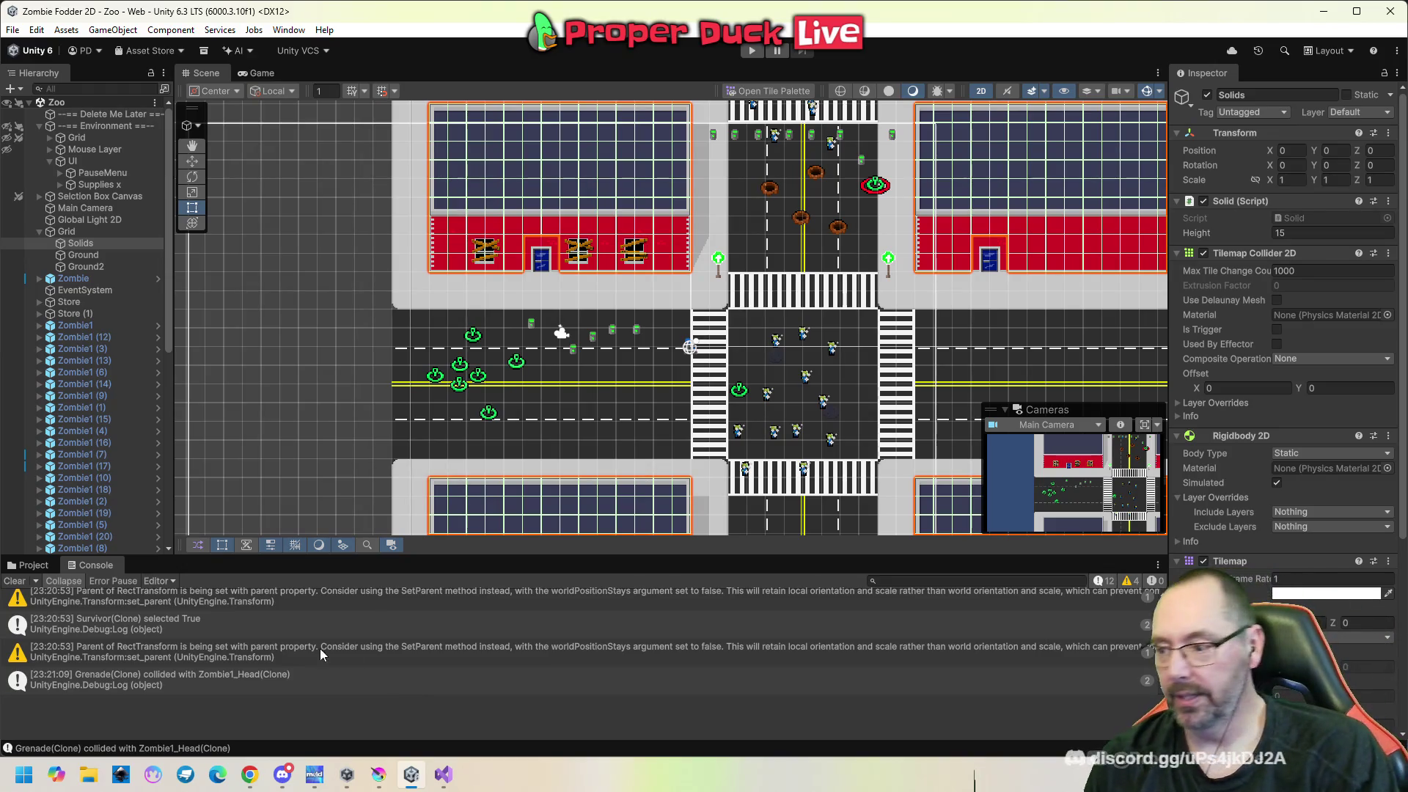
Inspect the Grid, Ground and Solids objects' components from the Hierarchy.
{"action": "scroll", "coordinate": [309, 674], "scroll_direction": "up", "scroll_amount": 3}
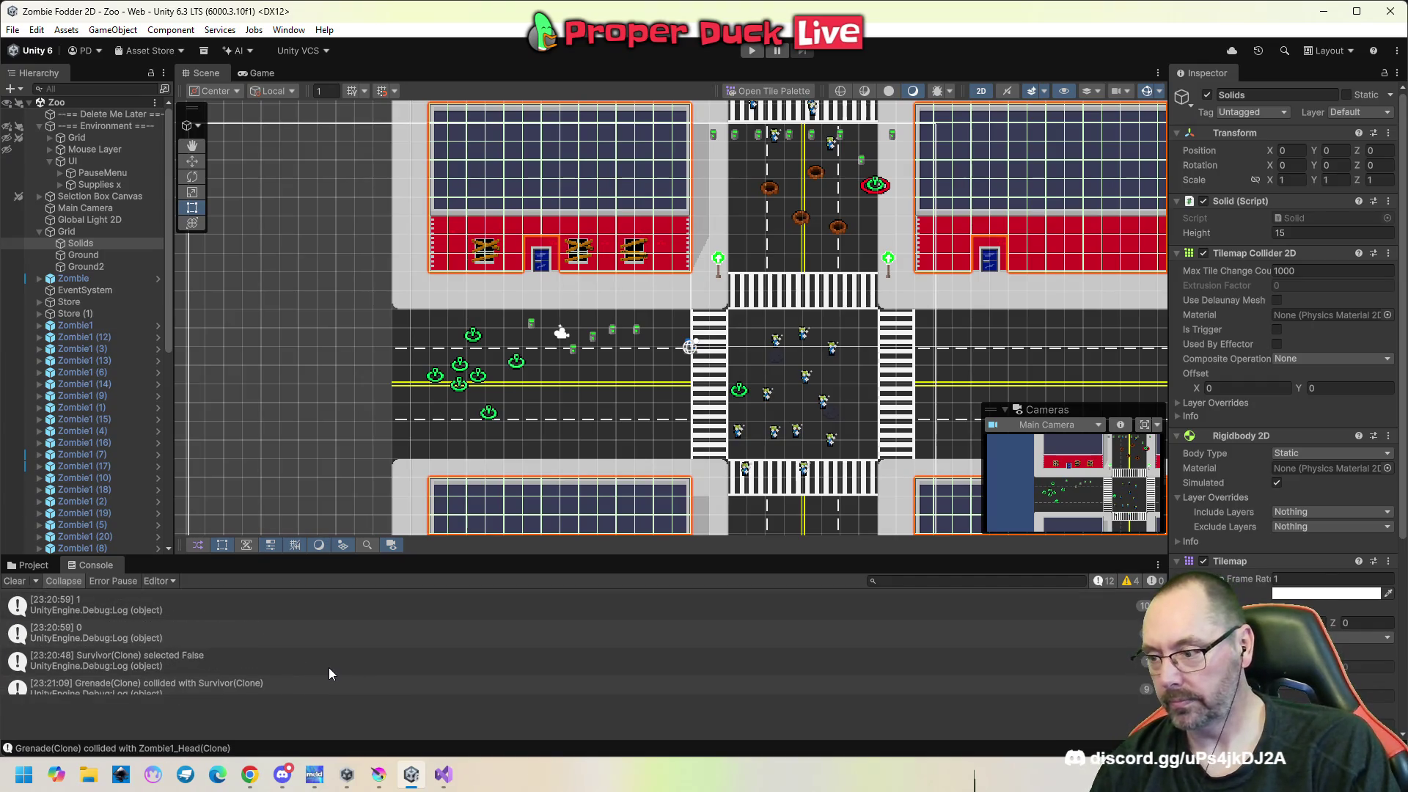
{"action": "scroll", "coordinate": [319, 656], "scroll_direction": "down", "scroll_amount": 5}
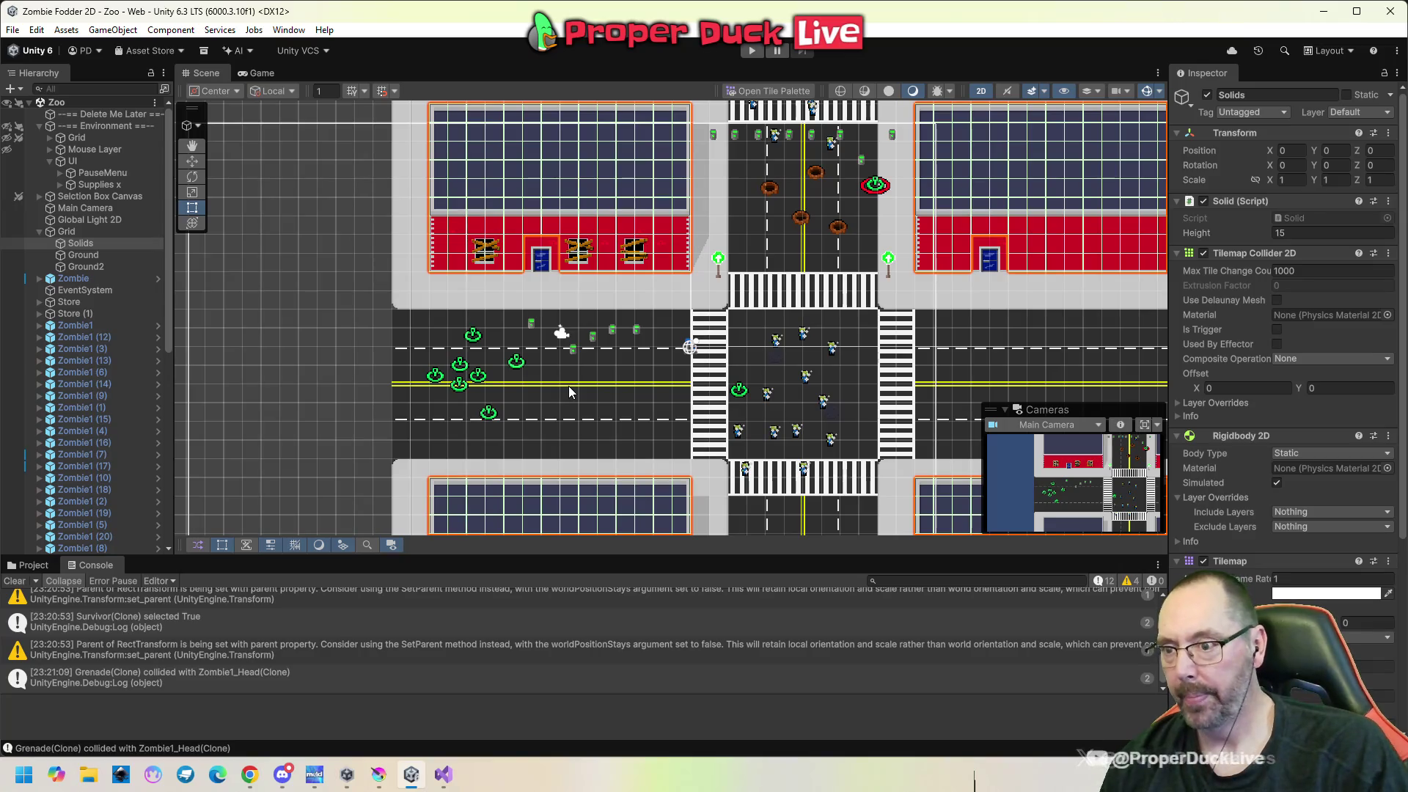
{"action": "left_click", "coordinate": [86, 231]}
{"action": "left_click", "coordinate": [90, 253]}
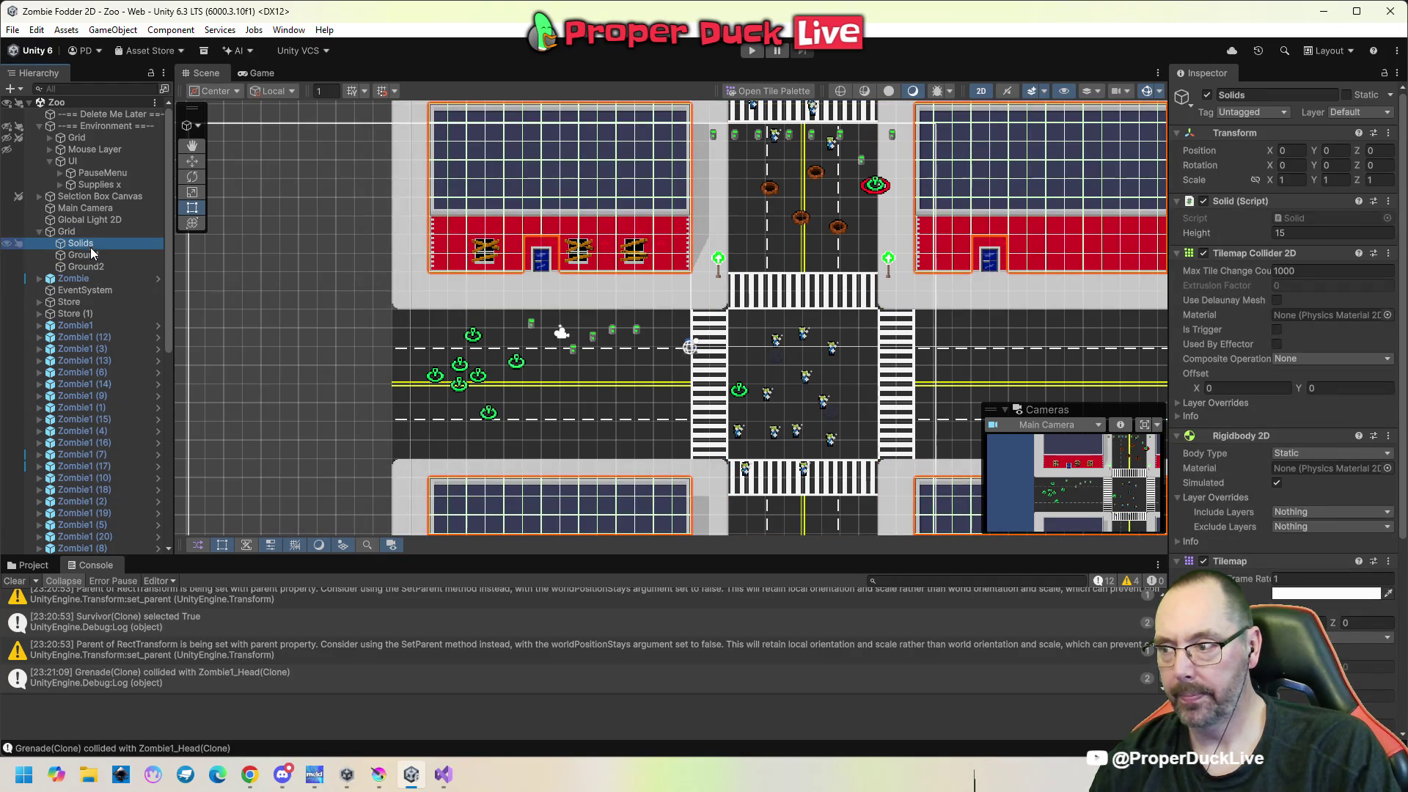
{"action": "left_click", "coordinate": [85, 233]}
{"action": "left_click", "coordinate": [86, 243]}
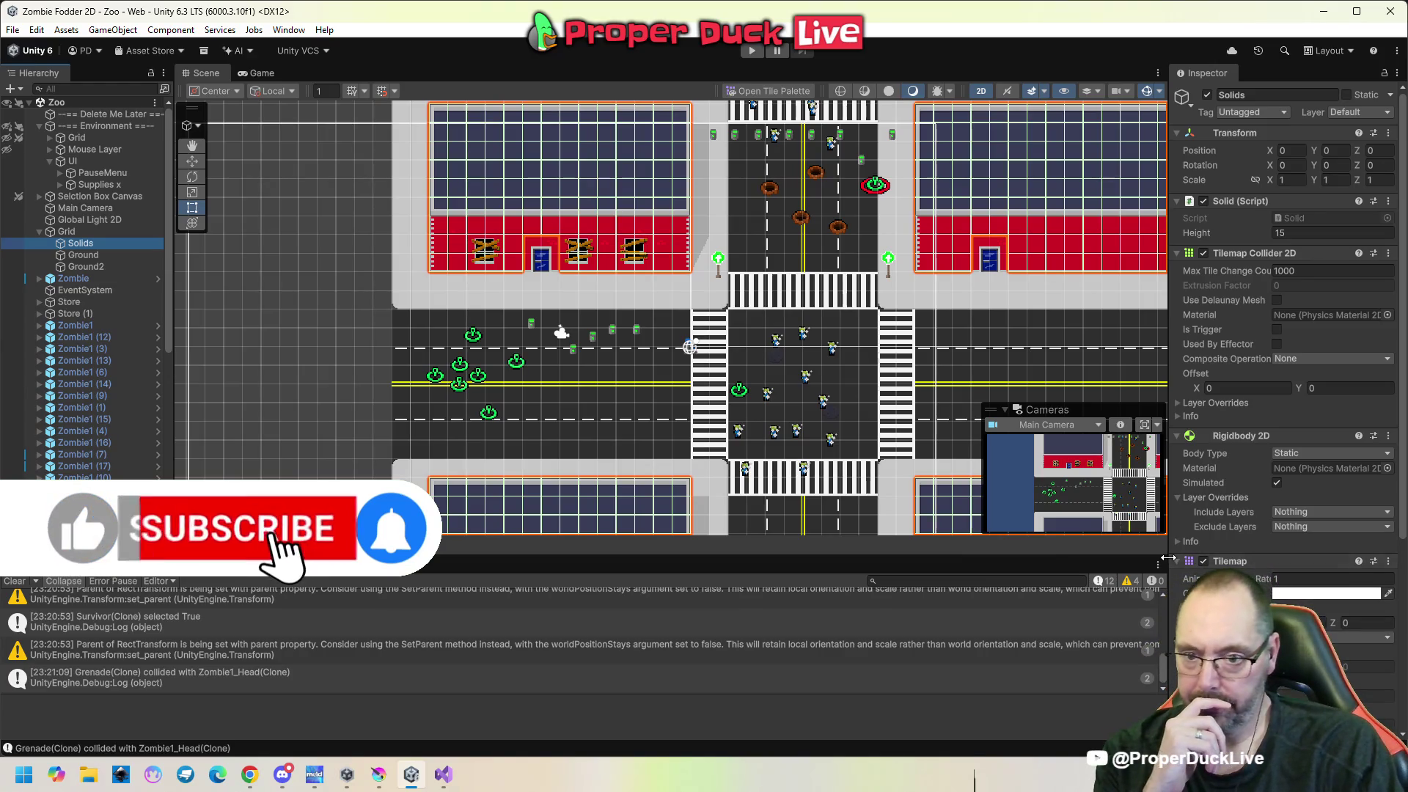
Set the Solids Rigidbody 2D Body Type to Dynamic and start a play test.
{"action": "left_click", "coordinate": [1246, 438]}
{"action": "left_click", "coordinate": [1246, 439]}
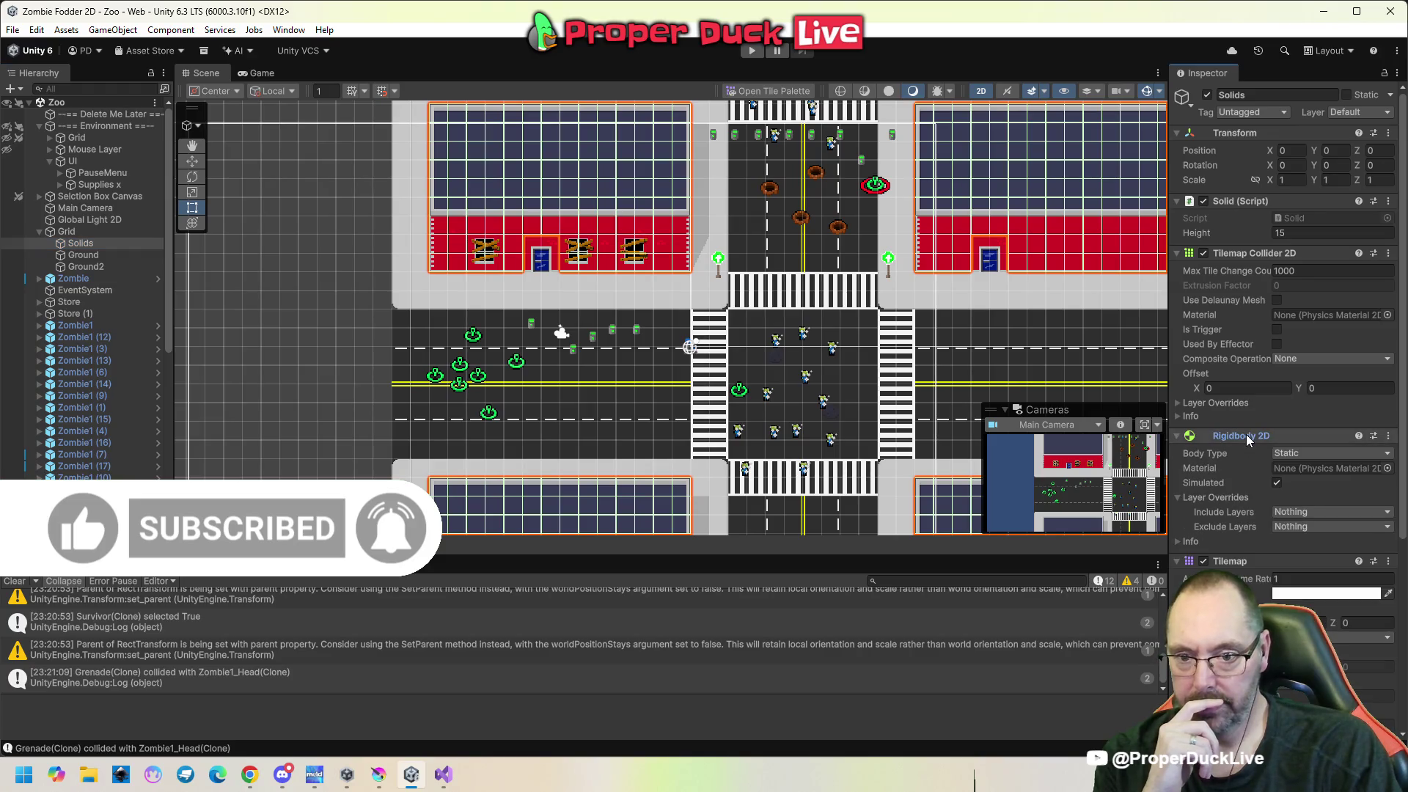
{"action": "left_click", "coordinate": [1333, 455]}
{"action": "left_click", "coordinate": [1312, 464]}
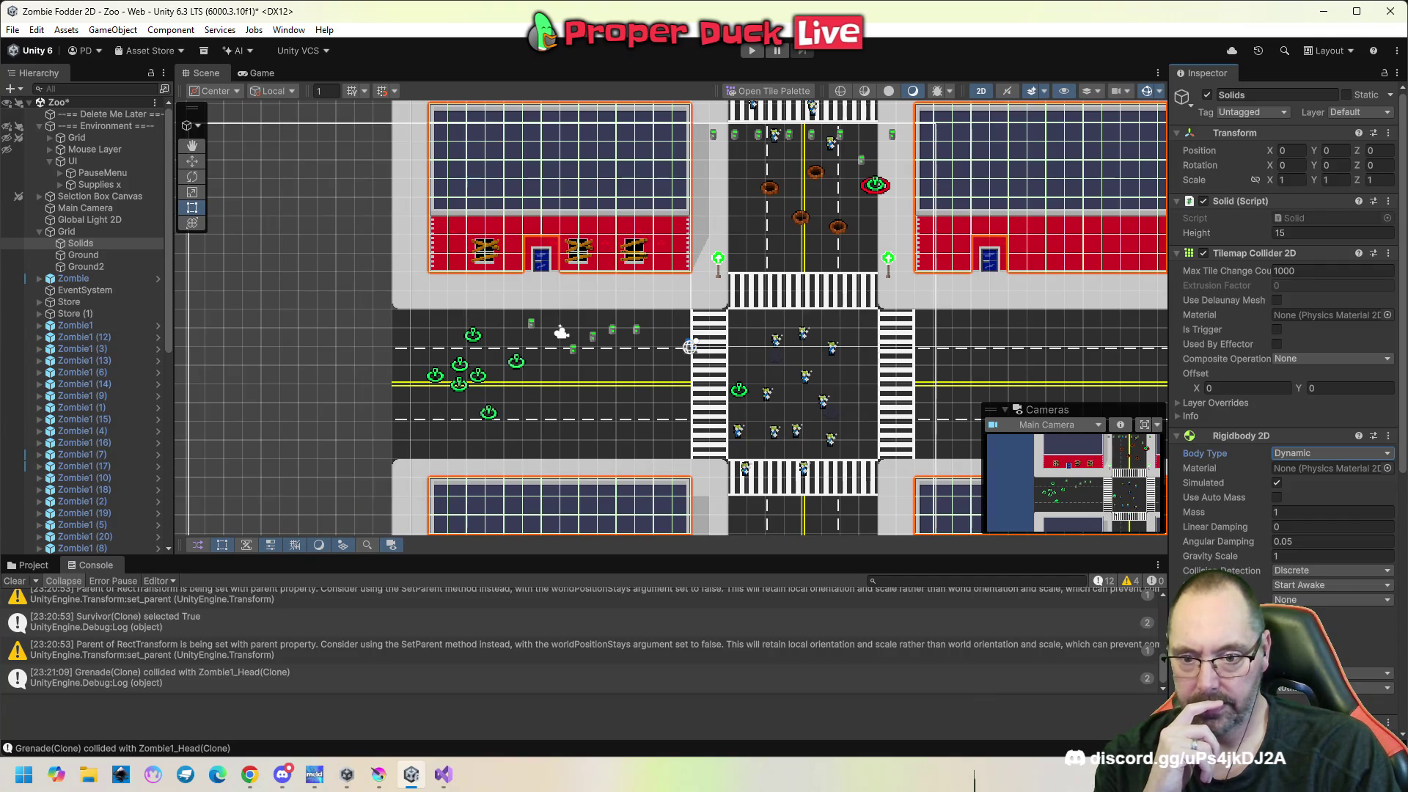
{"action": "left_click", "coordinate": [755, 51]}
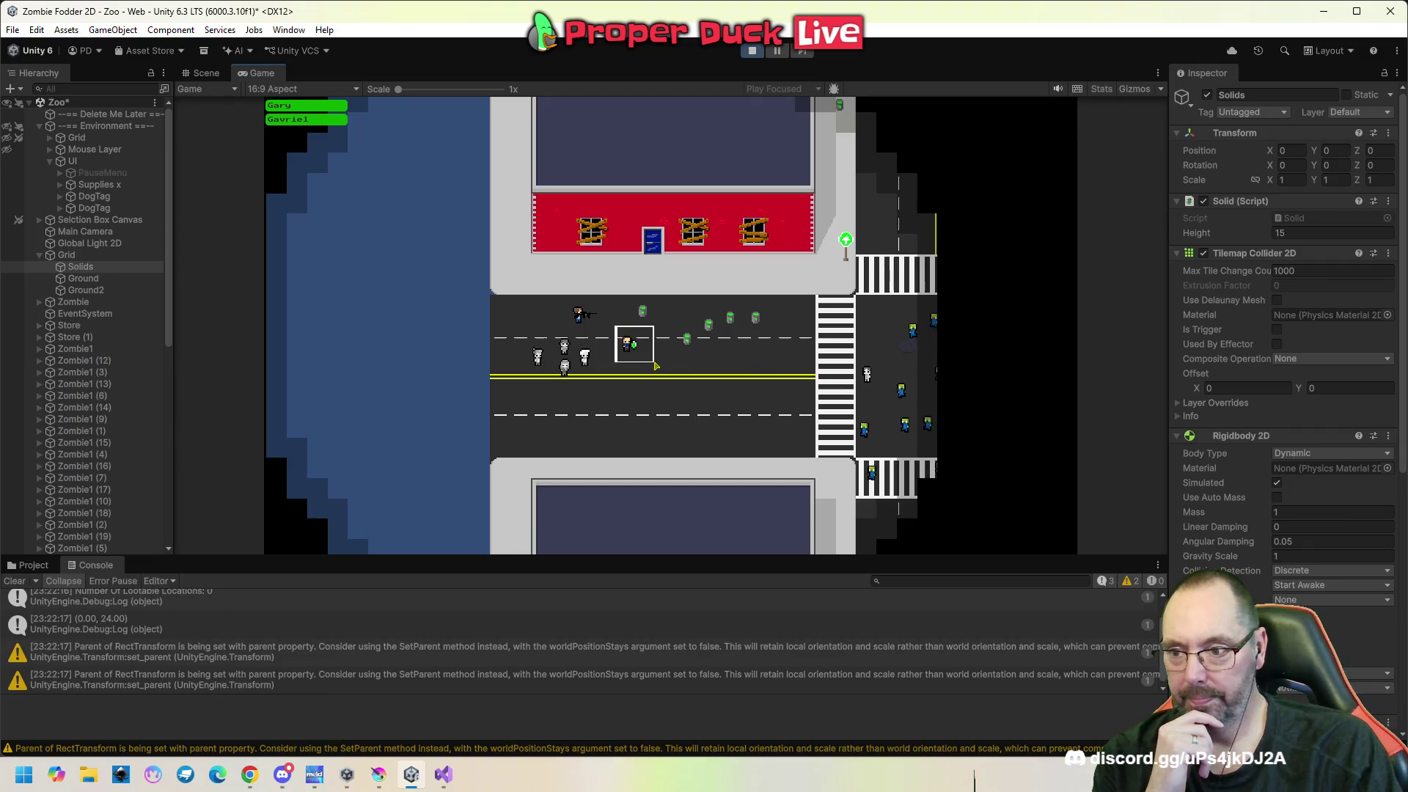
Steer one survivor to the sidewalk, the red building's door and back, then restart Play.
{"action": "left_click", "coordinate": [656, 365]}
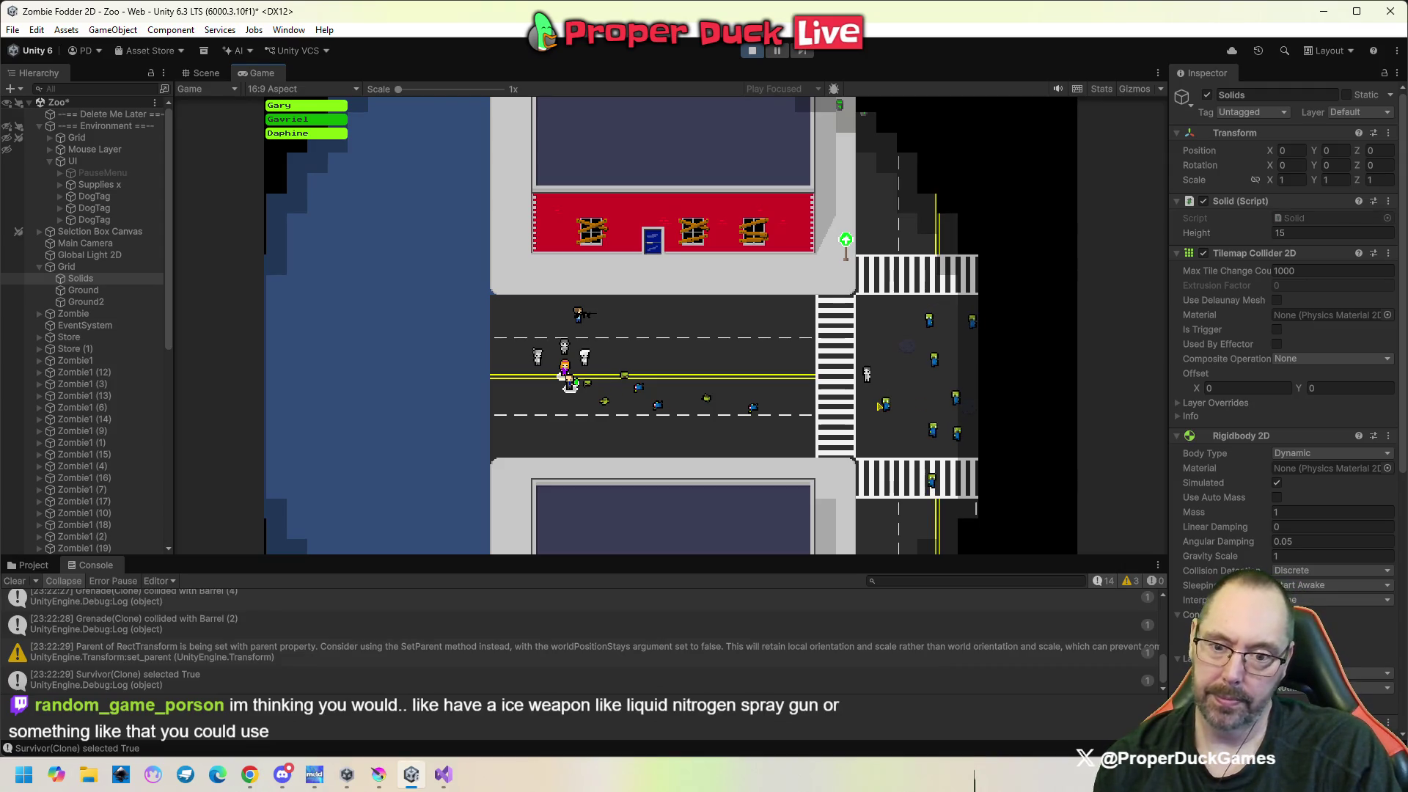
{"action": "left_click_drag", "start_coordinate": [564, 296], "coordinate": [612, 327]}
{"action": "right_click", "coordinate": [701, 260]}
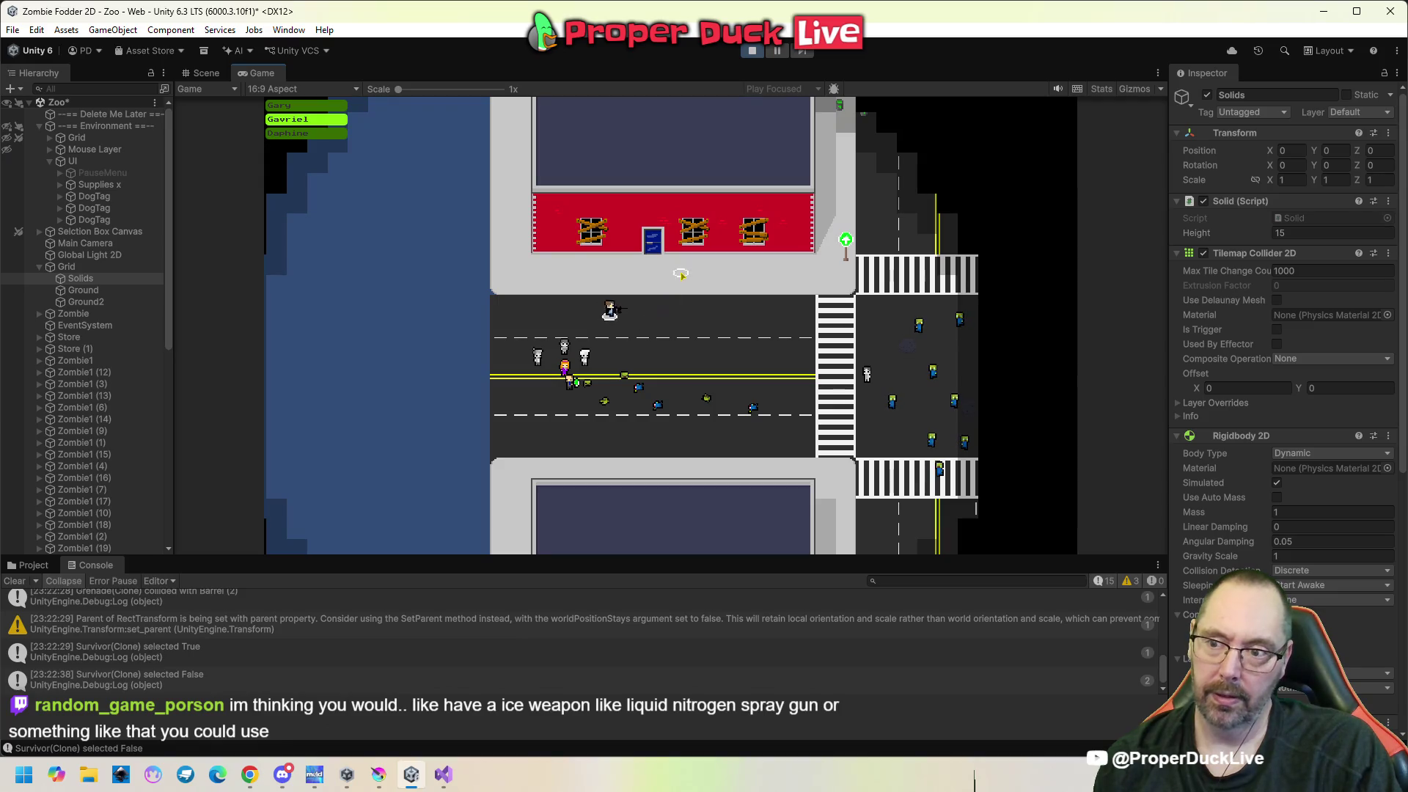
{"action": "right_click", "coordinate": [686, 202]}
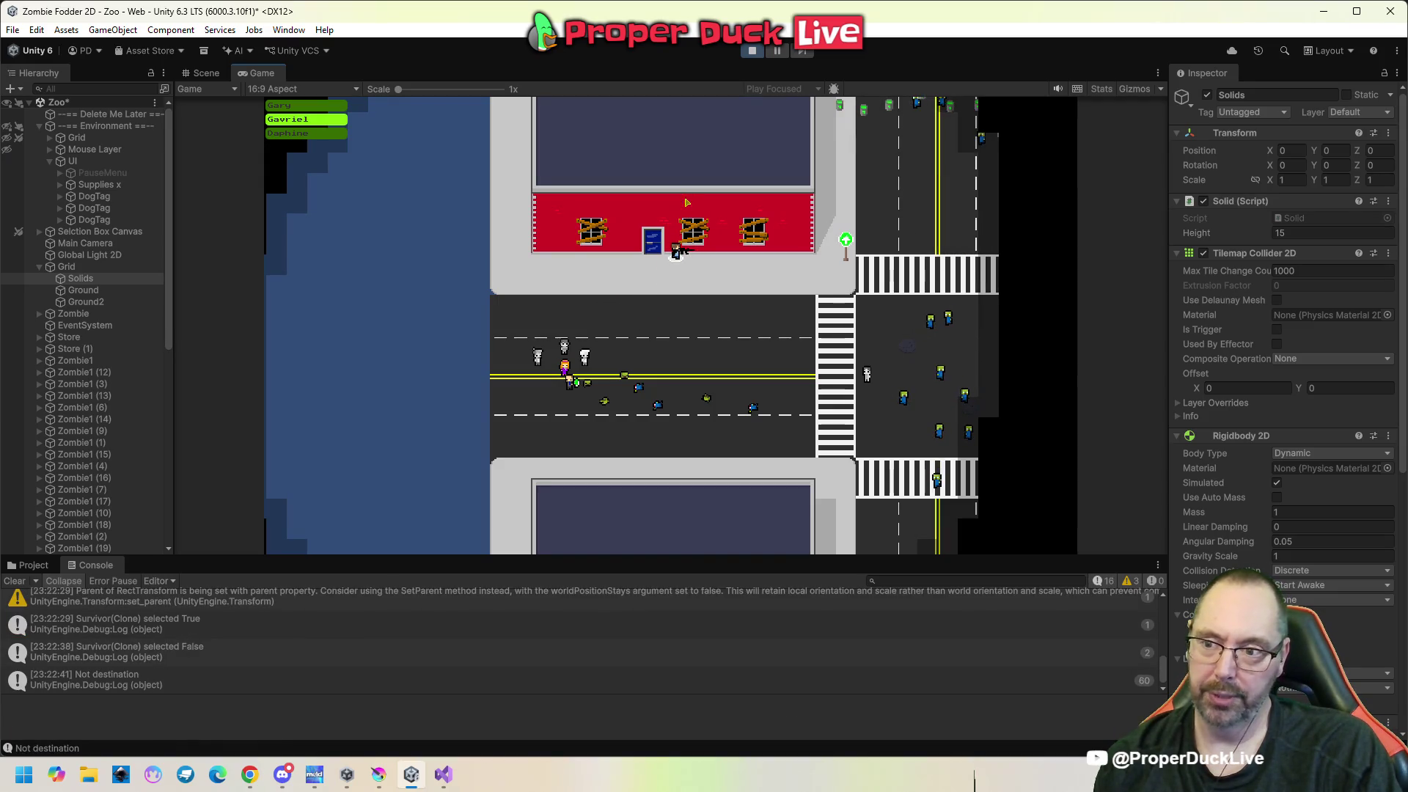
{"action": "right_click", "coordinate": [665, 329]}
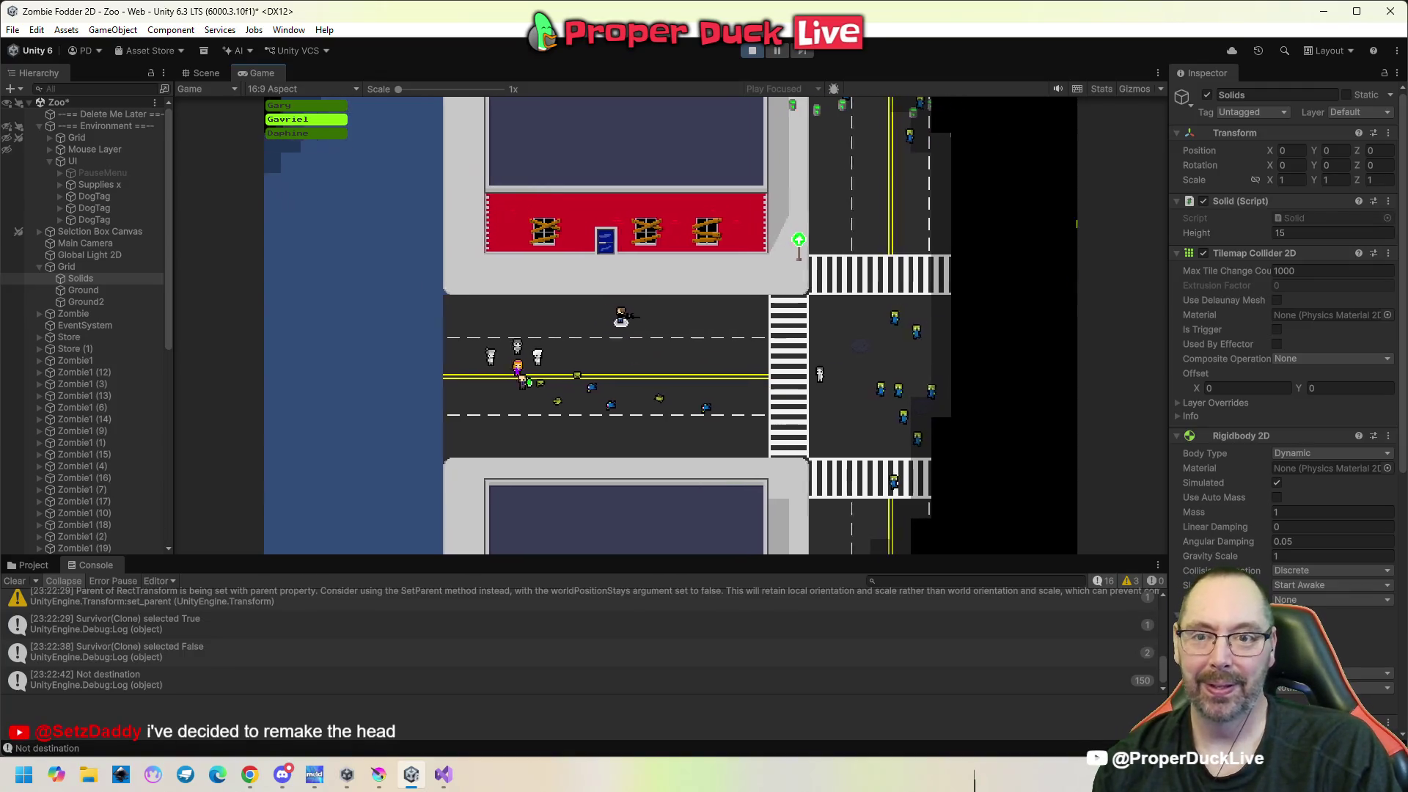
{"action": "key", "text": "Escape"}
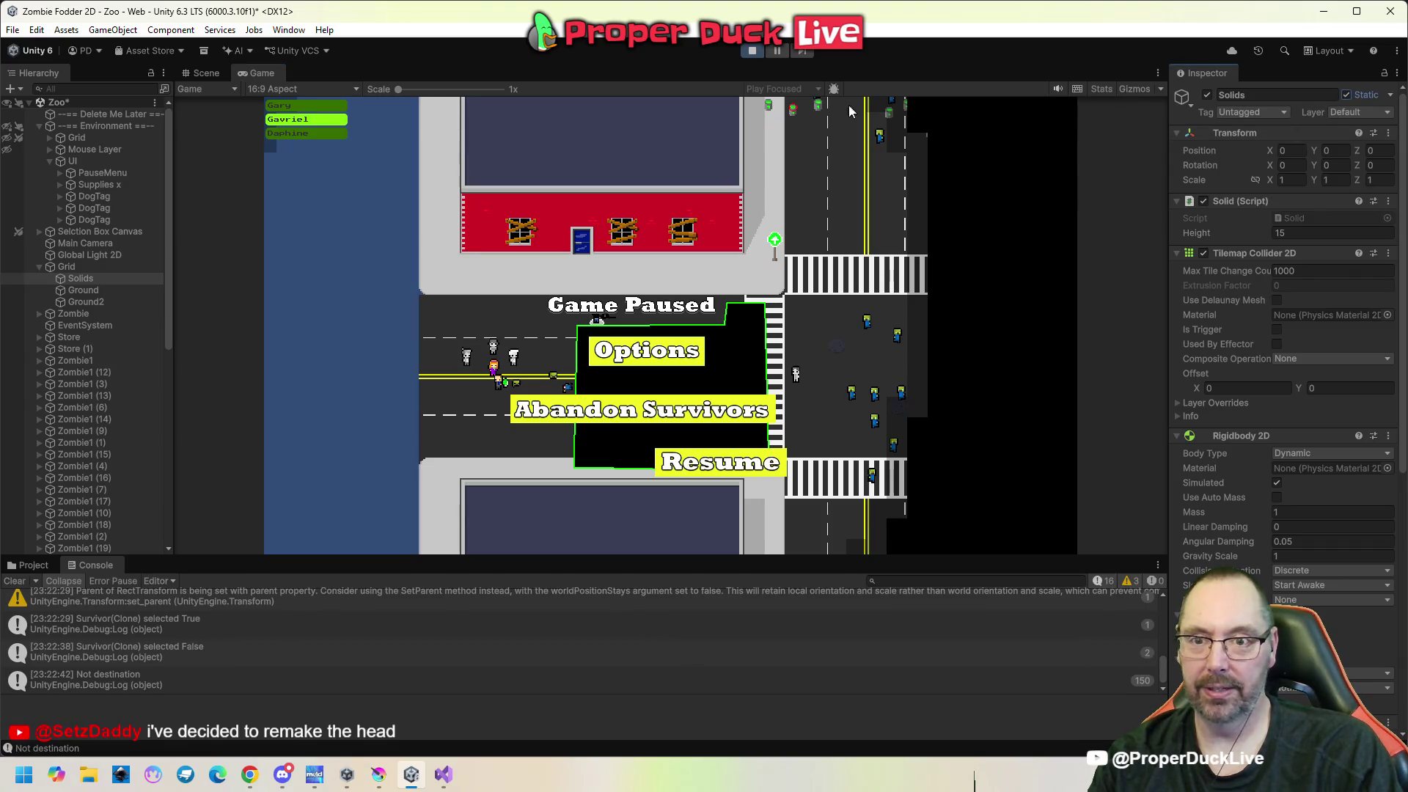
{"action": "left_click", "coordinate": [755, 55]}
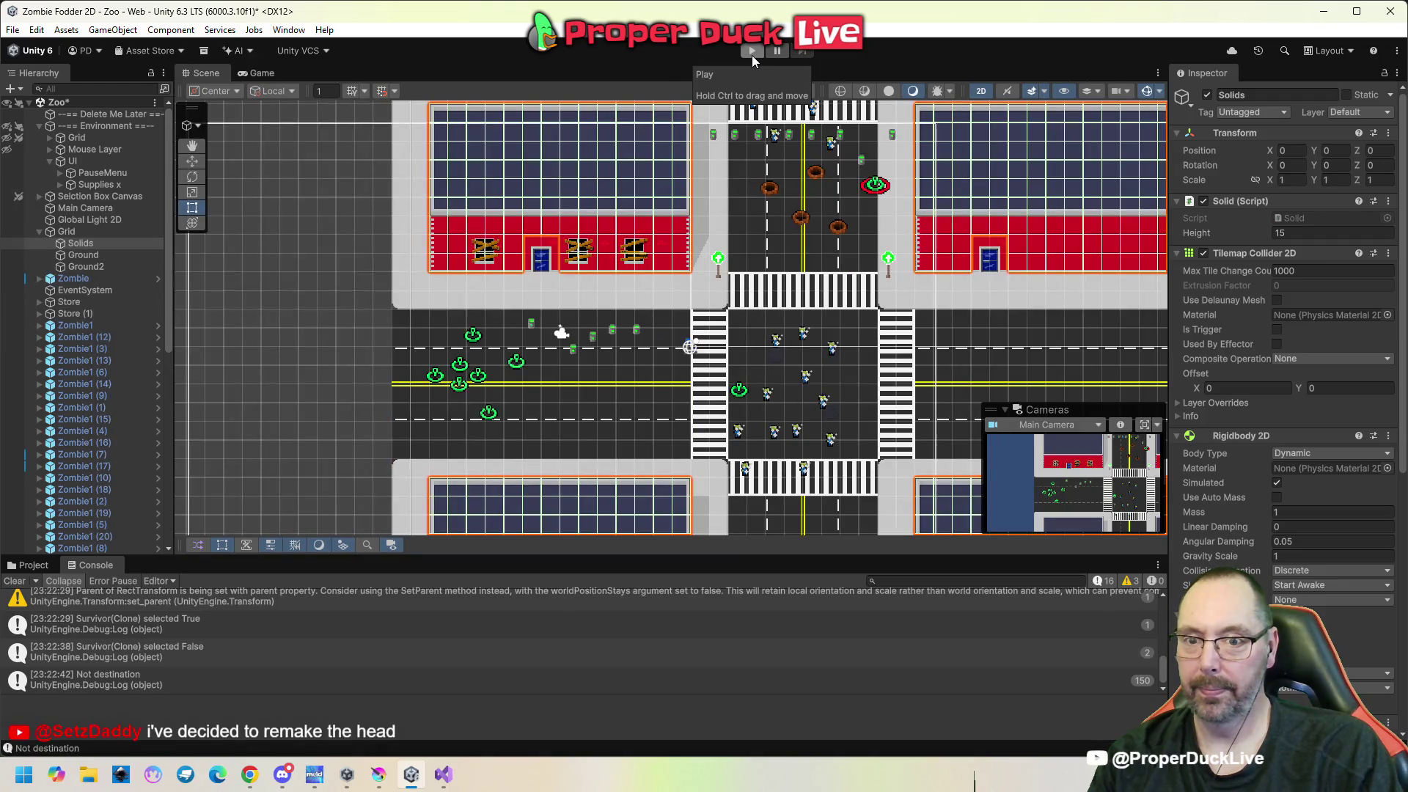
{"action": "left_click", "coordinate": [752, 51]}
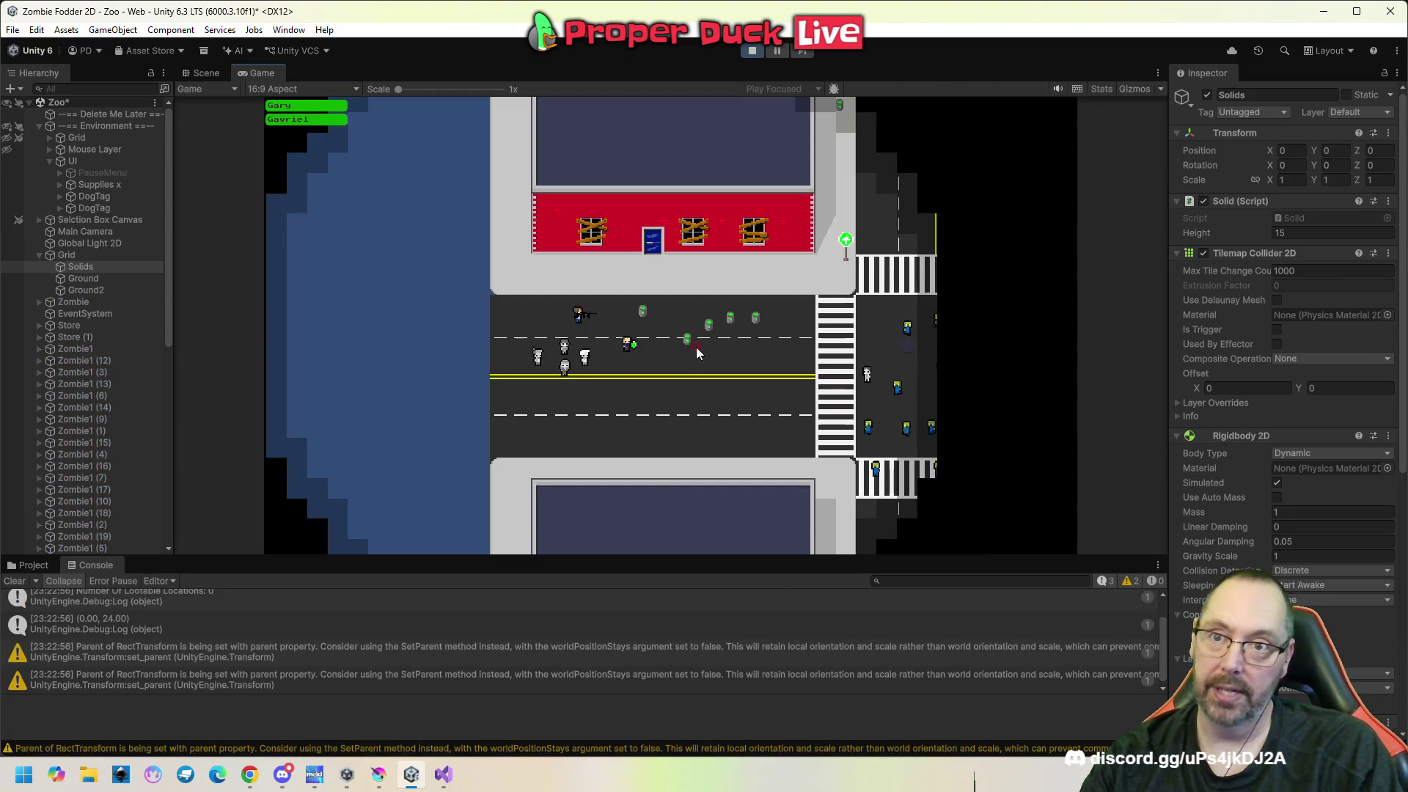
Recruit a civilian as a third survivor, move the group, deselect two survivors, and pause.
{"action": "left_click", "coordinate": [627, 307]}
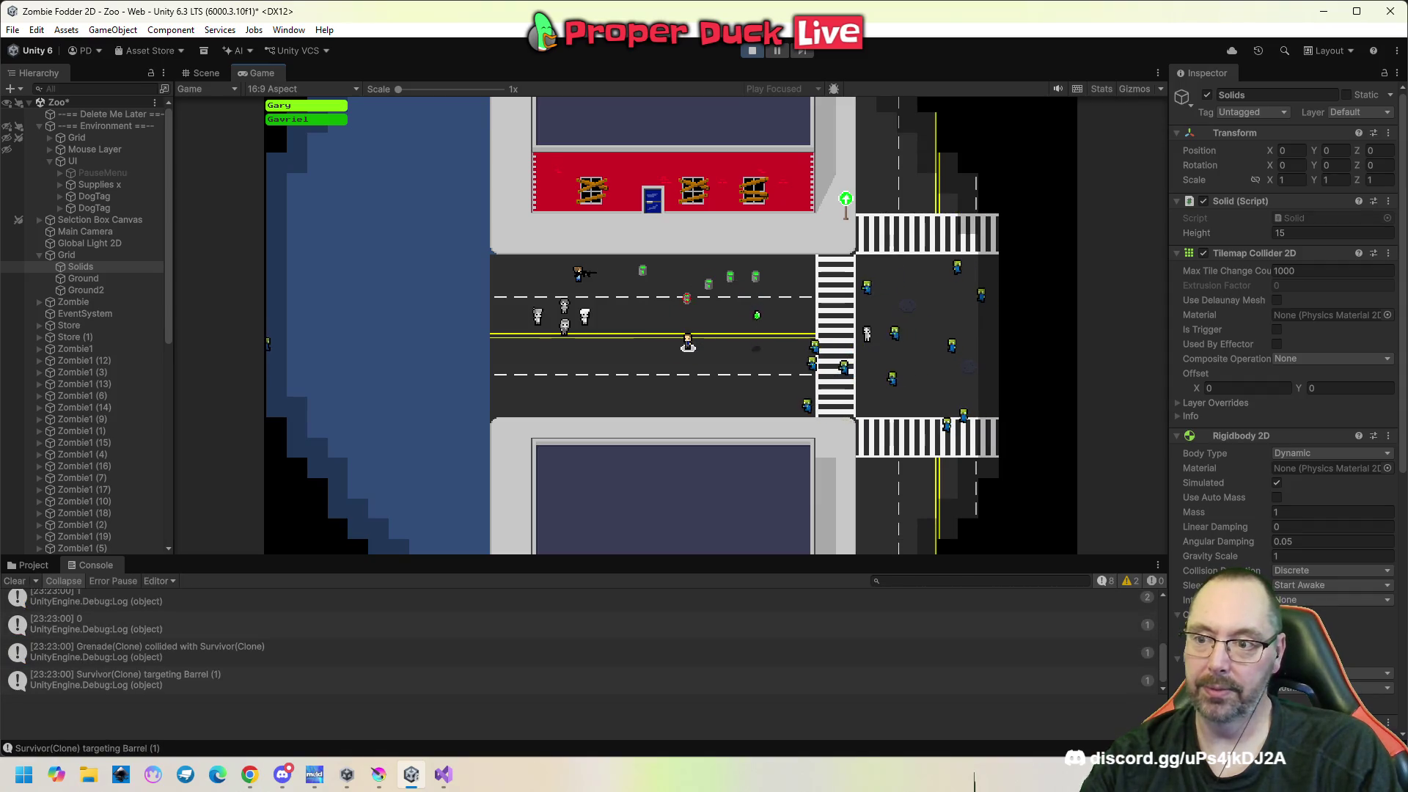
{"action": "left_click", "coordinate": [623, 350]}
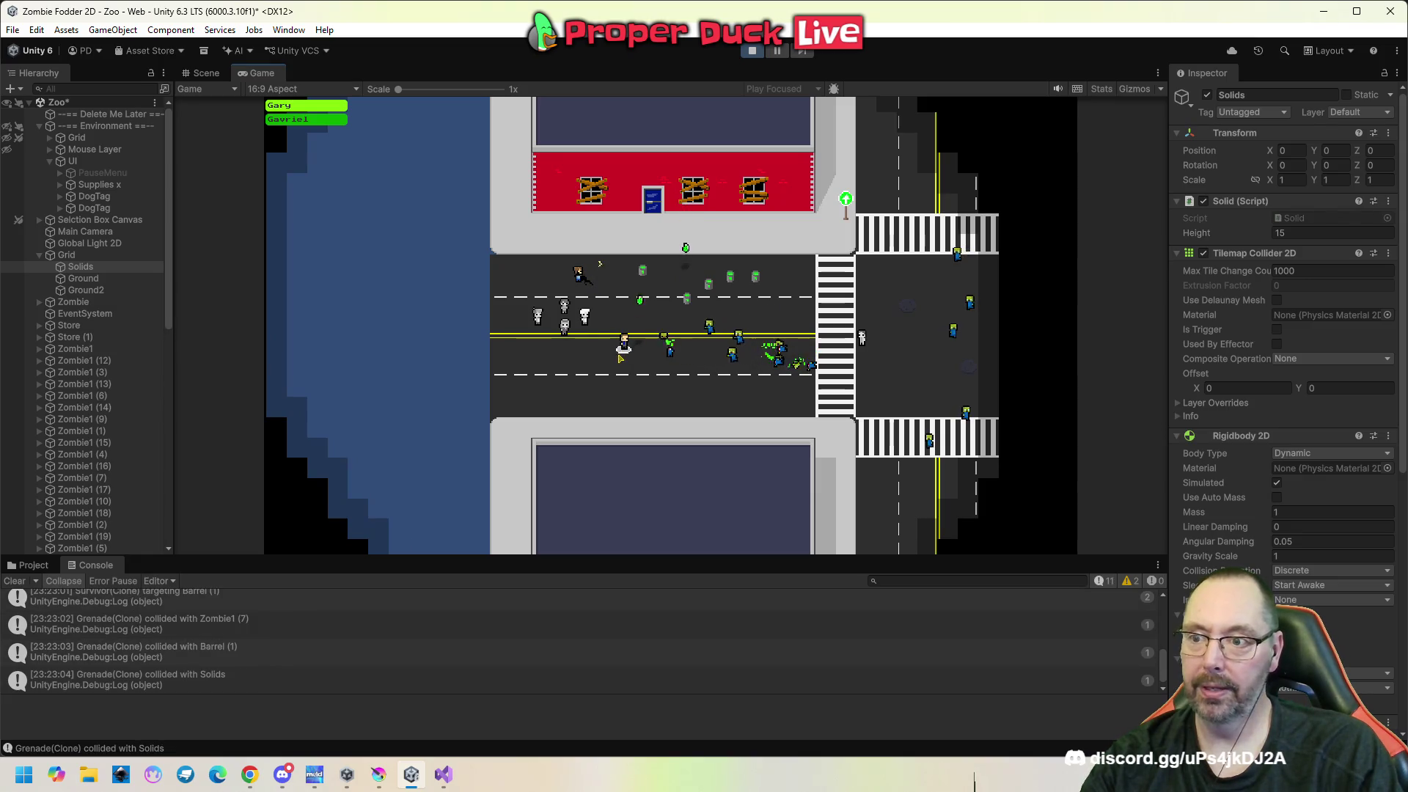
{"action": "left_click", "coordinate": [561, 379]}
{"action": "left_click", "coordinate": [537, 315]}
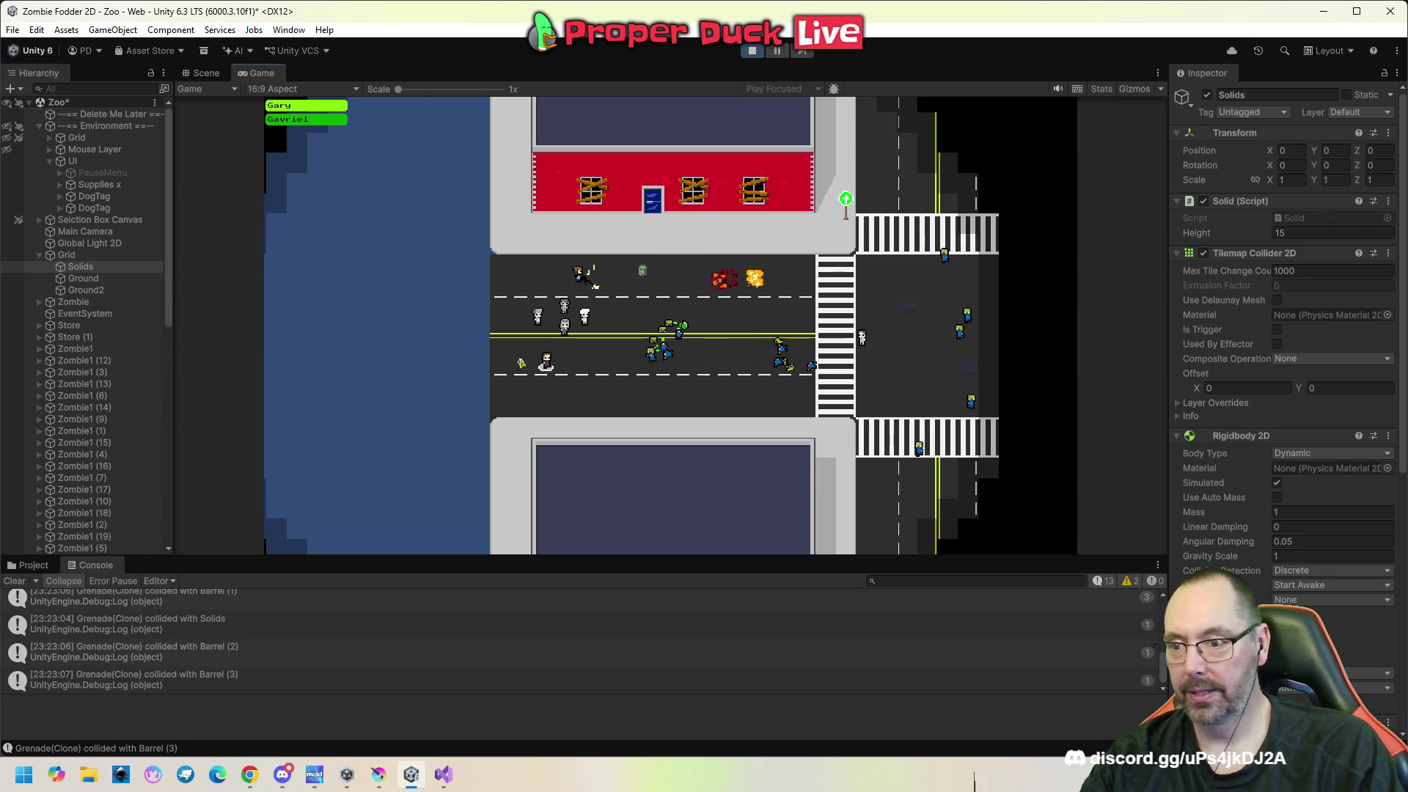
{"action": "left_click", "coordinate": [529, 251]}
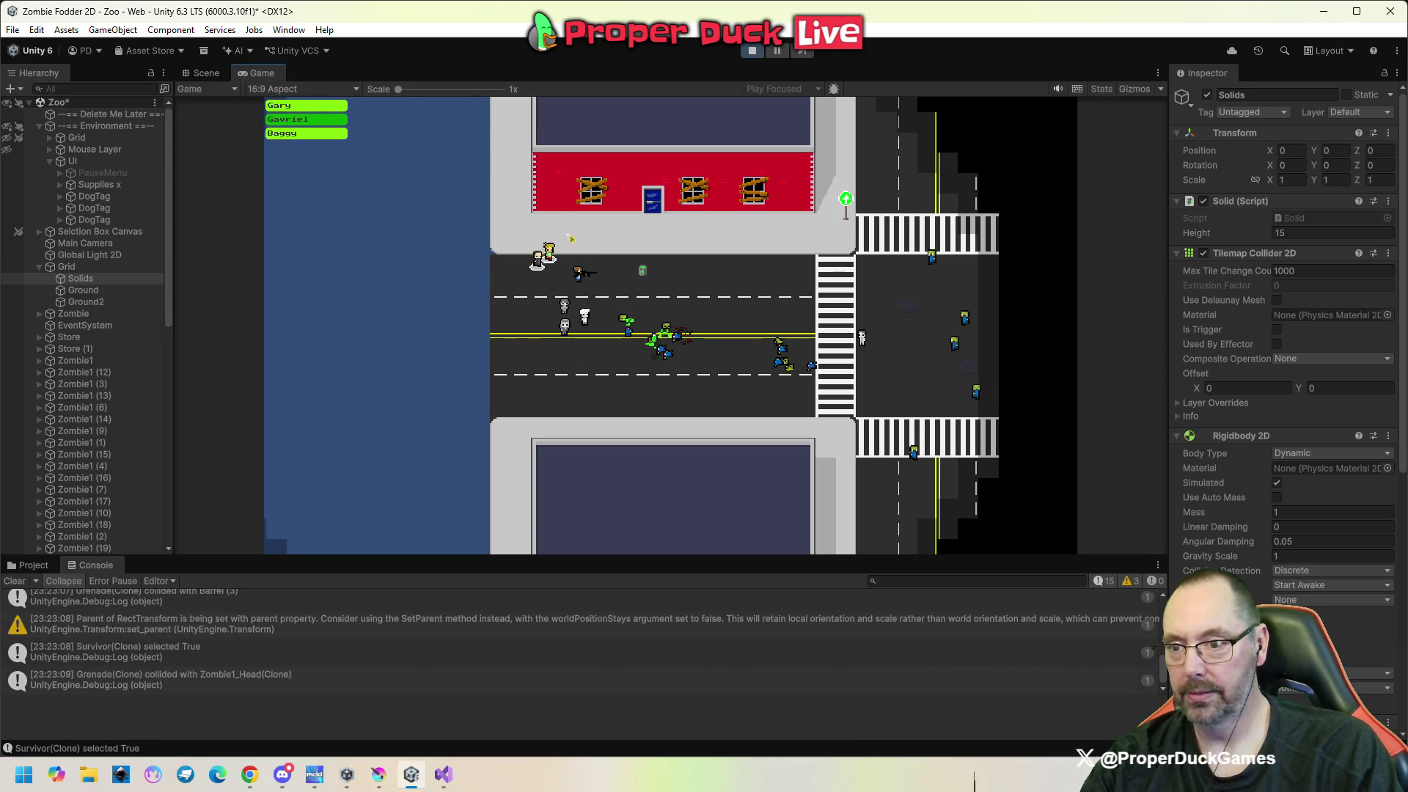
{"action": "left_click", "coordinate": [609, 297]}
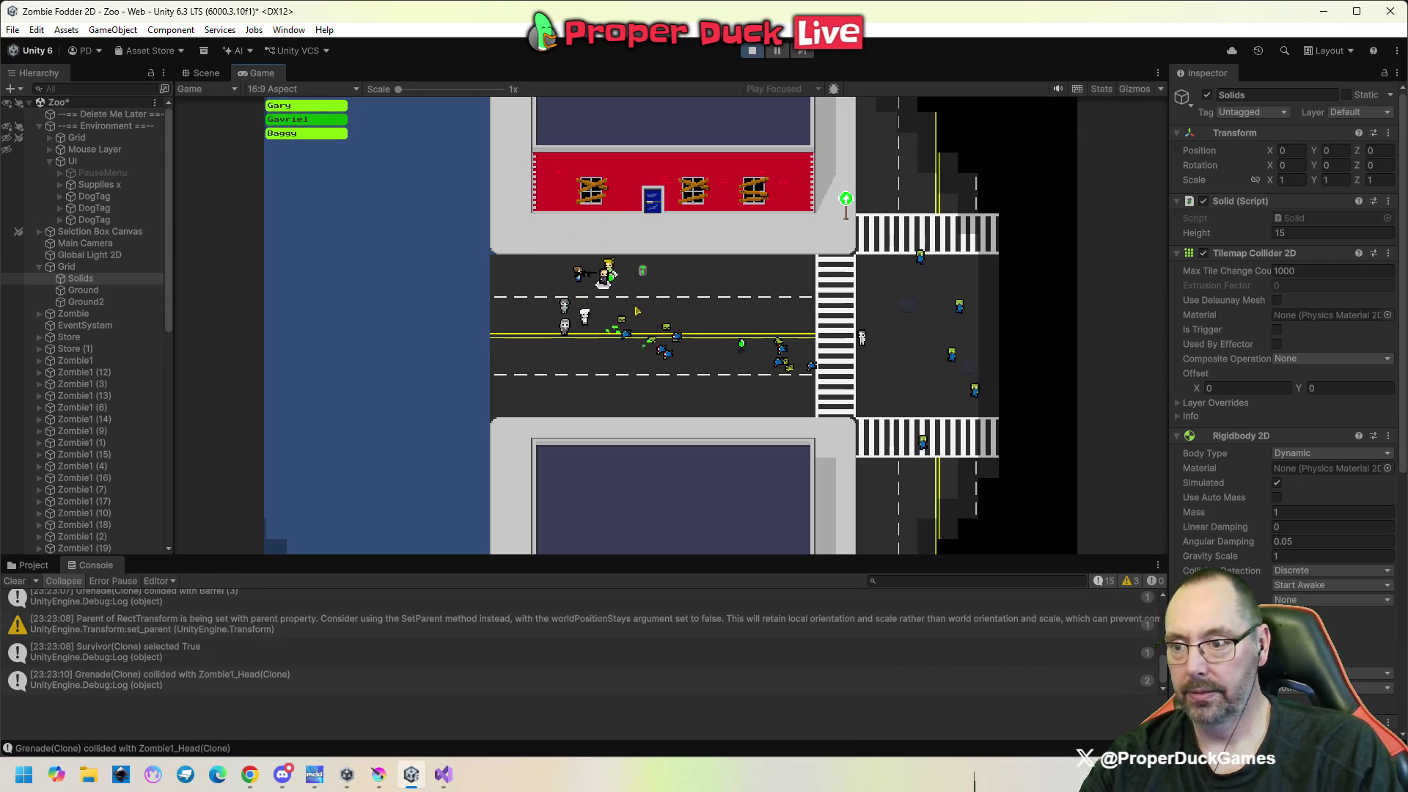
{"action": "left_click", "coordinate": [613, 281]}
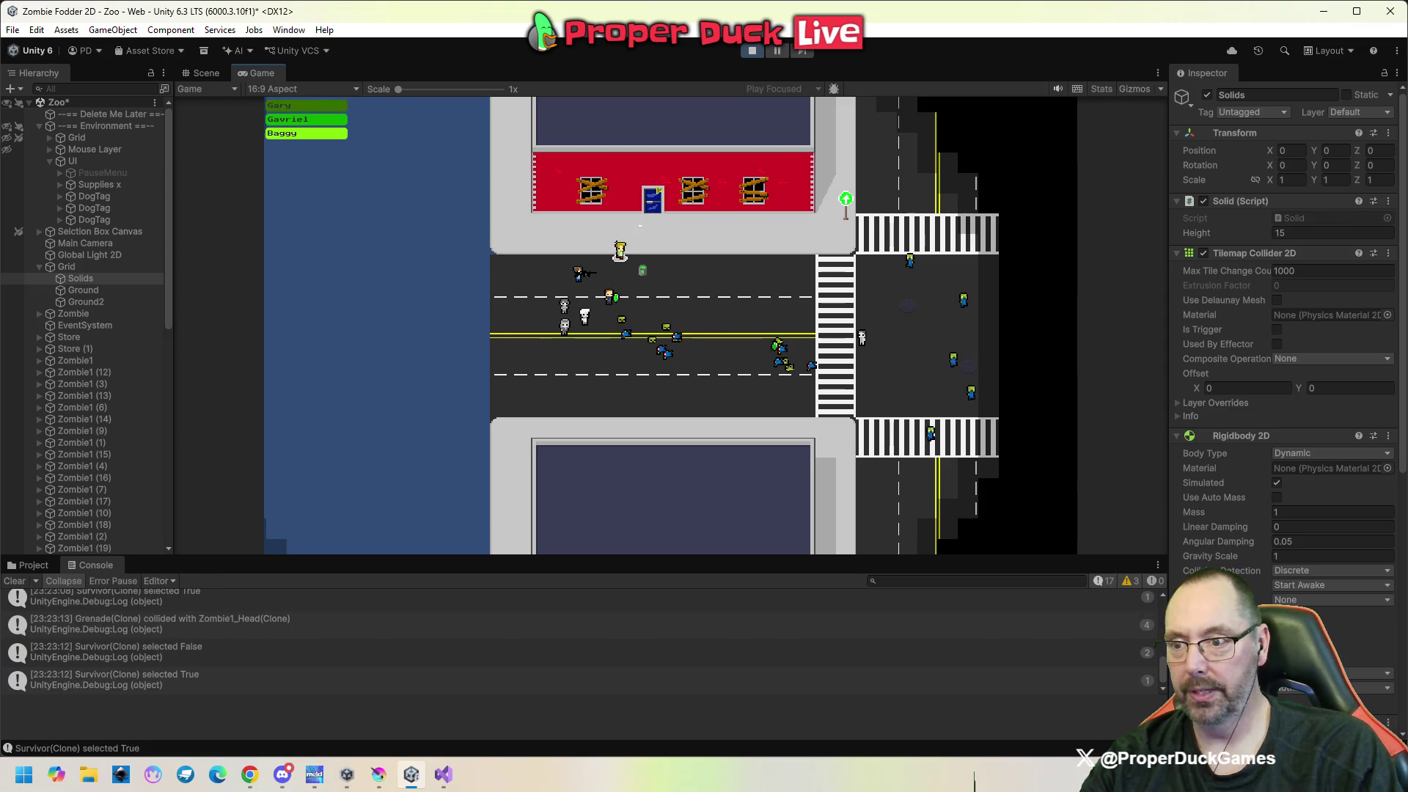
{"action": "left_click", "coordinate": [665, 262]}
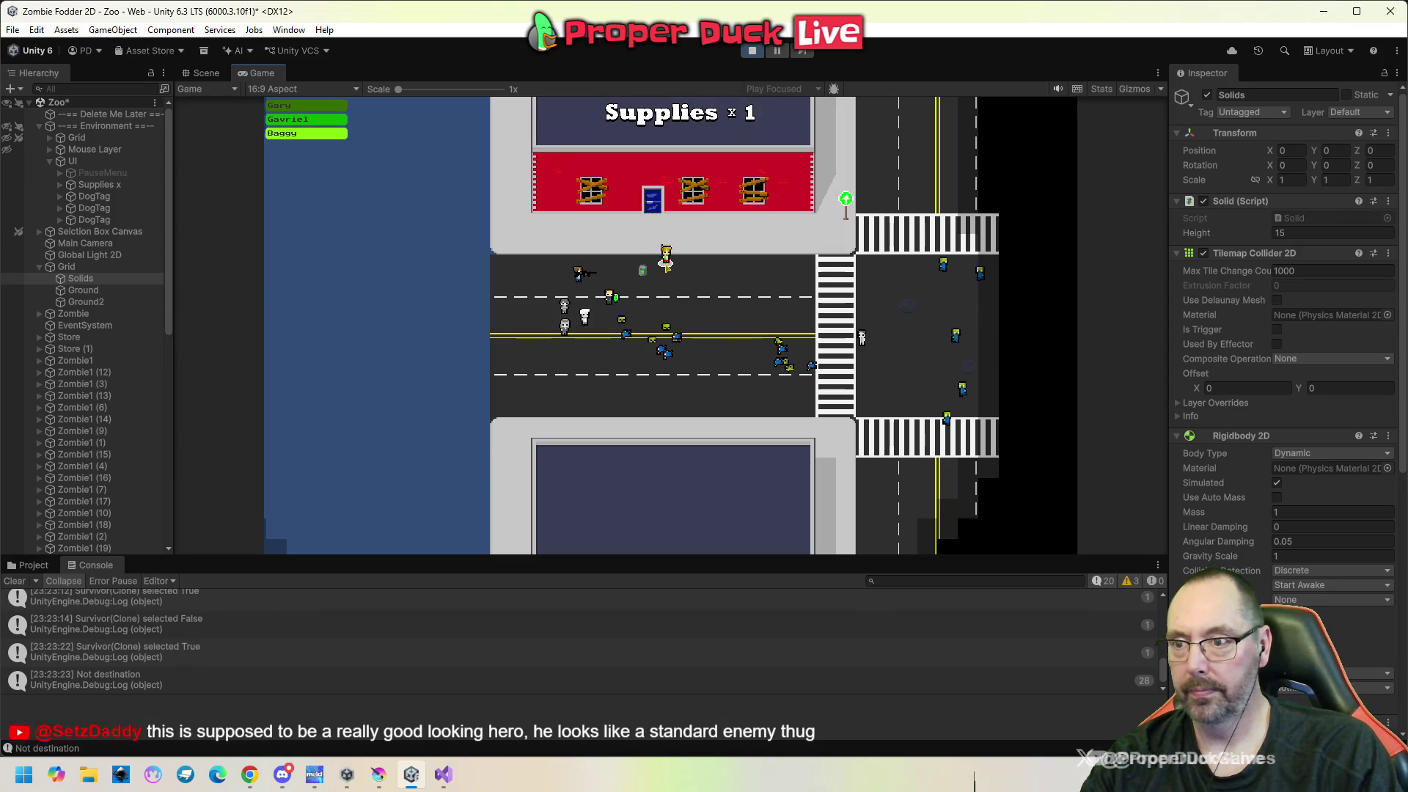
{"action": "key", "text": "Escape"}
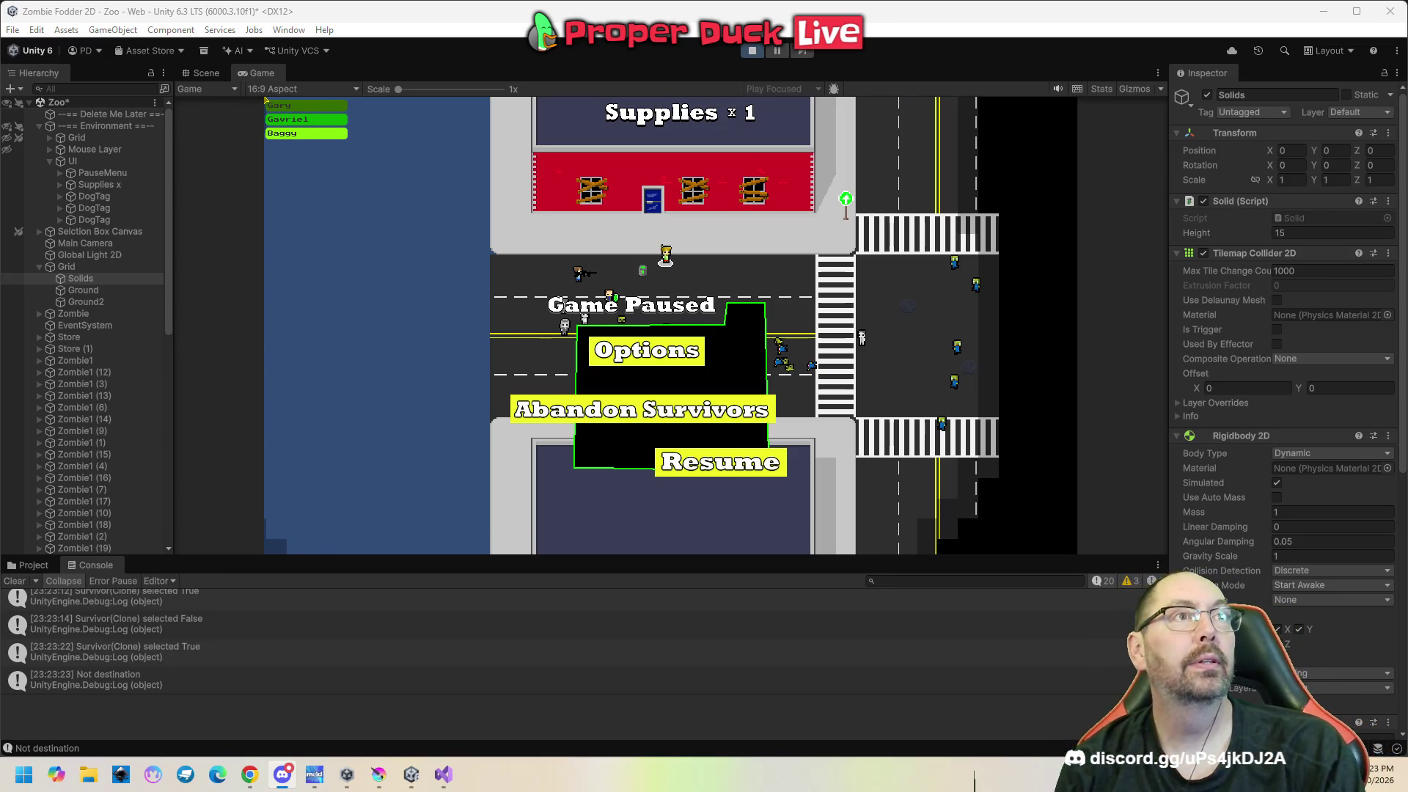
{"action": "key", "text": "alt+Tab"}
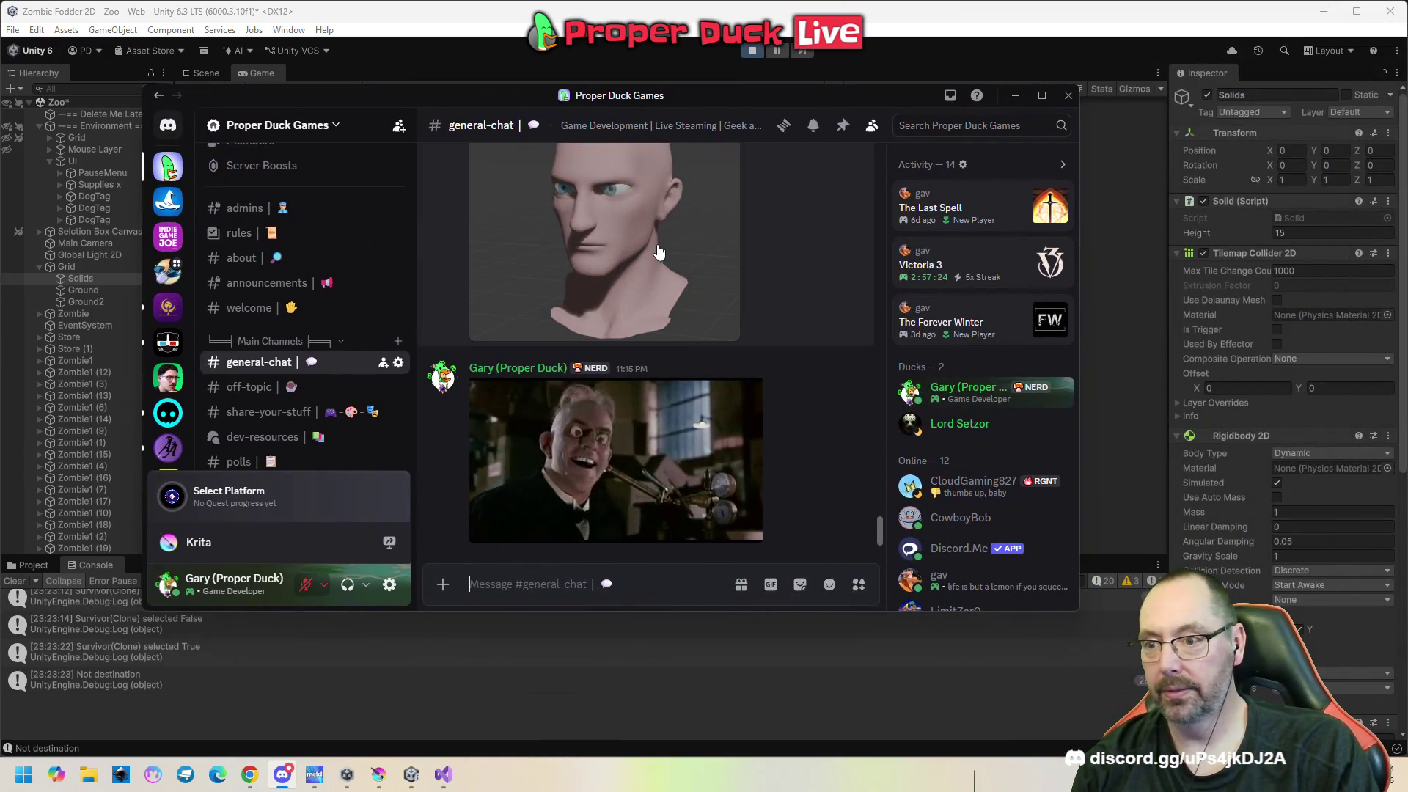
{"action": "left_click", "coordinate": [628, 265]}
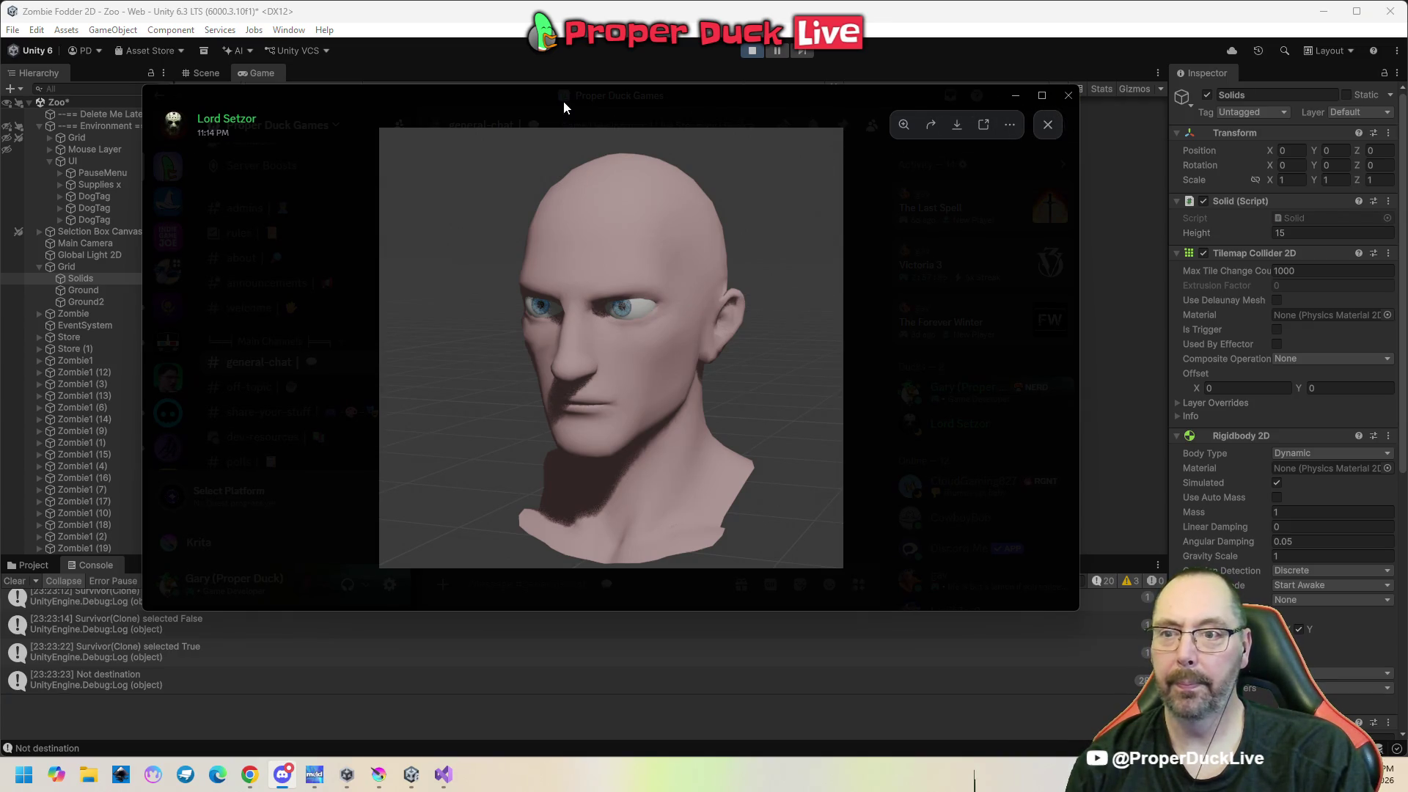
{"action": "left_click_drag", "start_coordinate": [564, 107], "coordinate": [1407, 110]}
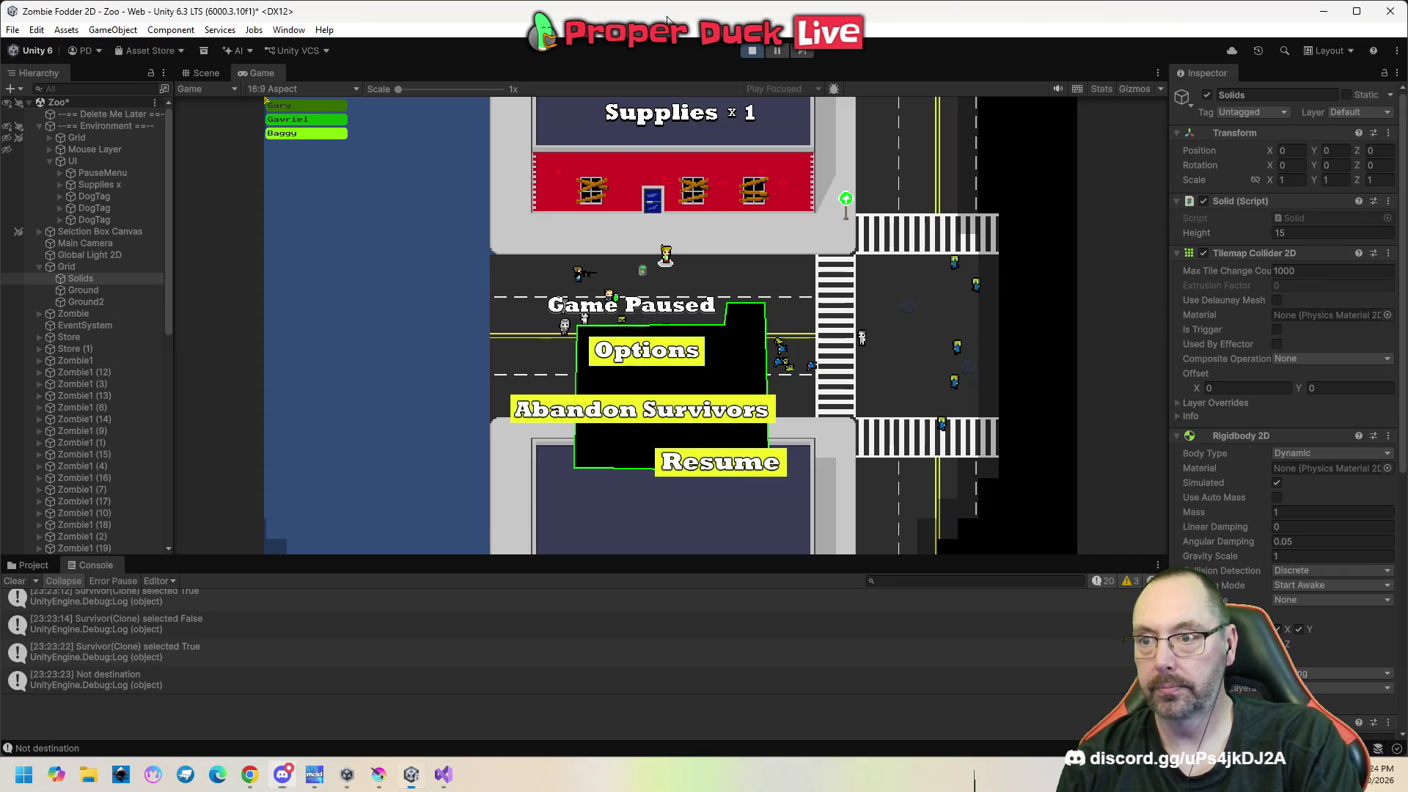
Resume, send a survivor onto the road, throw a grenade at the barrel, then pause.
{"action": "left_click", "coordinate": [307, 118]}
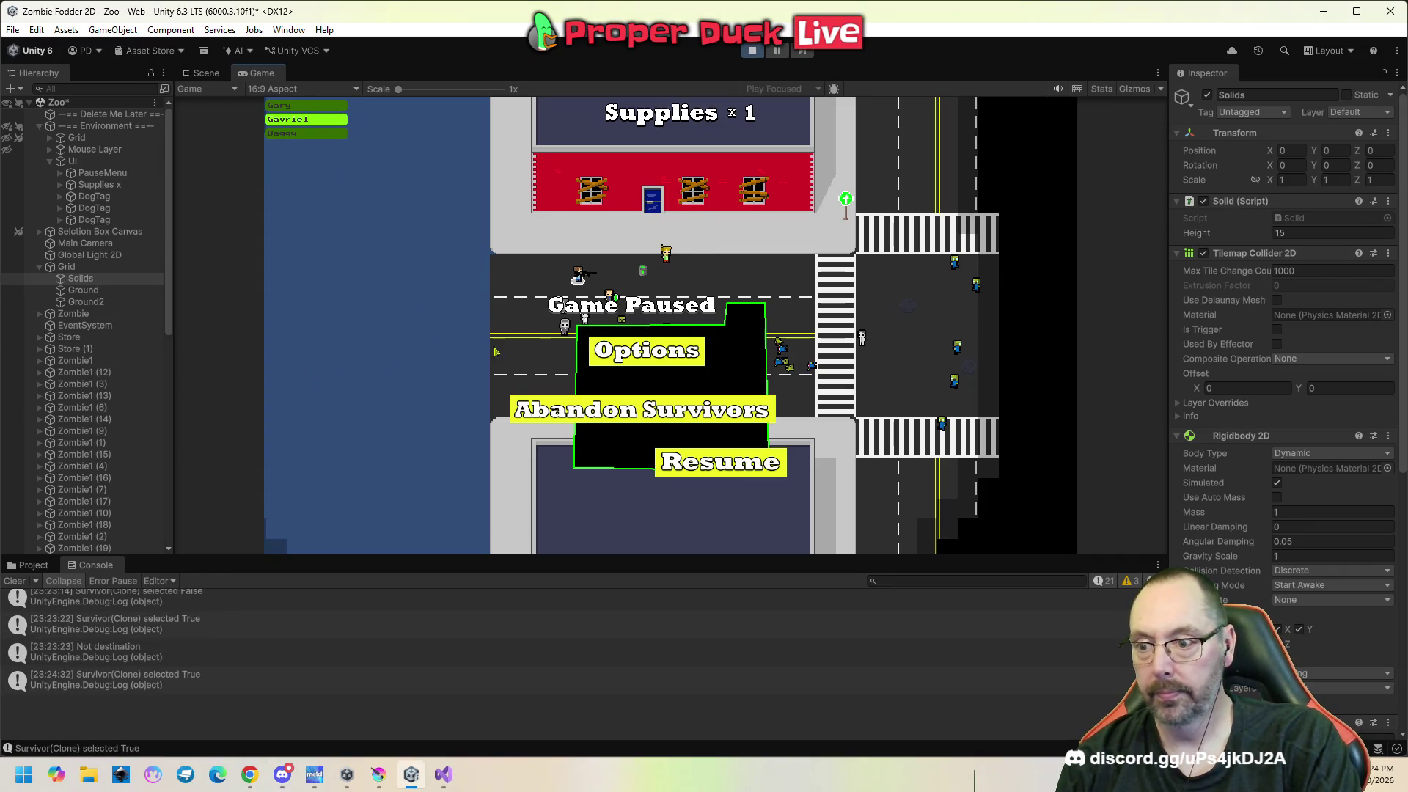
{"action": "left_click", "coordinate": [734, 463]}
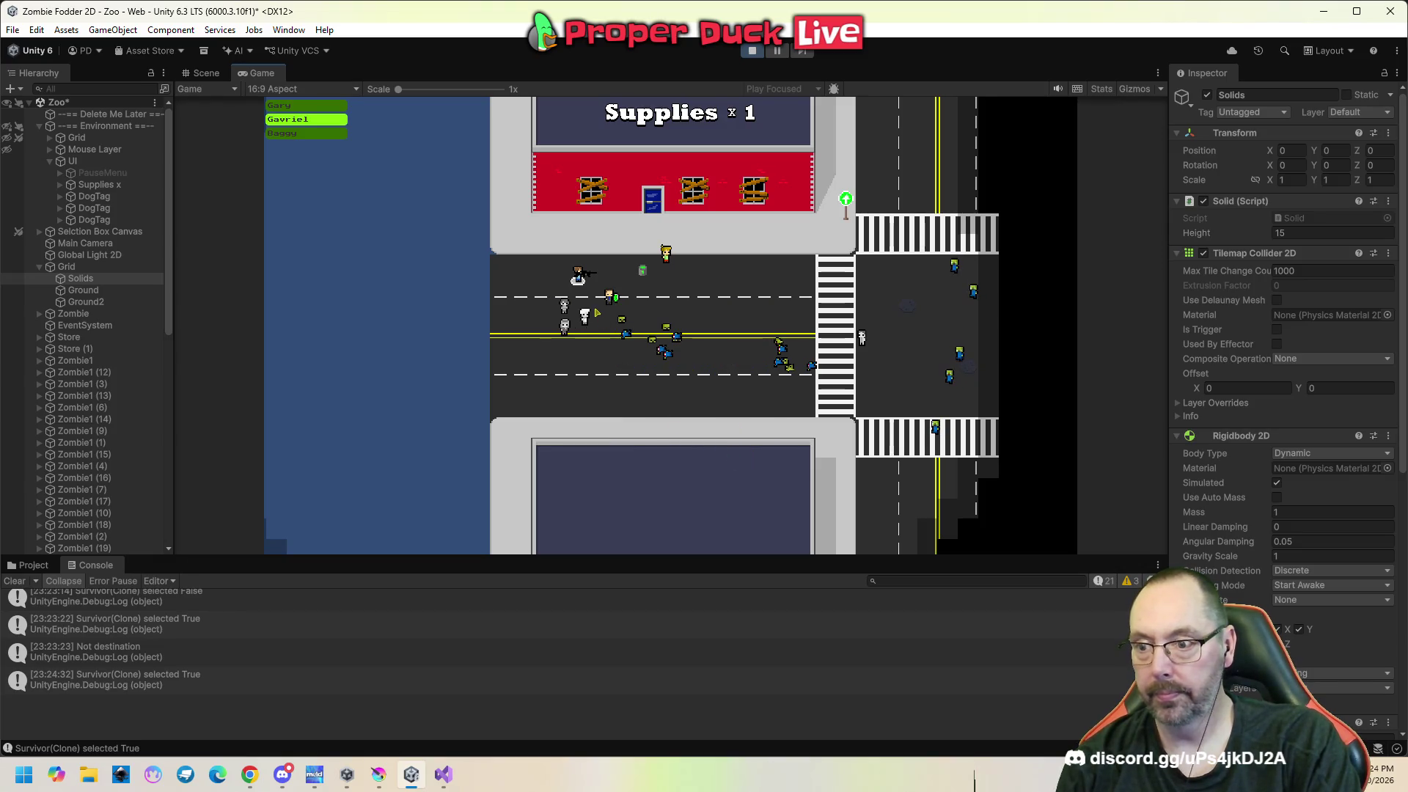
{"action": "left_click", "coordinate": [687, 307]}
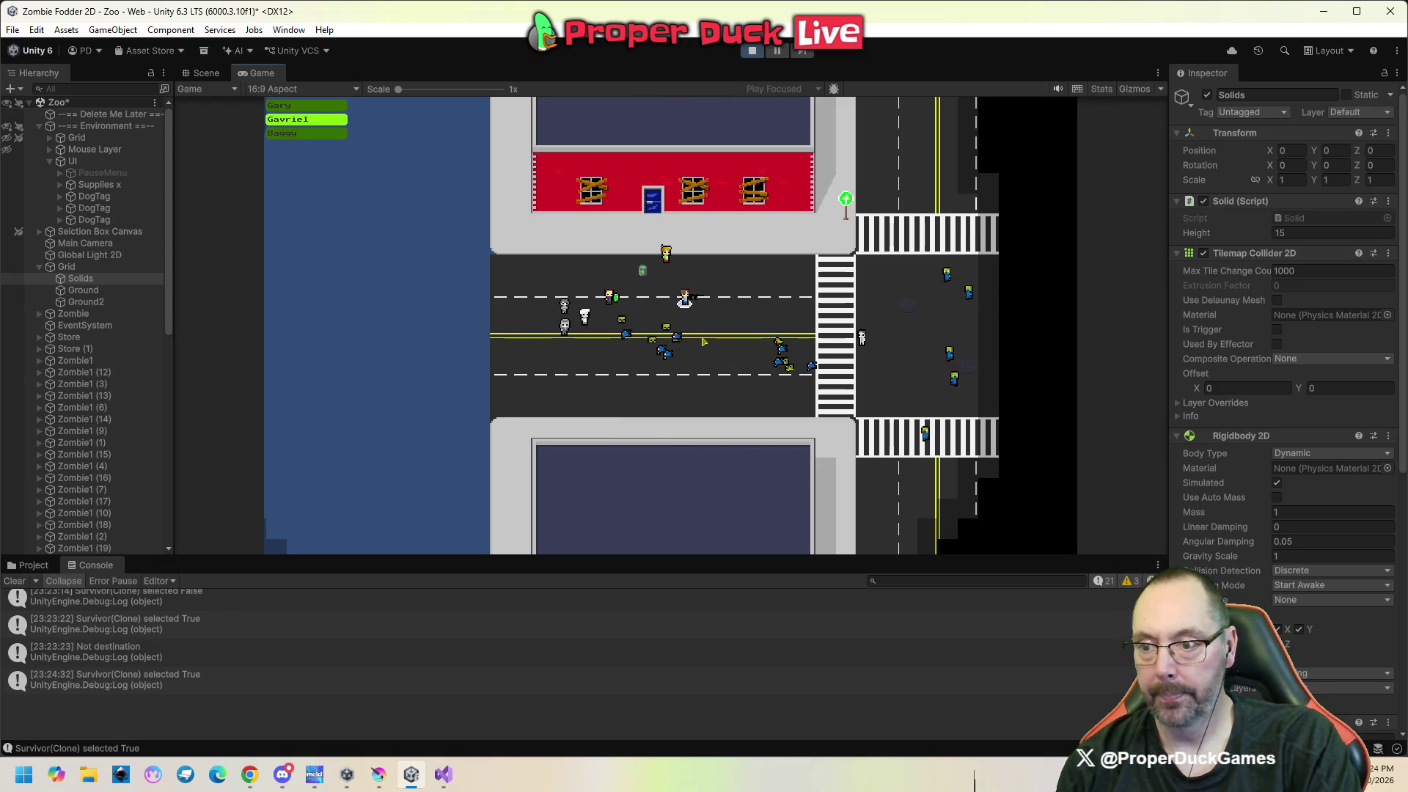
{"action": "left_click", "coordinate": [607, 295]}
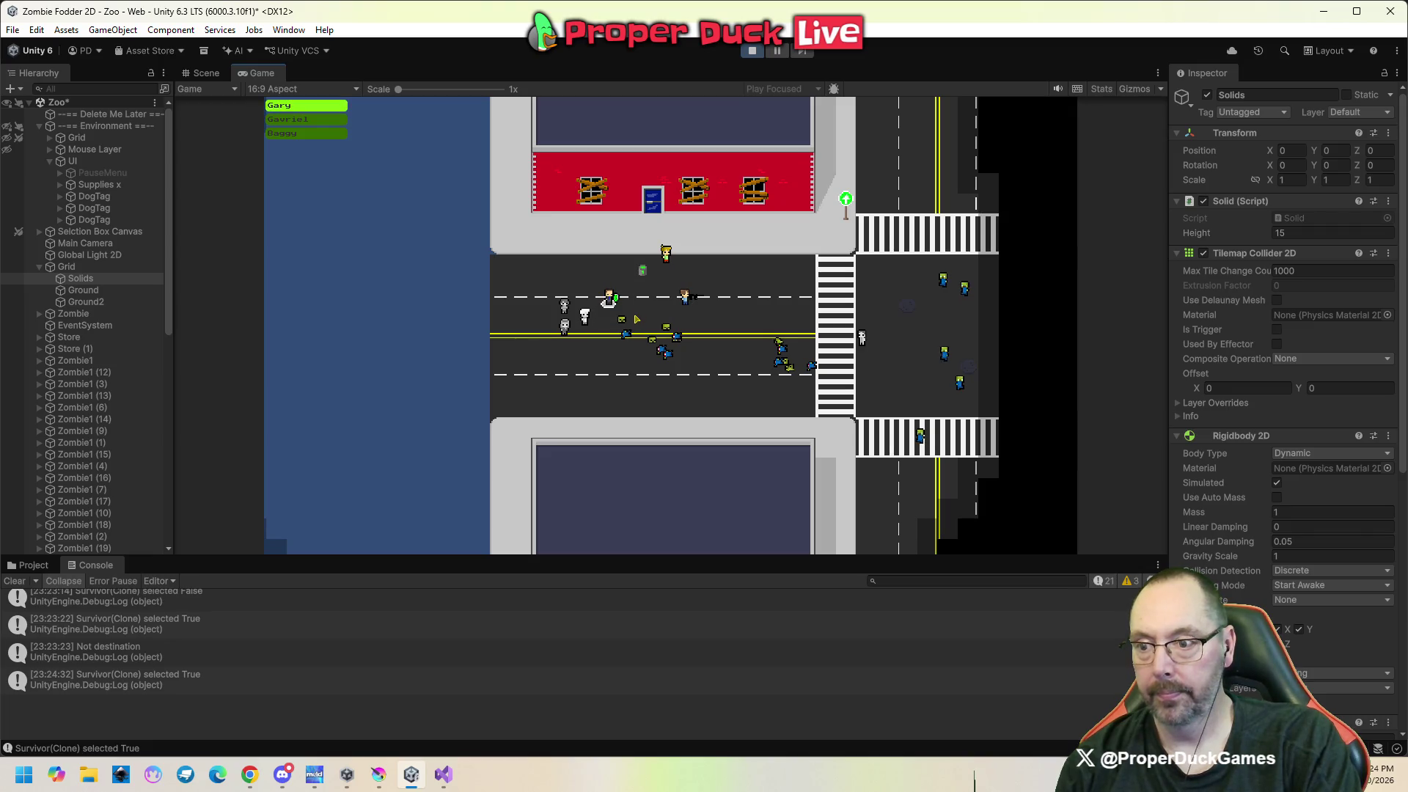
{"action": "left_click", "coordinate": [644, 271]}
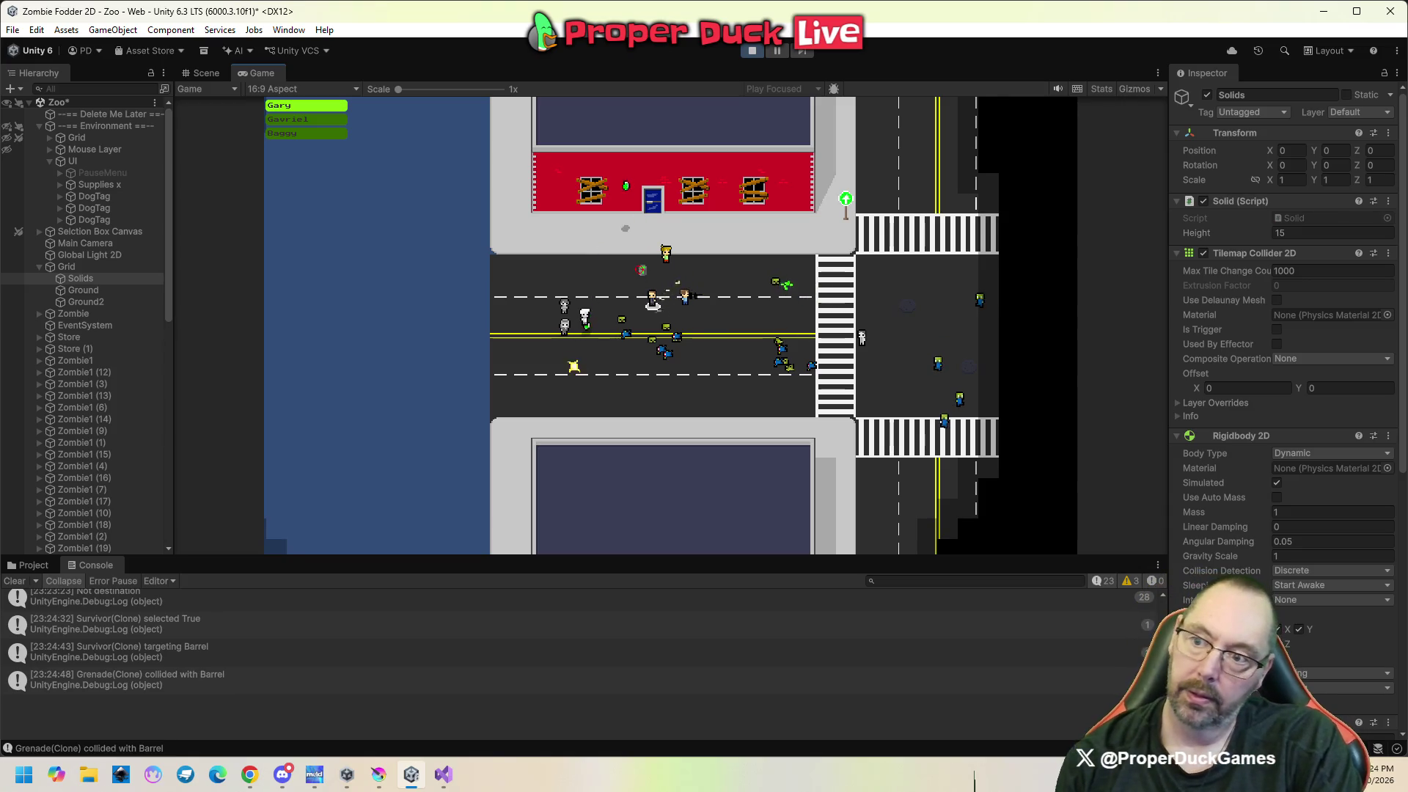
{"action": "mouse_move", "coordinate": [649, 224]}
{"action": "left_mouse_down"}
{"action": "mouse_move", "coordinate": [693, 265]}
{"action": "mouse_move", "coordinate": [696, 253]}
{"action": "left_mouse_up"}
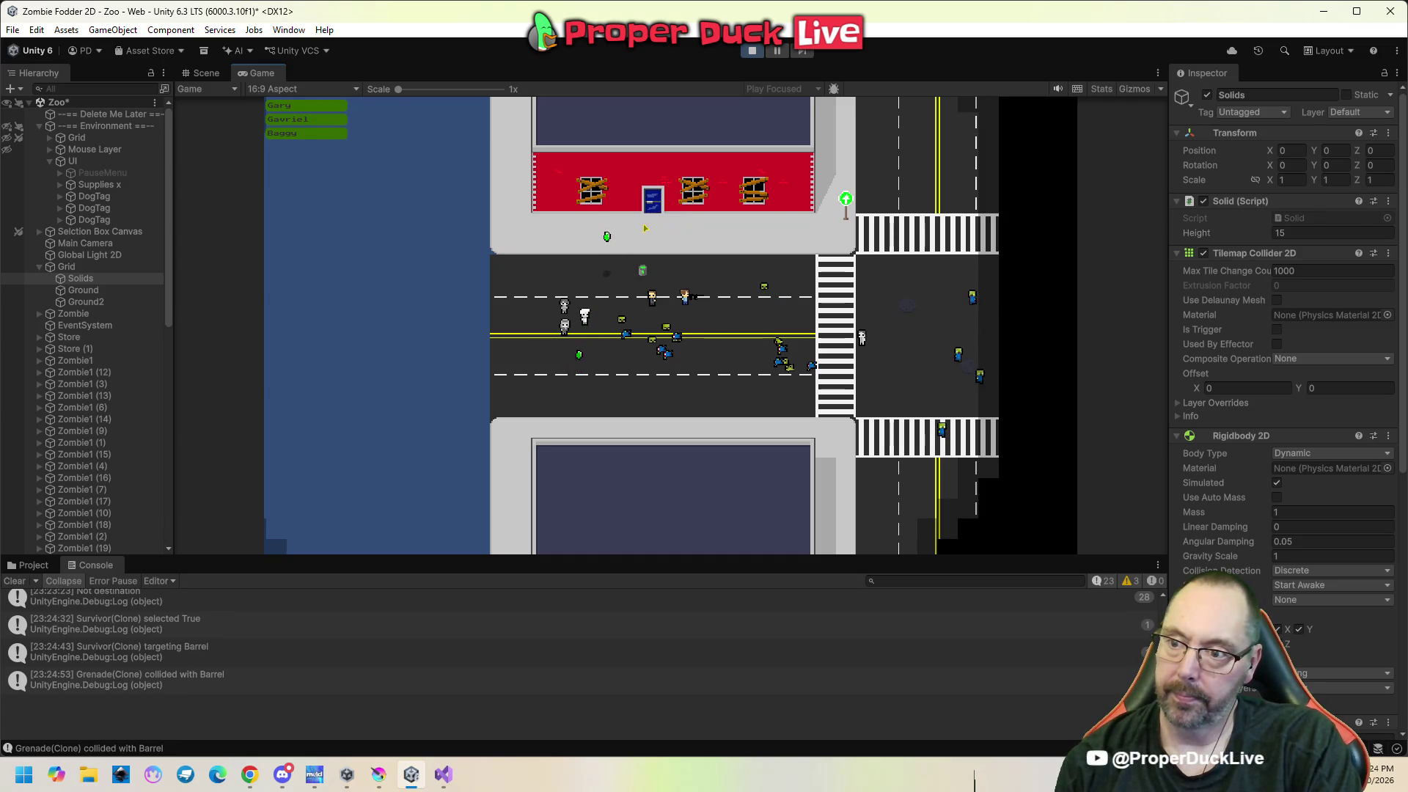
{"action": "left_click_drag", "start_coordinate": [628, 284], "coordinate": [670, 323]}
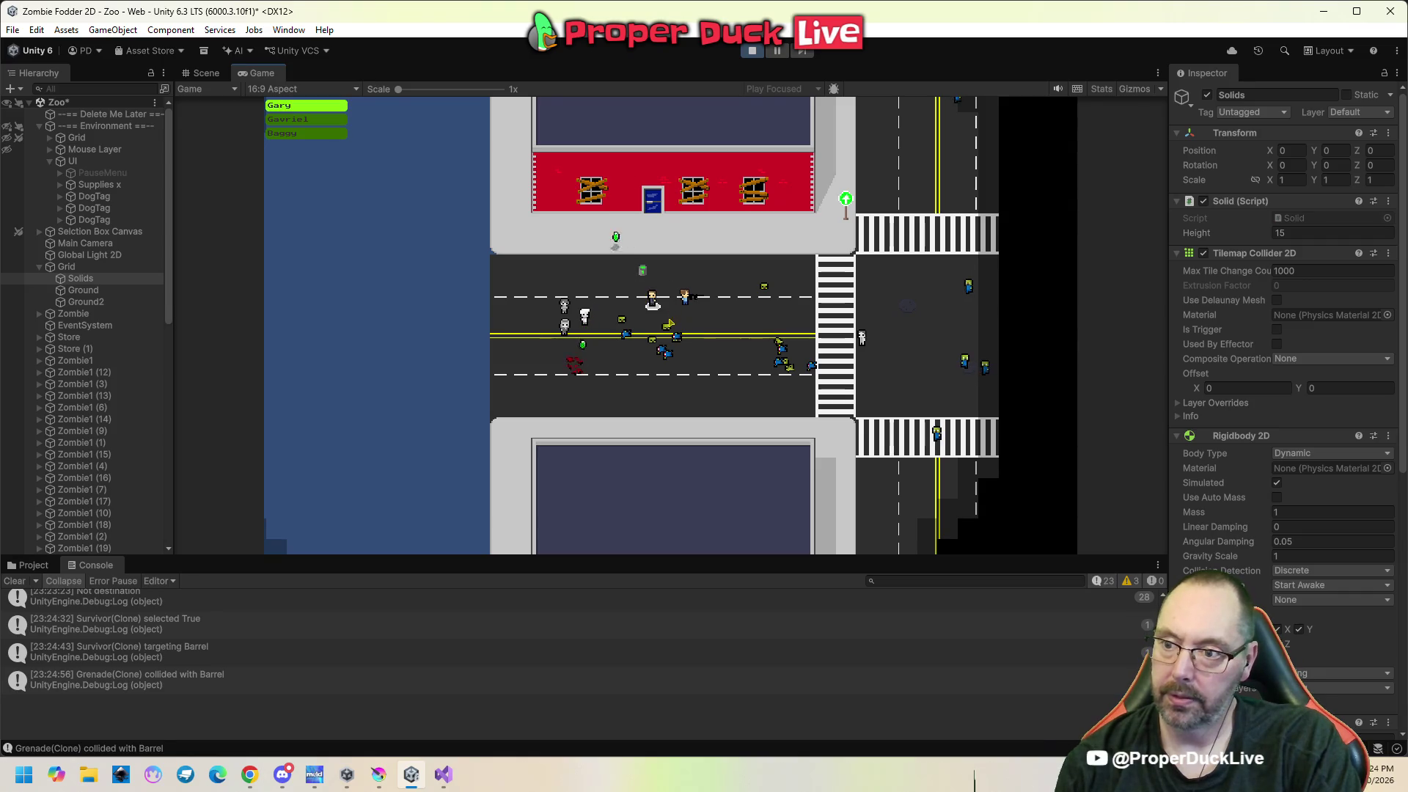
{"action": "key", "text": "Escape"}
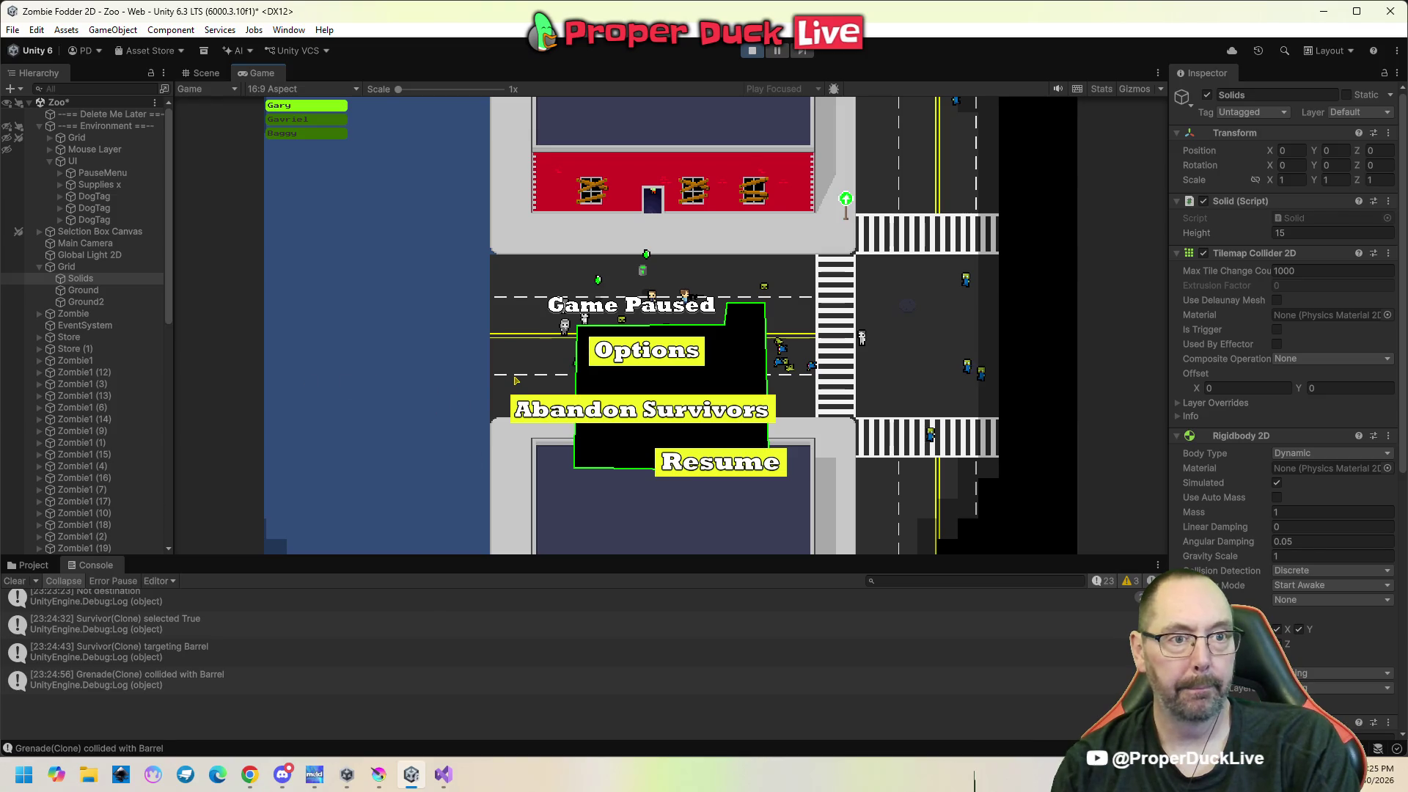
{"action": "key", "text": "alt+Tab"}
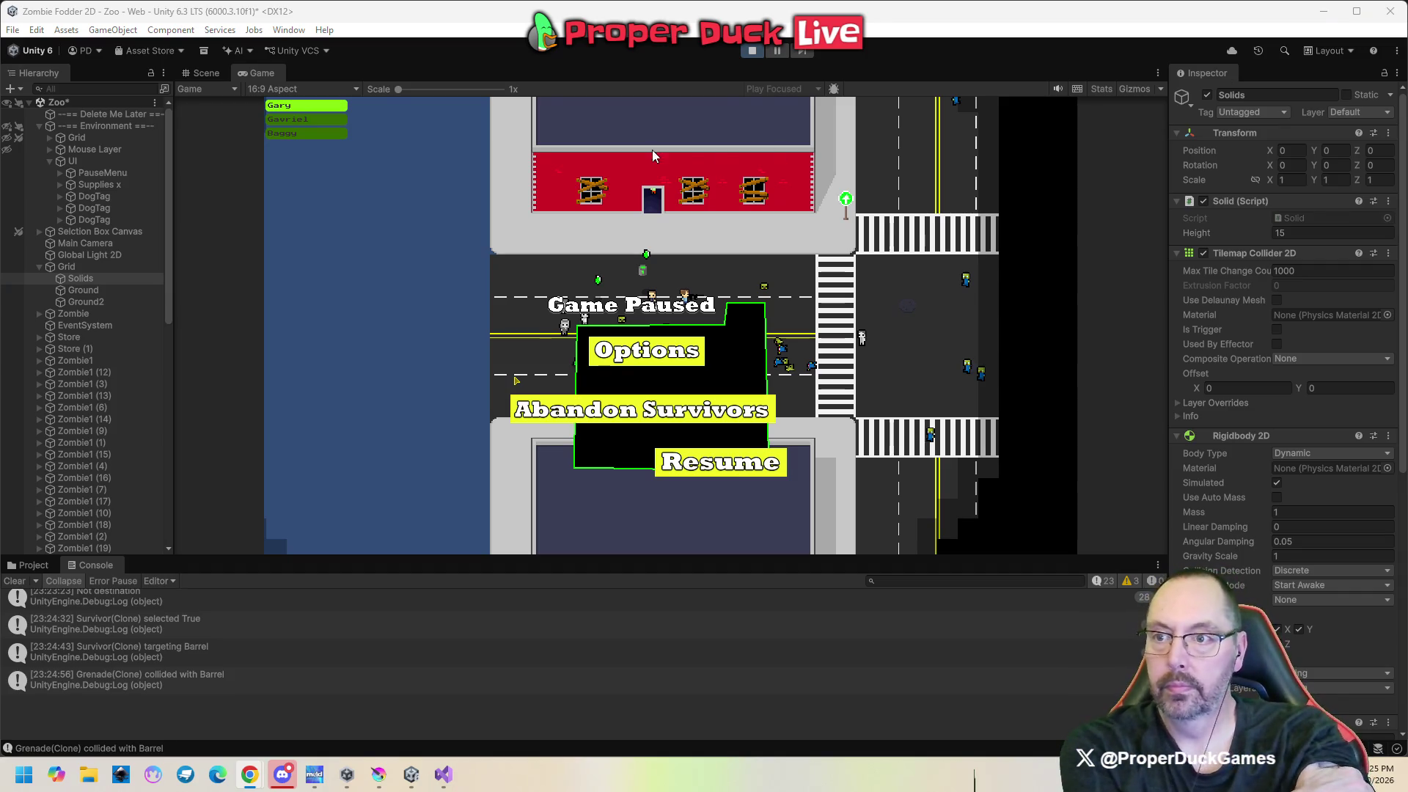
Stop play mode, select the Store building via its door, and expand its Z Order settings.
{"action": "left_click", "coordinate": [751, 51]}
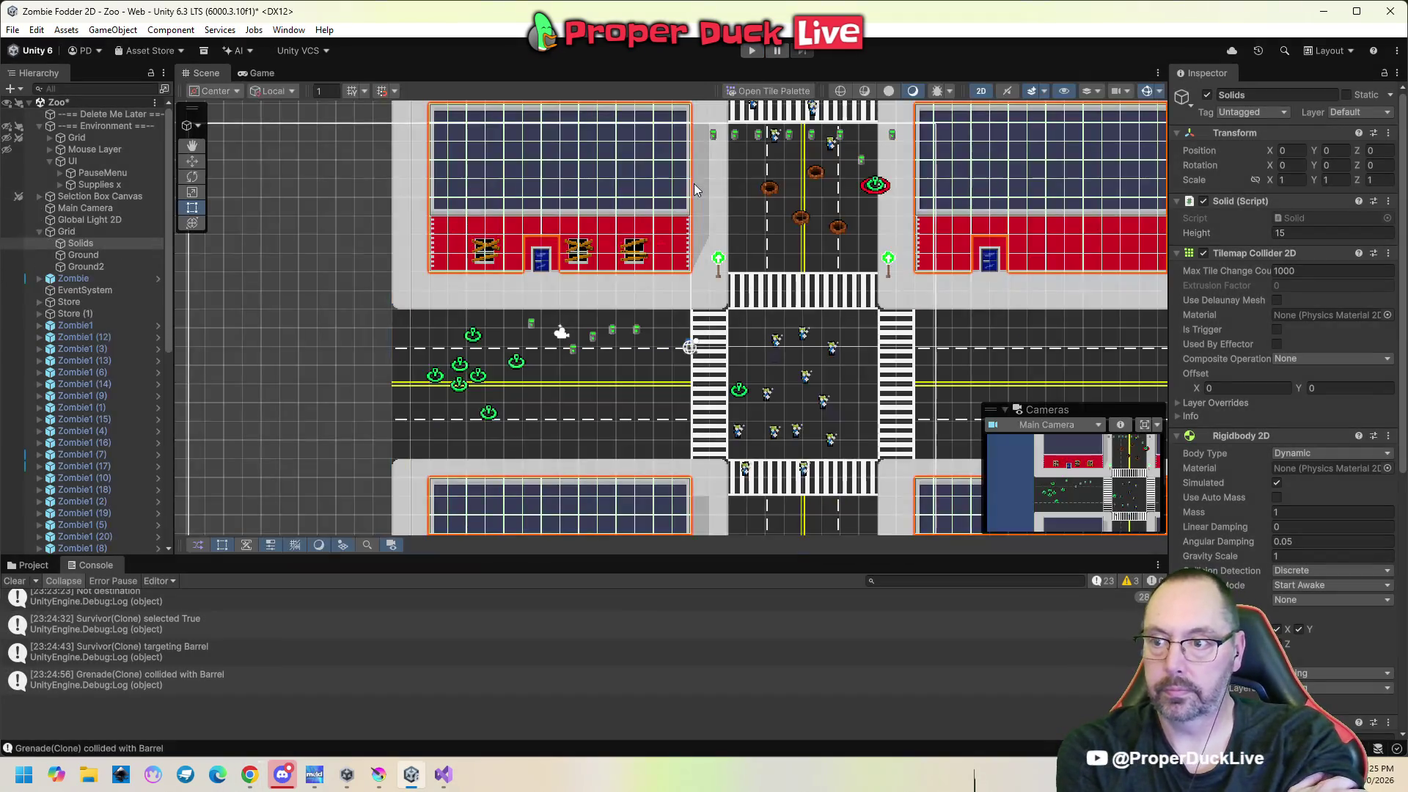
{"action": "left_click", "coordinate": [543, 258]}
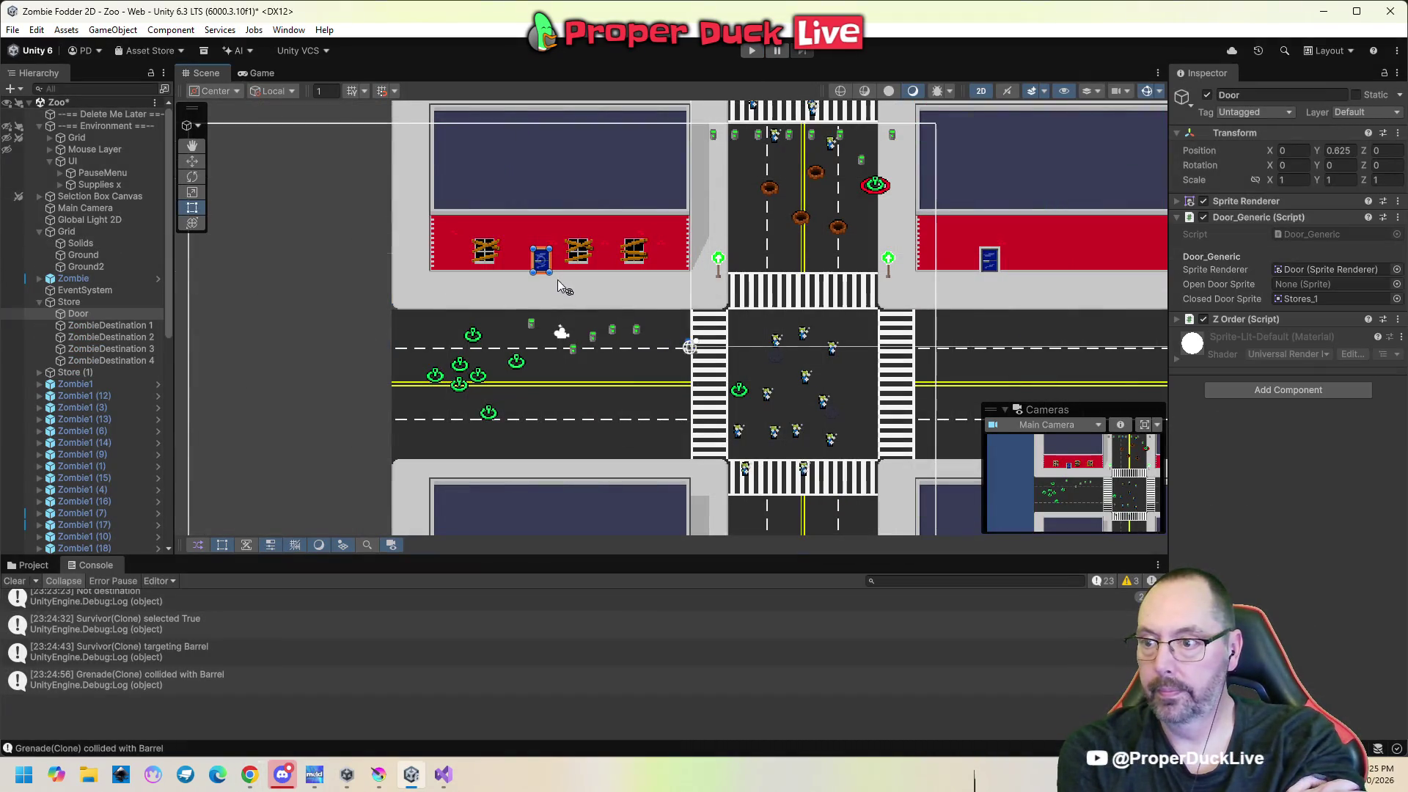
{"action": "scroll", "coordinate": [557, 284], "scroll_direction": "up", "scroll_amount": 5}
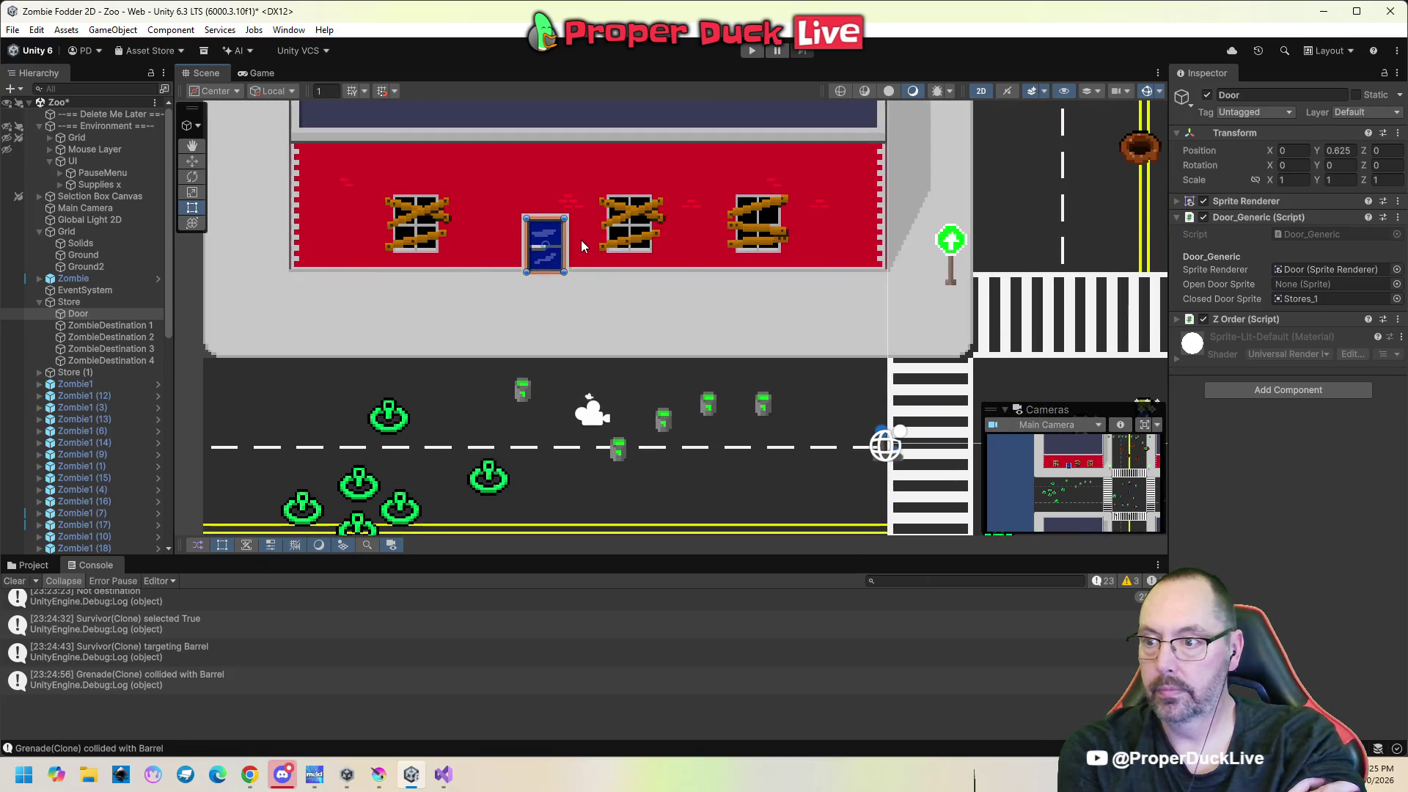
{"action": "left_click", "coordinate": [572, 244]}
{"action": "scroll", "coordinate": [579, 283], "scroll_direction": "up", "scroll_amount": 3}
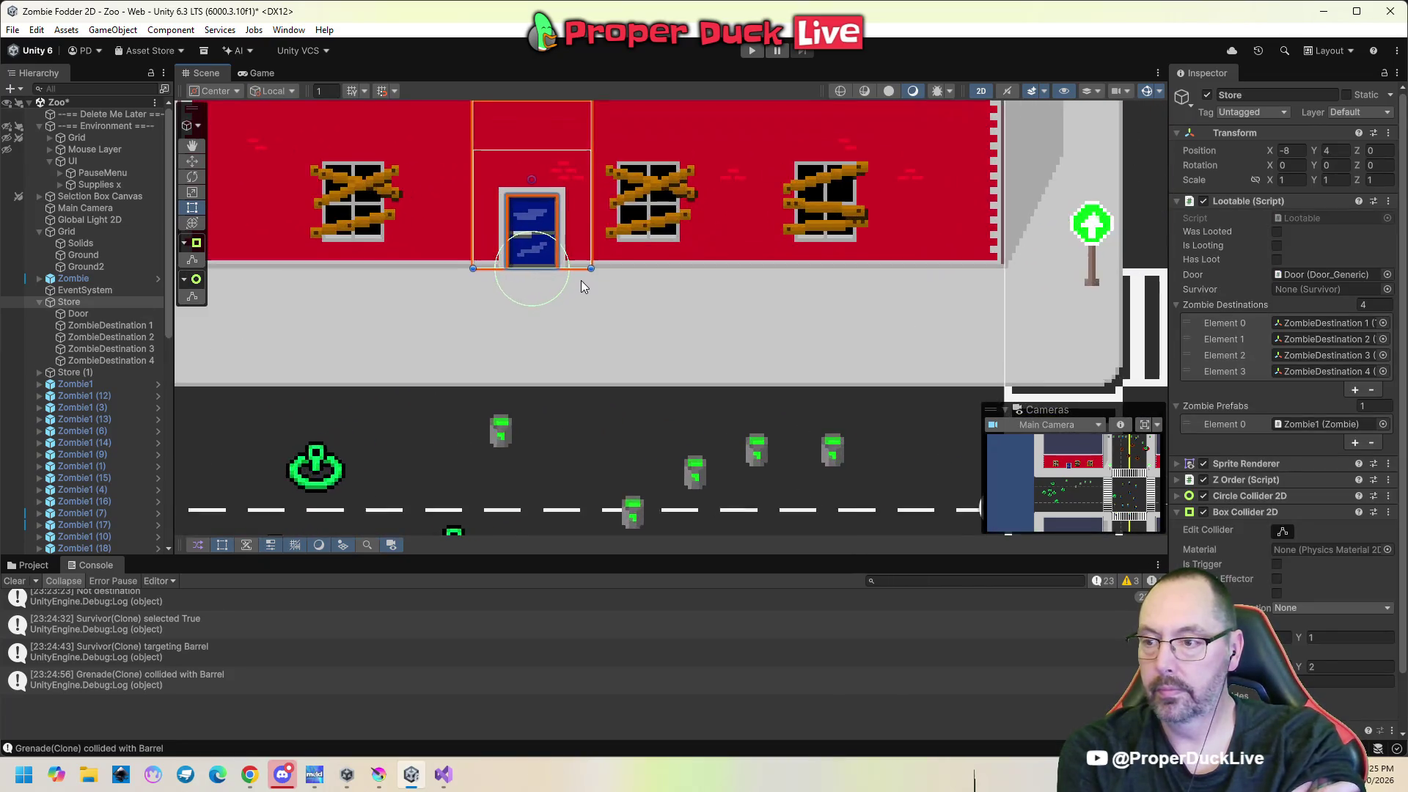
{"action": "scroll", "coordinate": [582, 284], "scroll_direction": "up", "scroll_amount": 2}
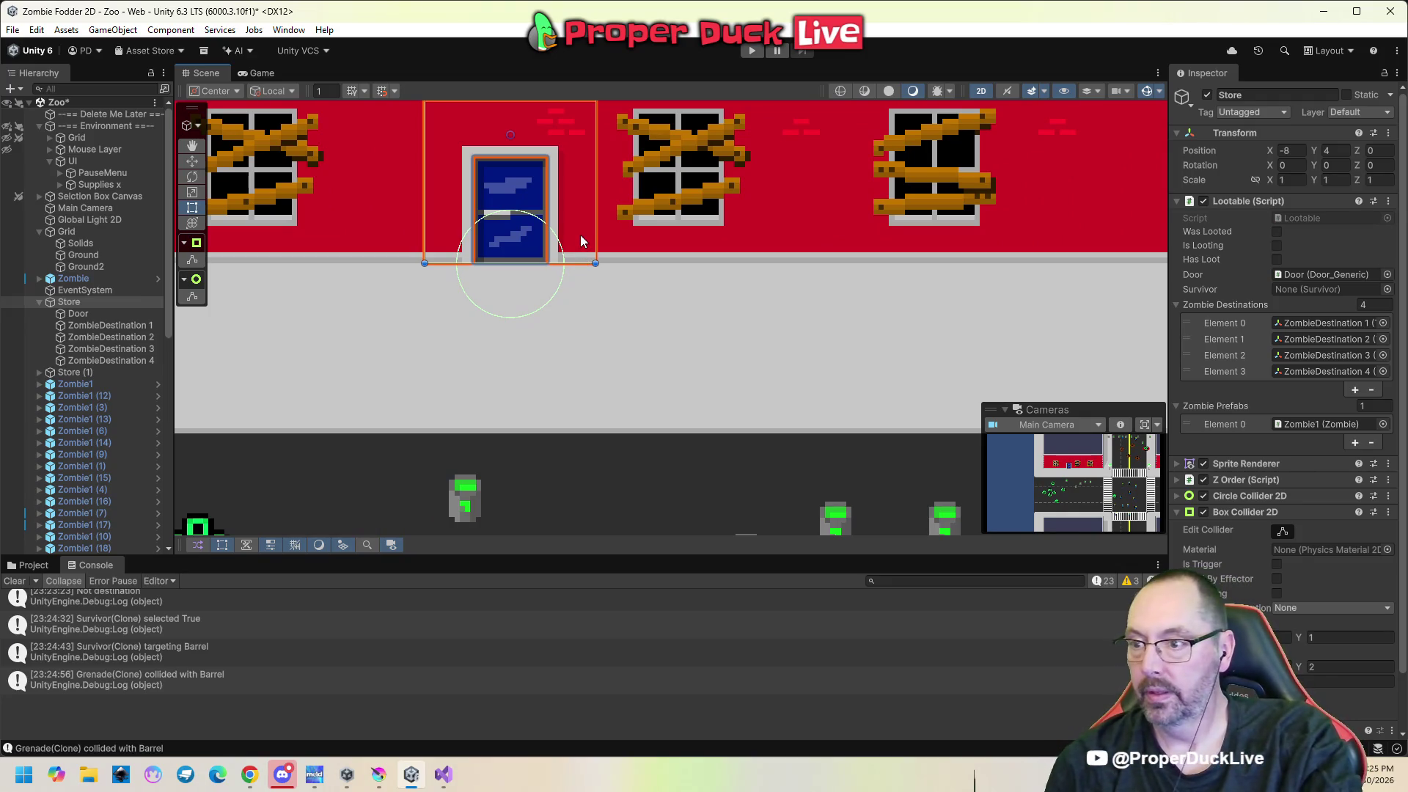
{"action": "left_click", "coordinate": [1180, 481]}
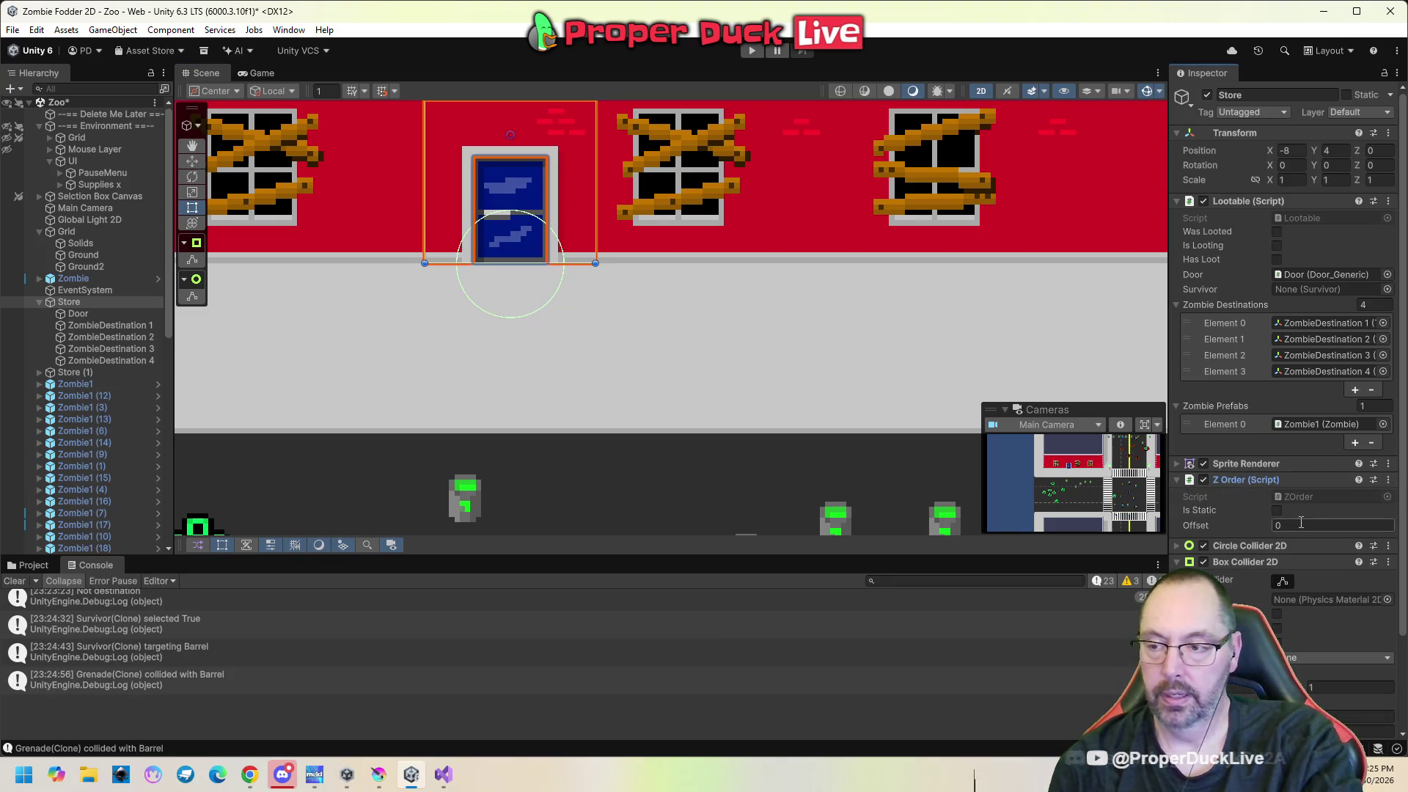
{"action": "left_click_drag", "start_coordinate": [599, 327], "coordinate": [641, 379]}
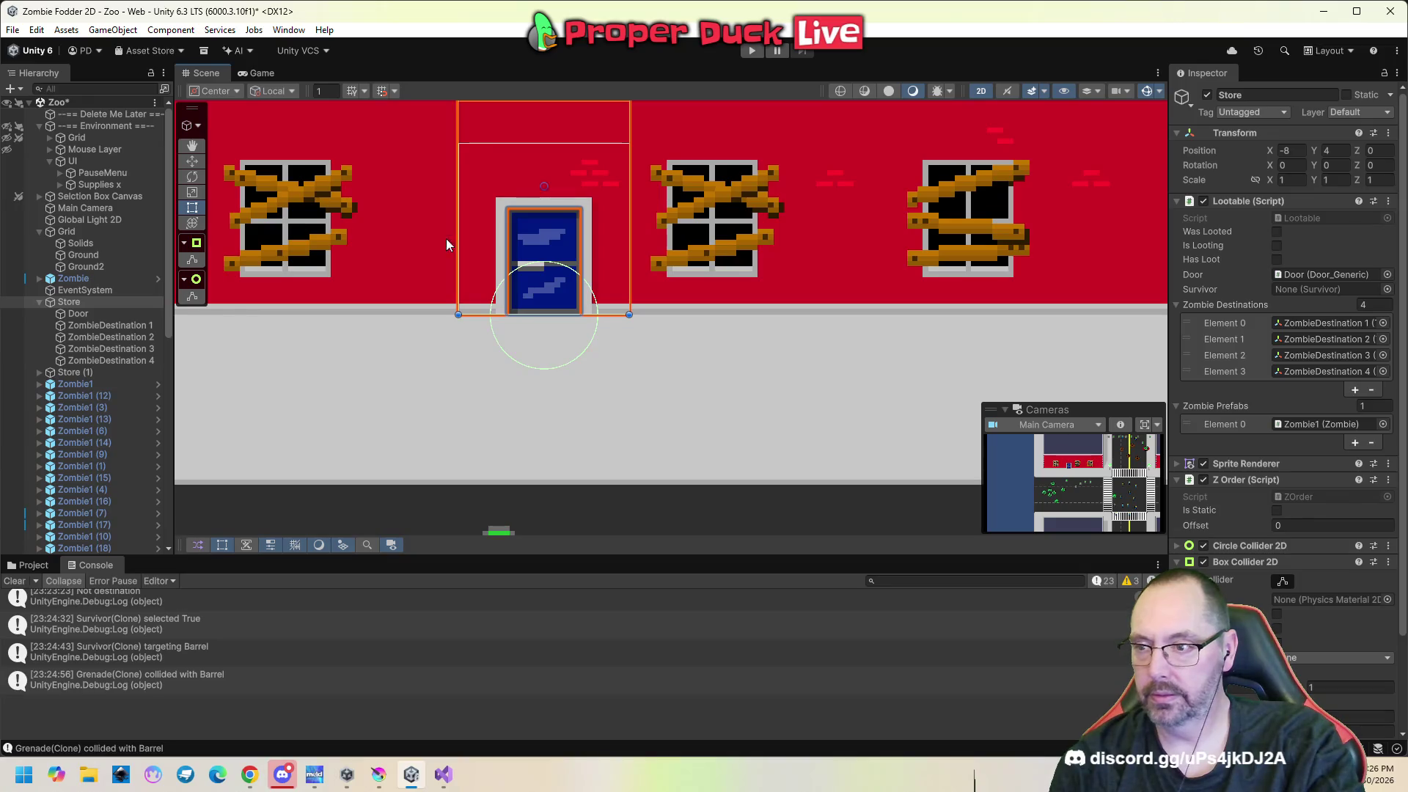
Set the Grenade prefab's Z Order Offset to 1 in Prefabs/Projectiles.
{"action": "left_click", "coordinate": [29, 565]}
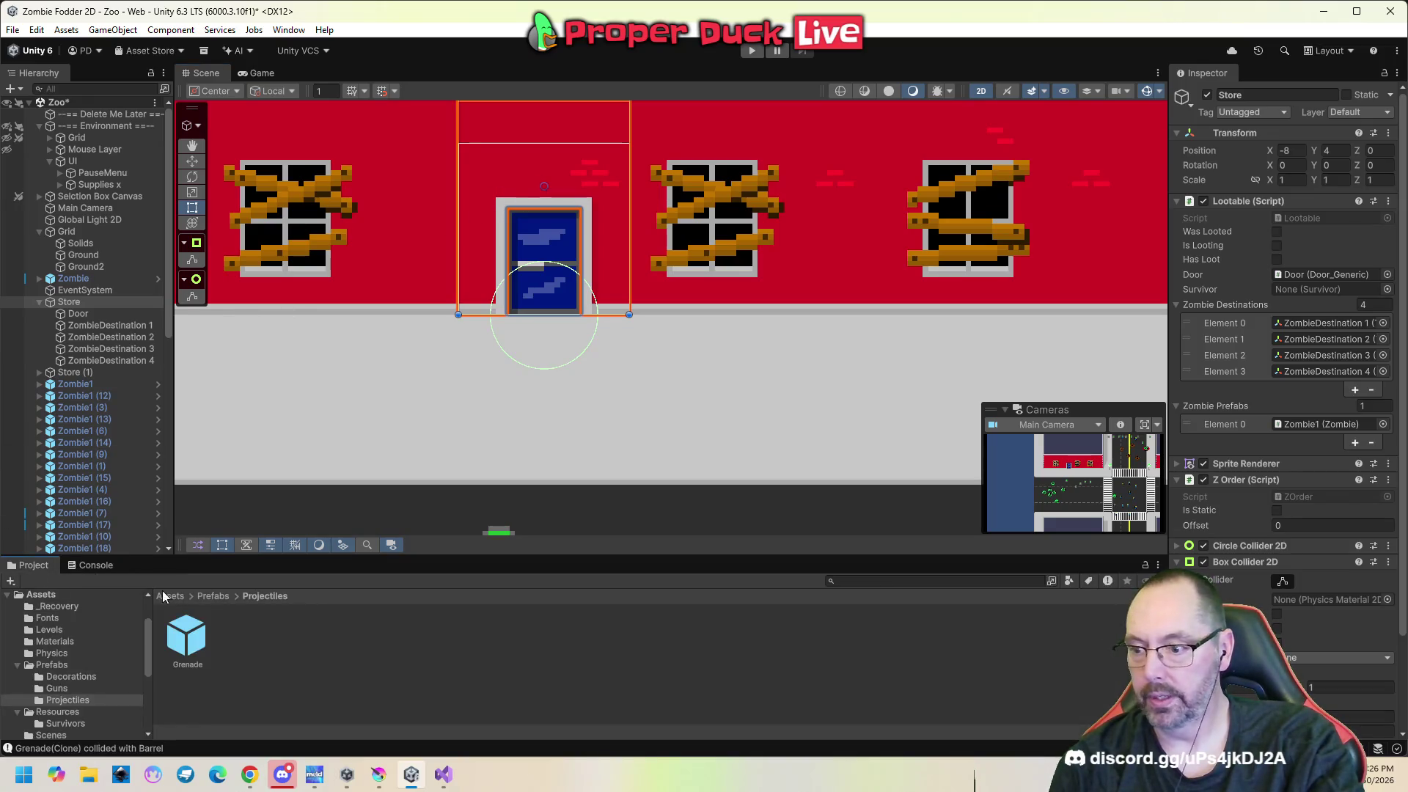
{"action": "left_click", "coordinate": [192, 638]}
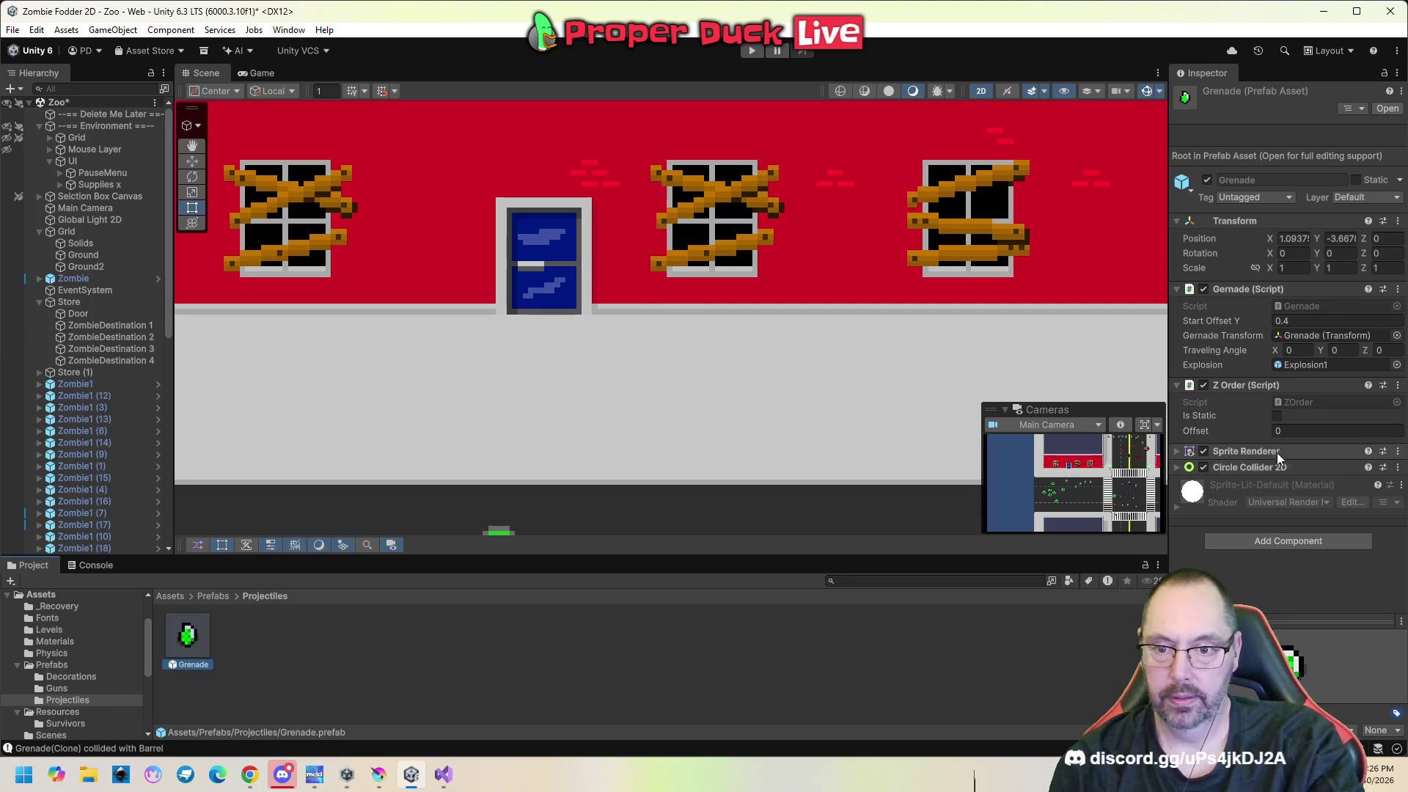
{"action": "type", "text": "1"}
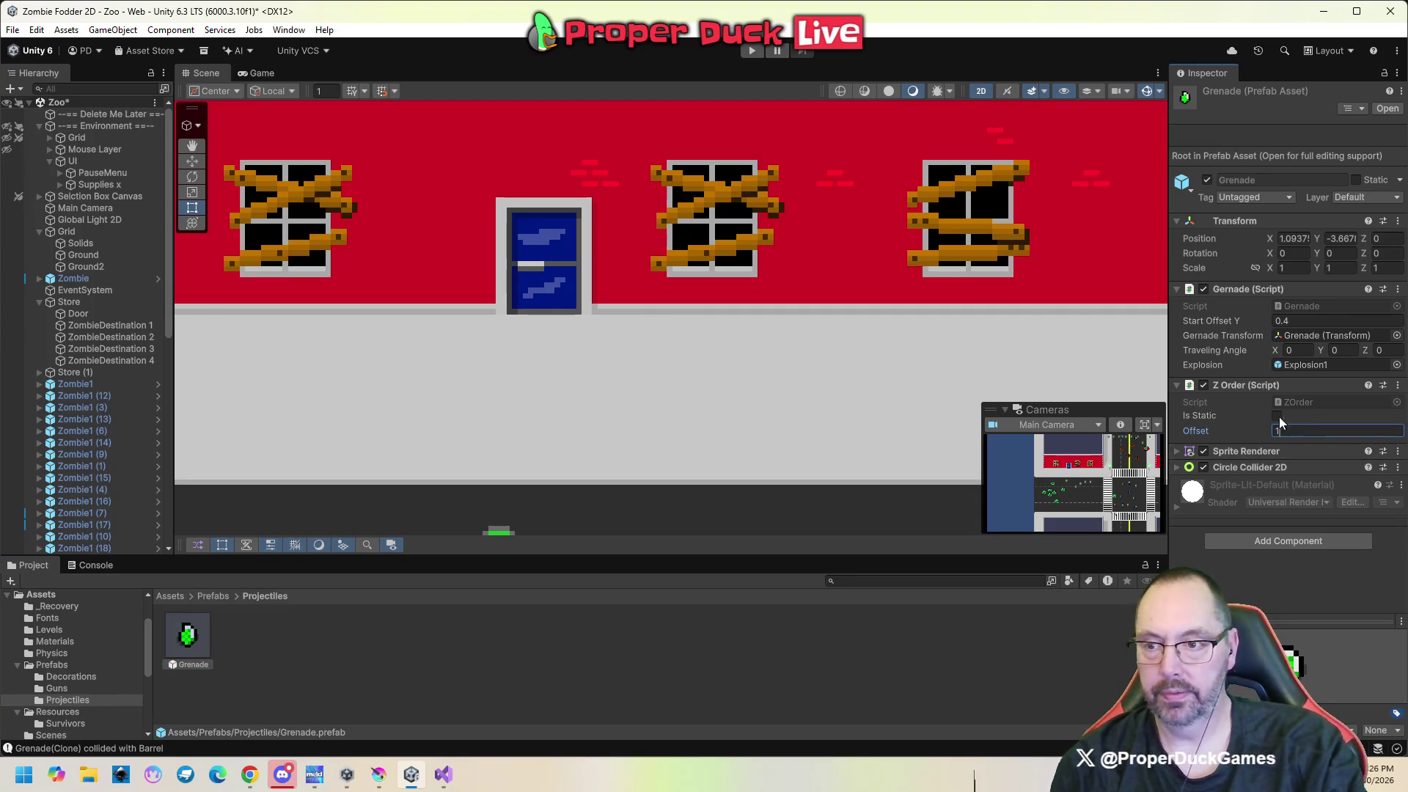
Start Play and have a survivor throw a grenade toward the store building.
{"action": "left_click", "coordinate": [751, 50]}
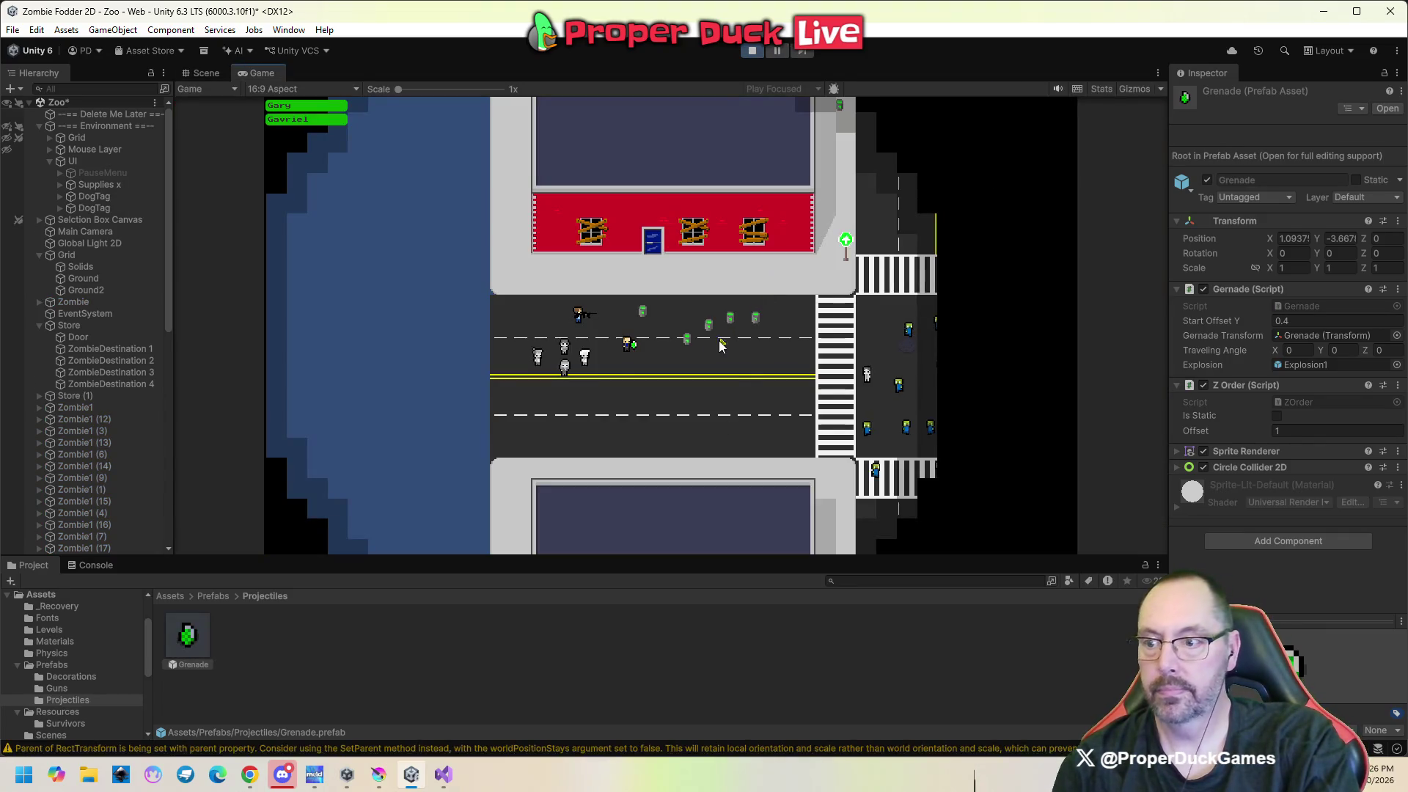
{"action": "left_click", "coordinate": [629, 346]}
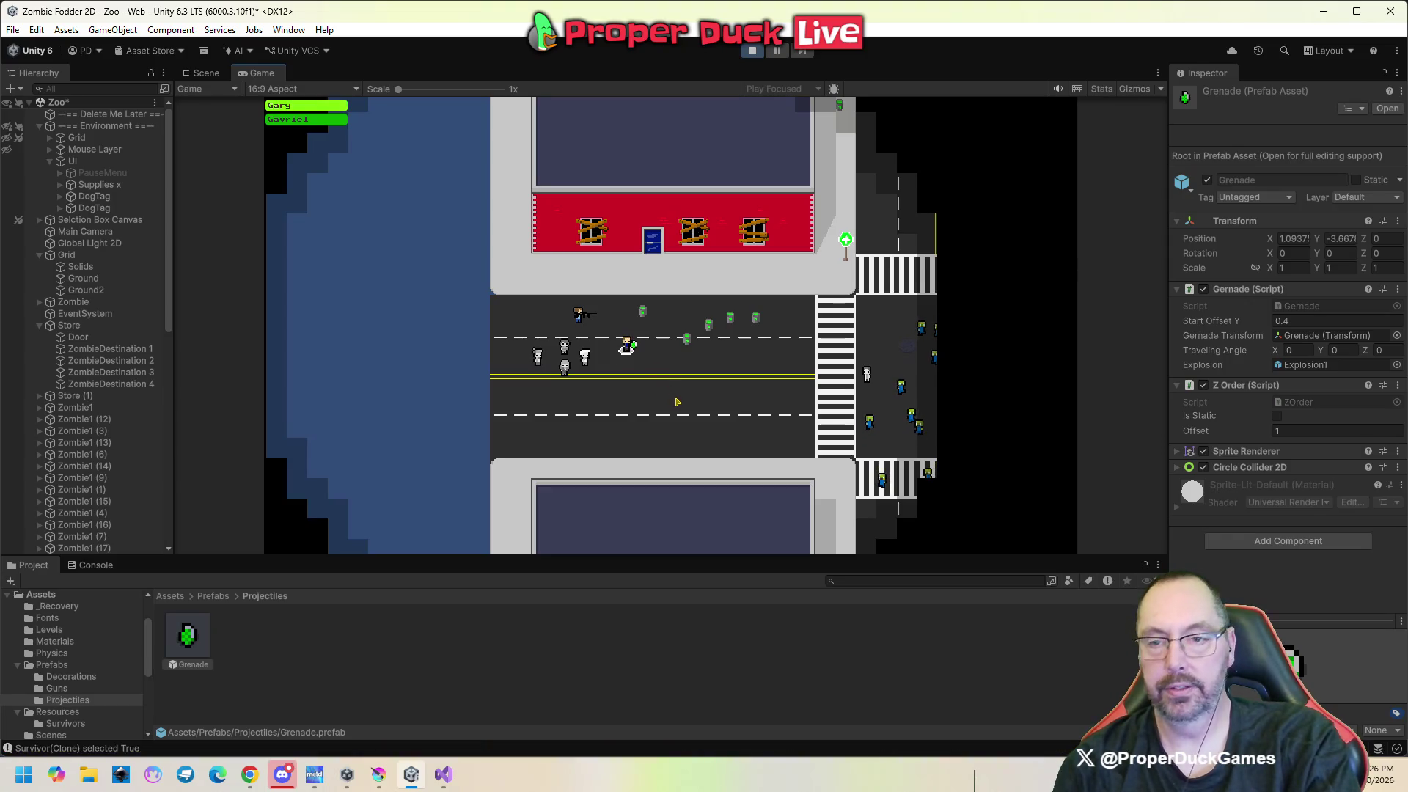
{"action": "right_click", "coordinate": [667, 395]}
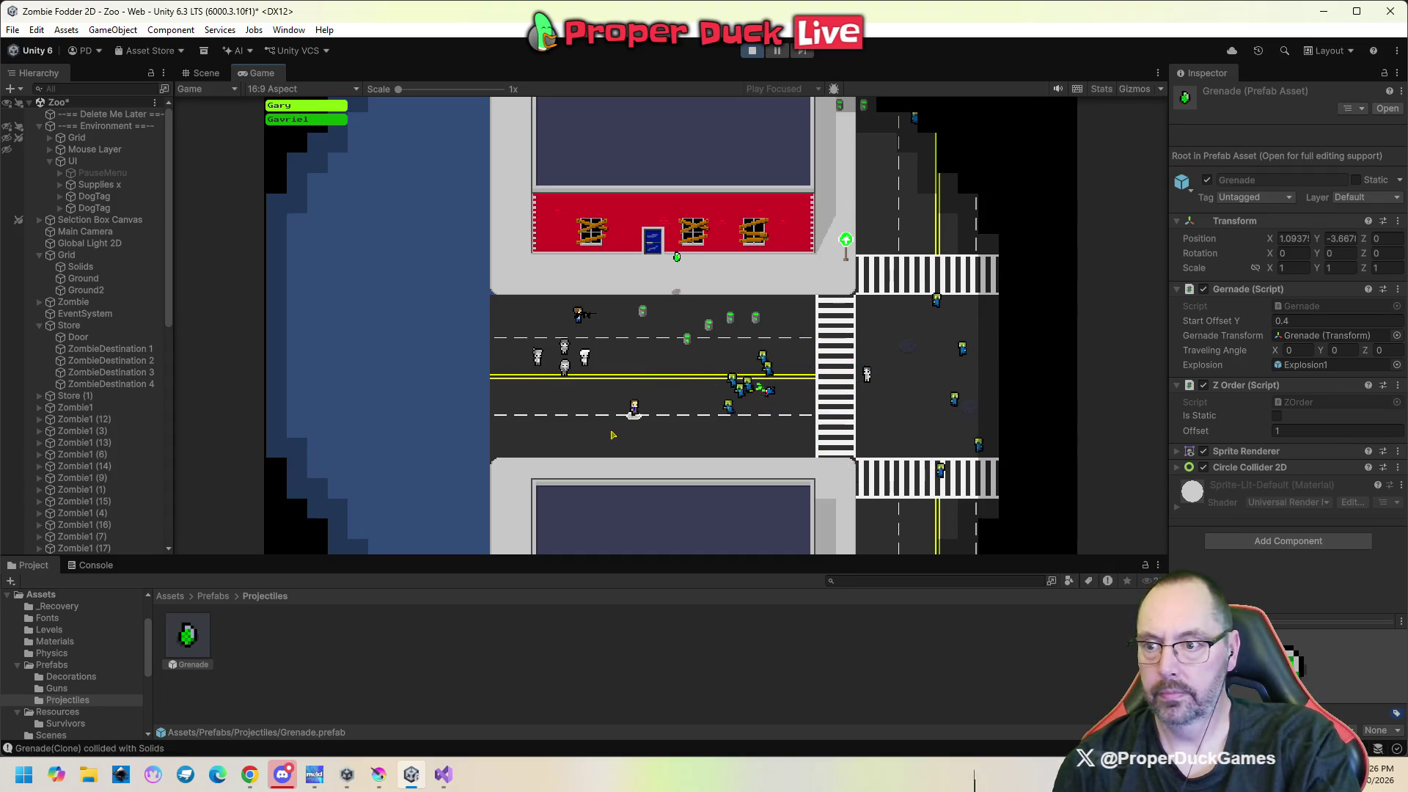
{"action": "right_click", "coordinate": [616, 353]}
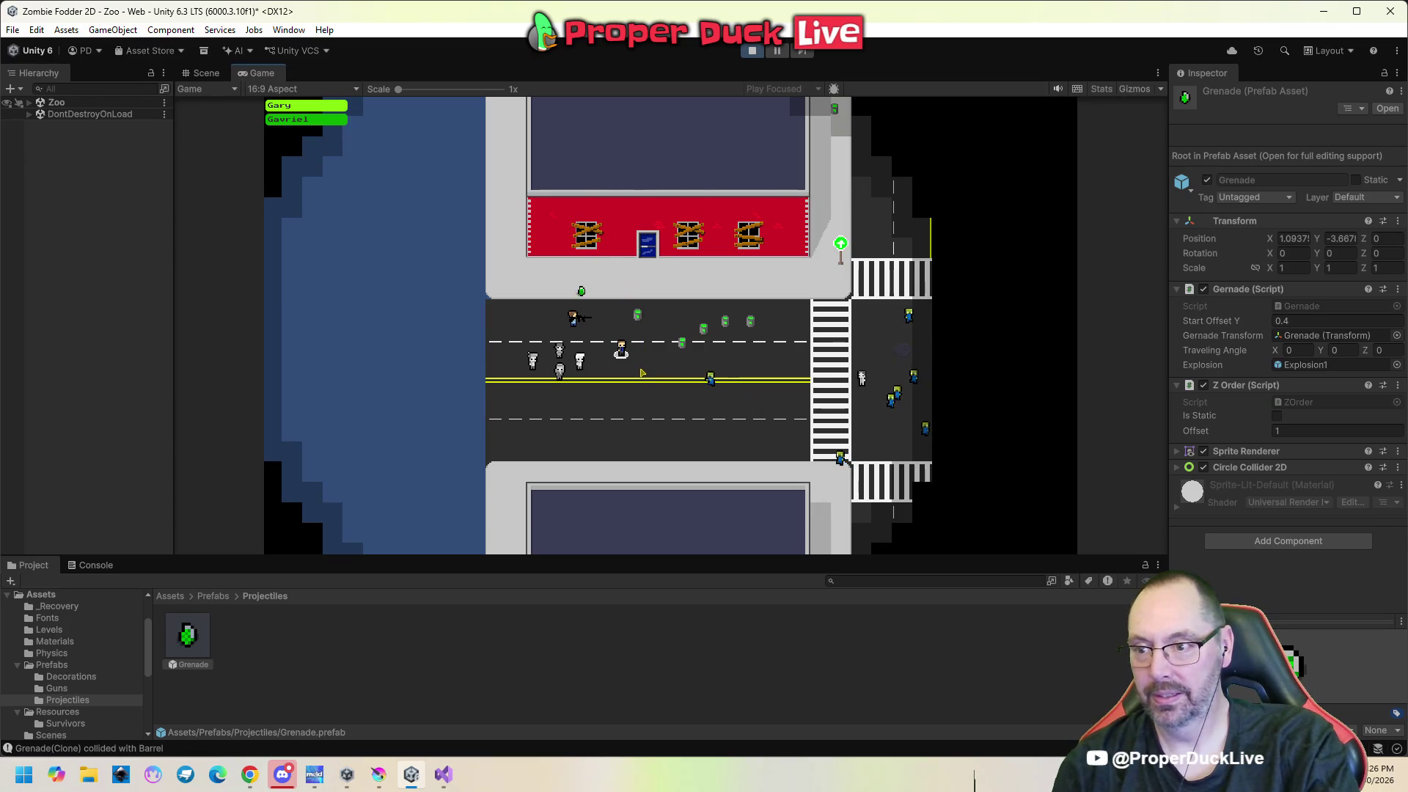
Pause the game, enter -1 as the Grenade's Z Order Offset, and resume.
{"action": "key", "text": "Escape"}
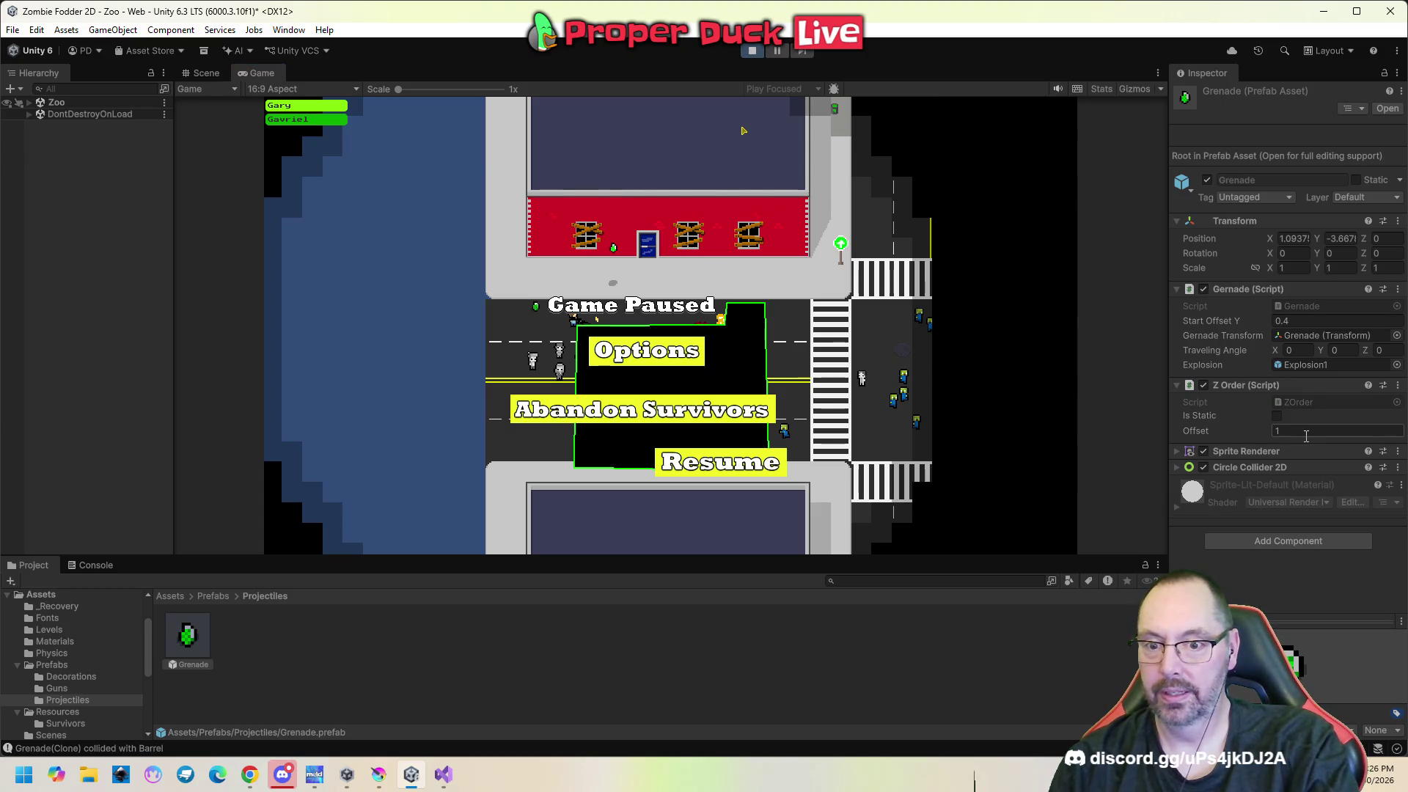
{"action": "type", "text": "-"}
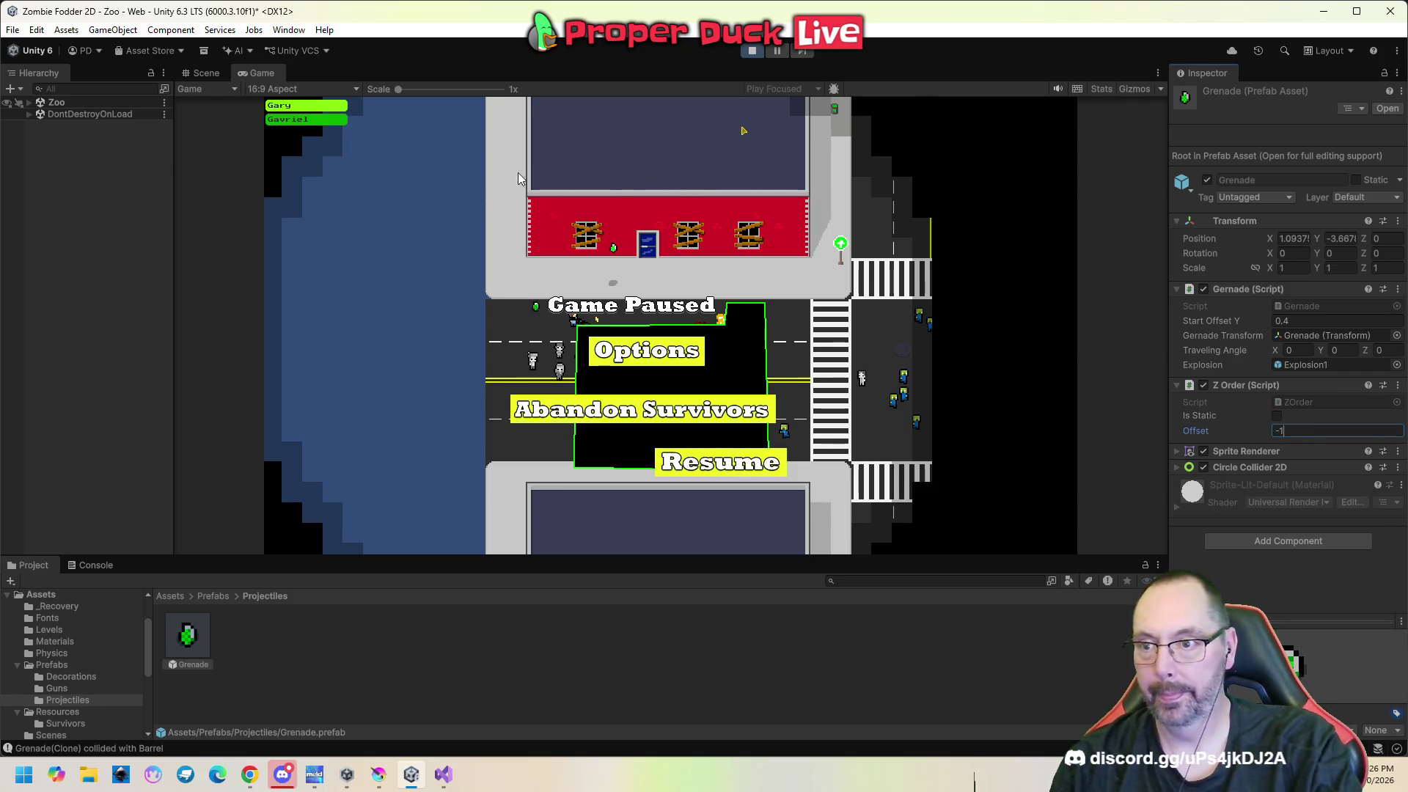
{"action": "left_click", "coordinate": [706, 464]}
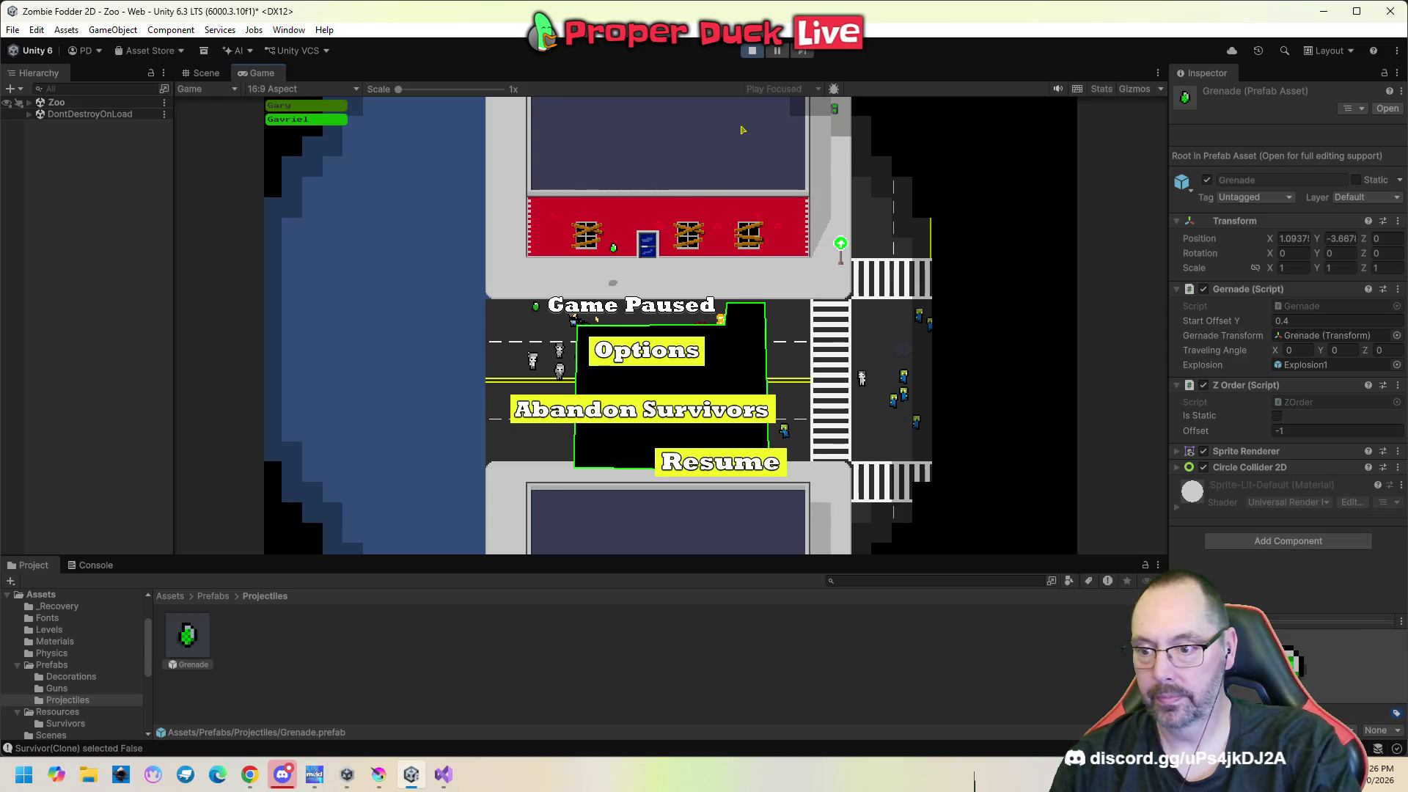
{"action": "left_click", "coordinate": [727, 465]}
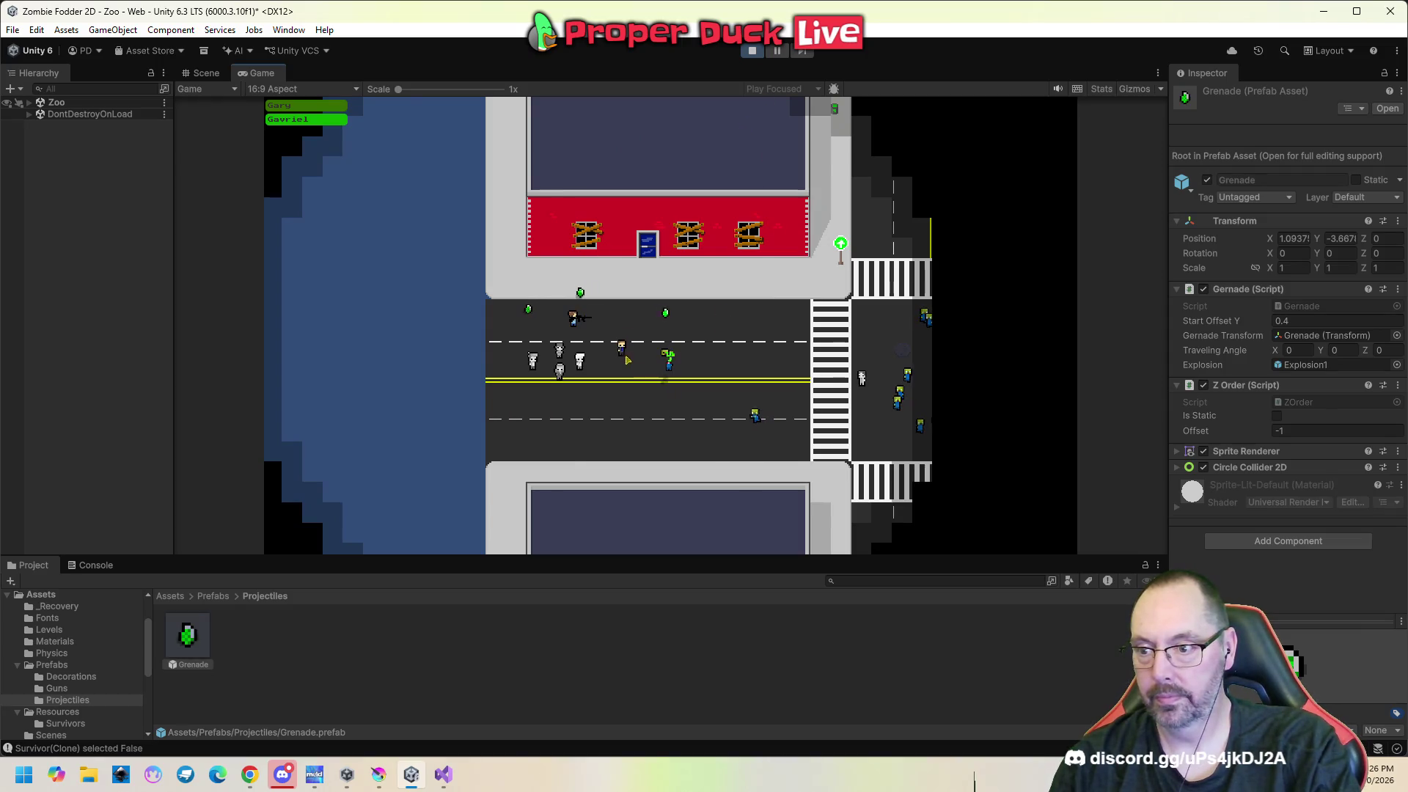
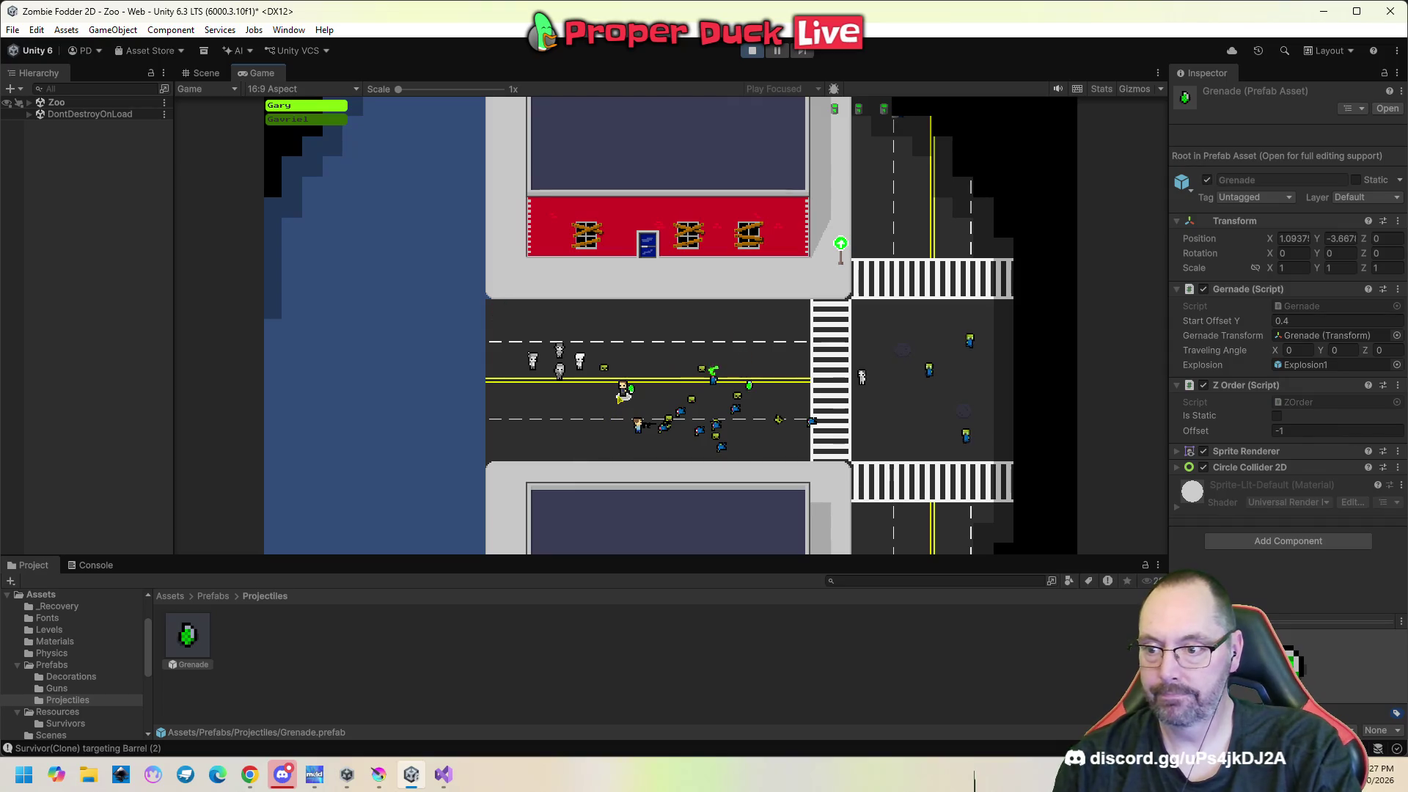
Stop play mode and change the Grenade prefab's Z Order offset to 2.
{"action": "key", "text": "Escape"}
{"action": "left_click", "coordinate": [747, 52]}
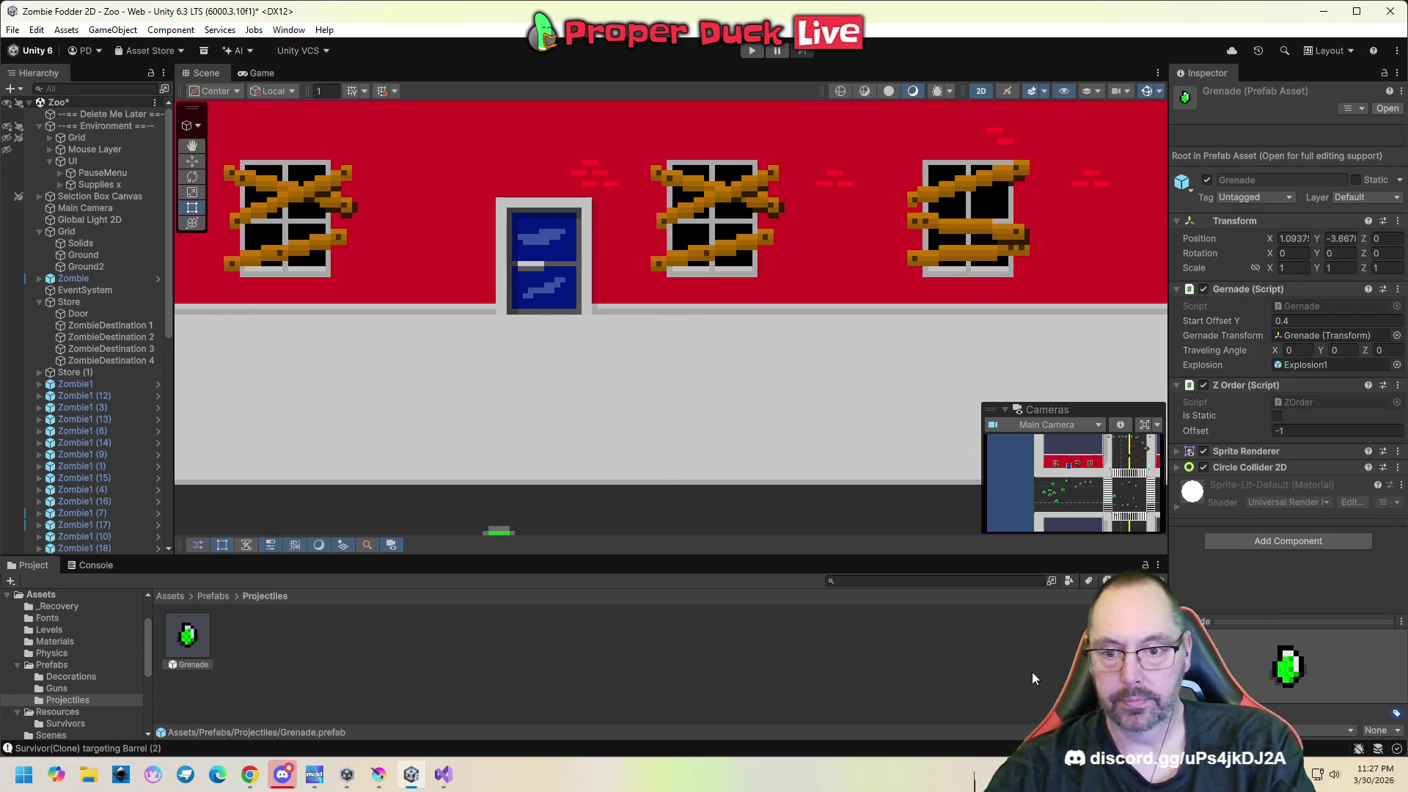
{"action": "left_click", "coordinate": [1305, 430]}
{"action": "type", "text": "2"}
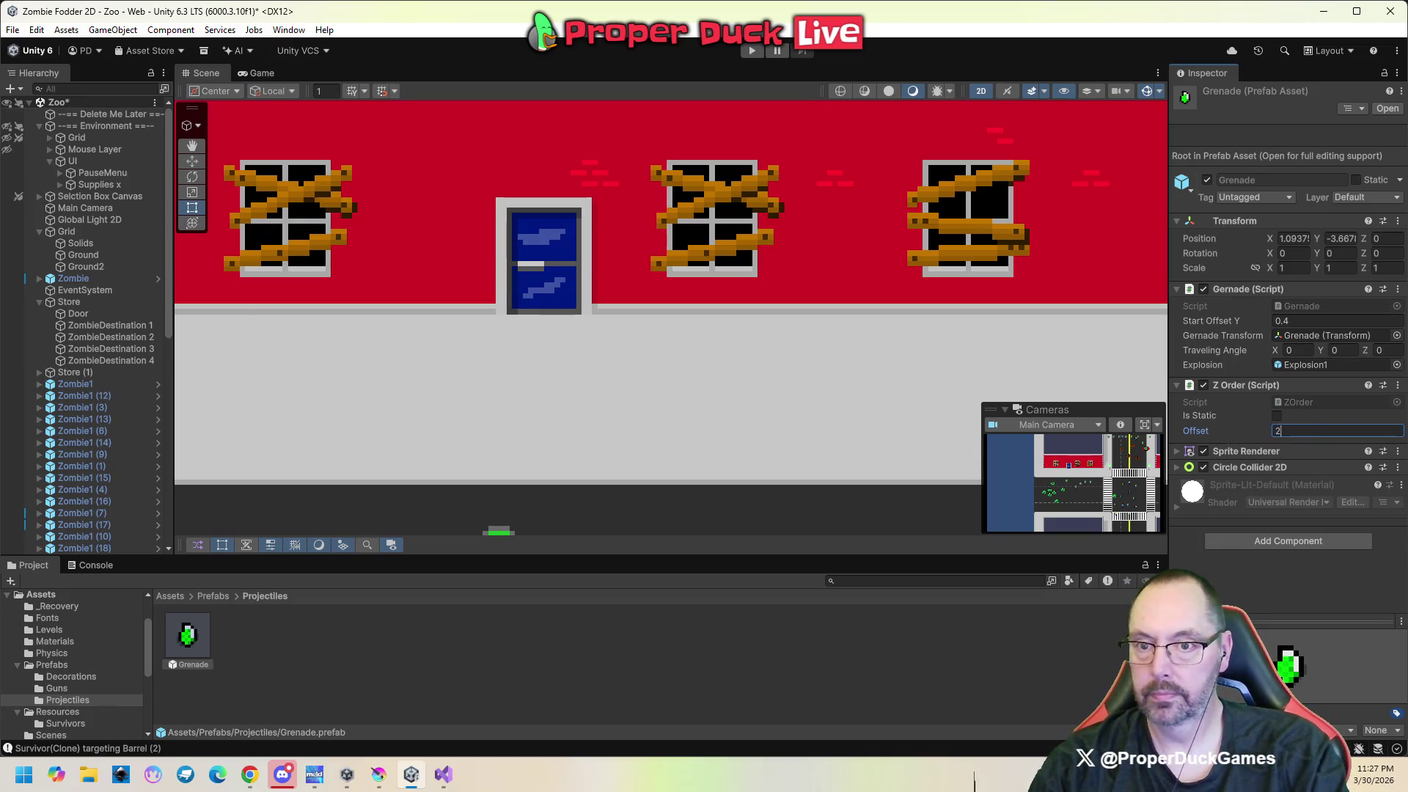
Play-test the offset of 2 by selecting a survivor, then stop play mode.
{"action": "left_click", "coordinate": [750, 52]}
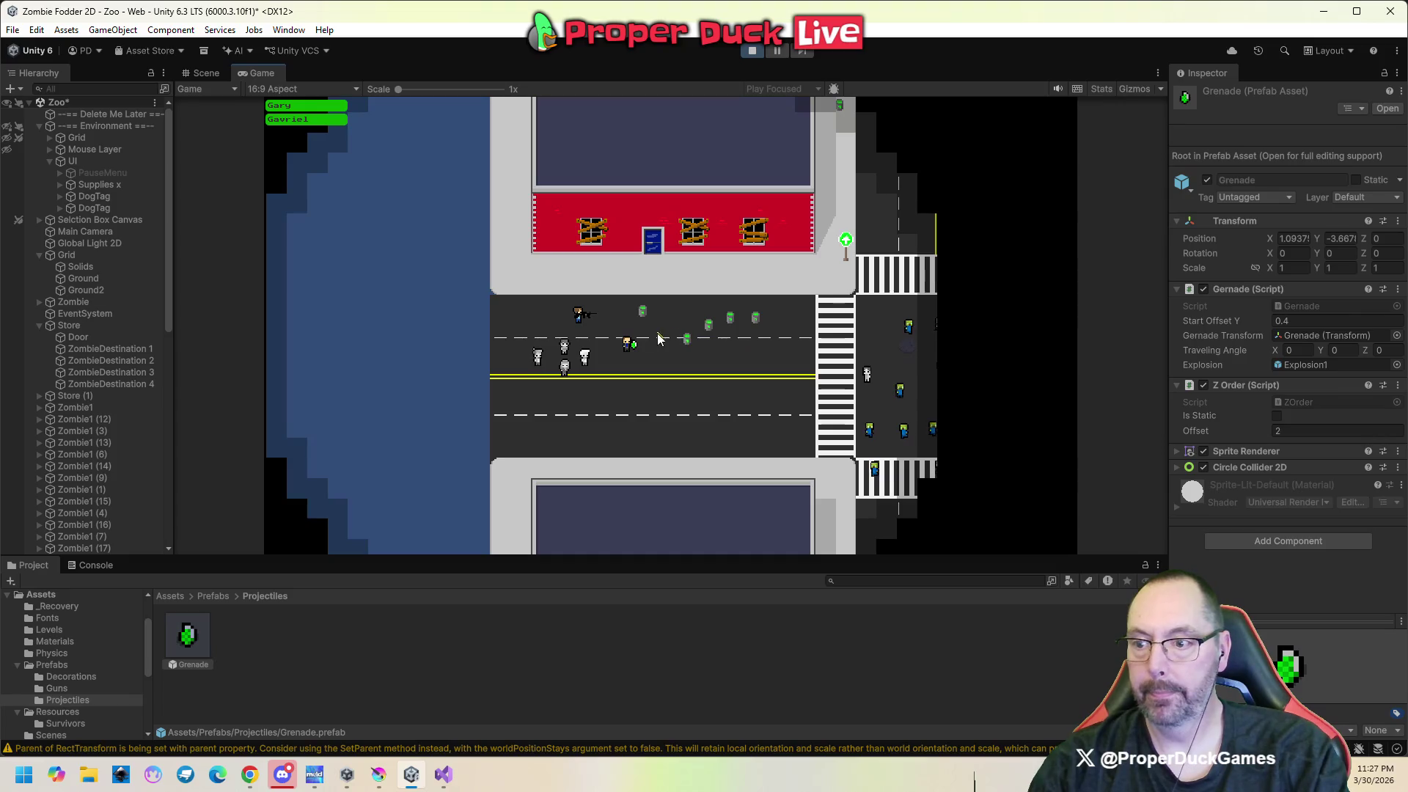
{"action": "left_click_drag", "start_coordinate": [621, 333], "coordinate": [653, 357]}
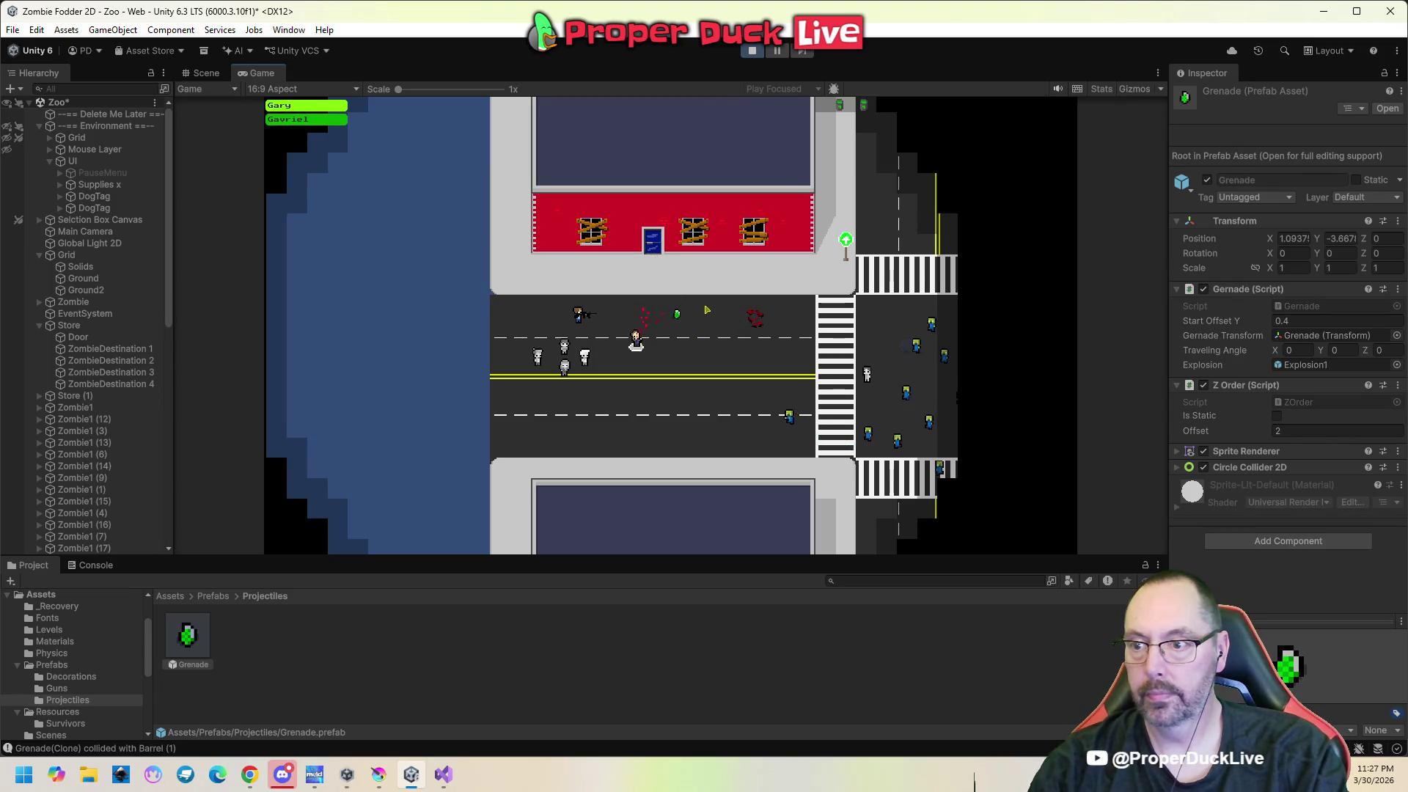
{"action": "key", "text": "Escape"}
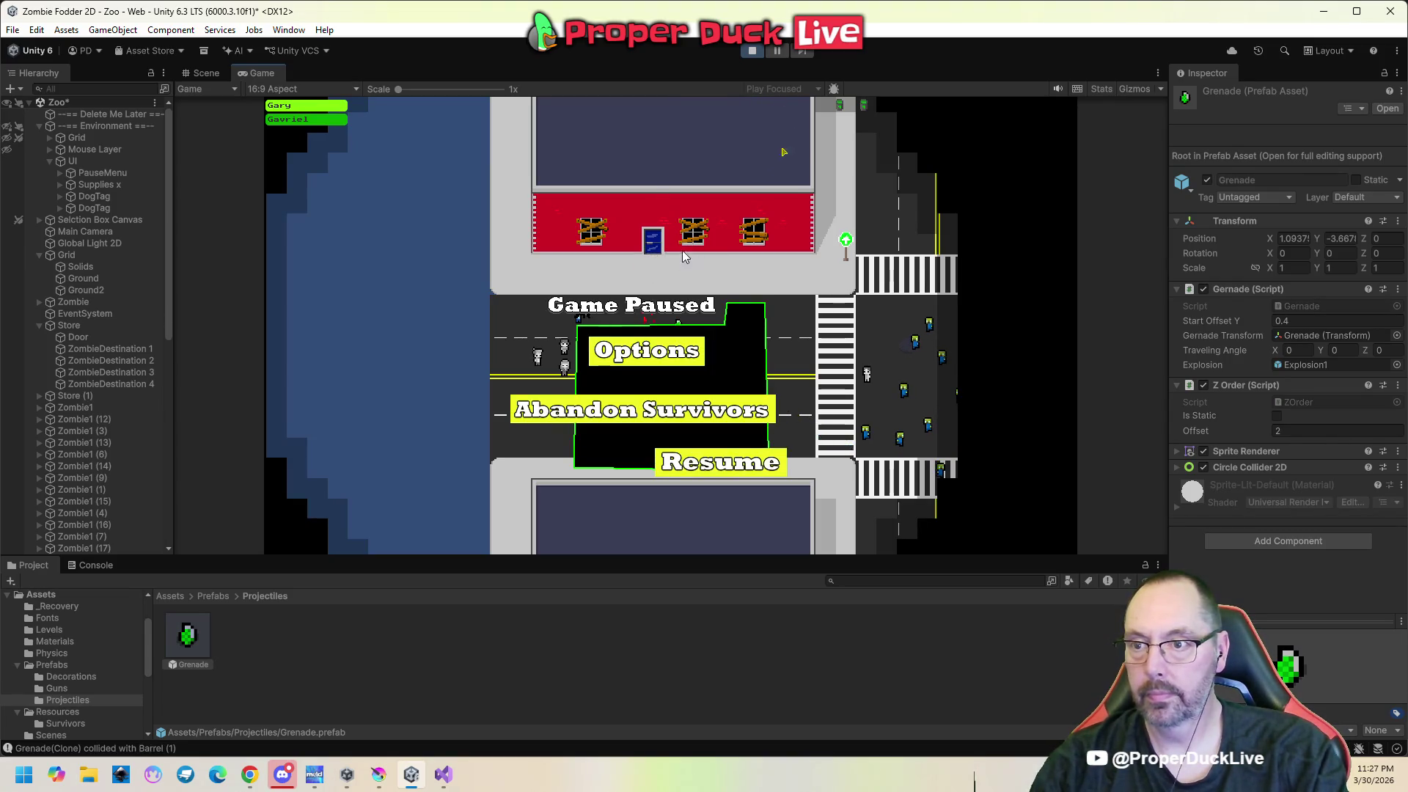
{"action": "left_click", "coordinate": [754, 50]}
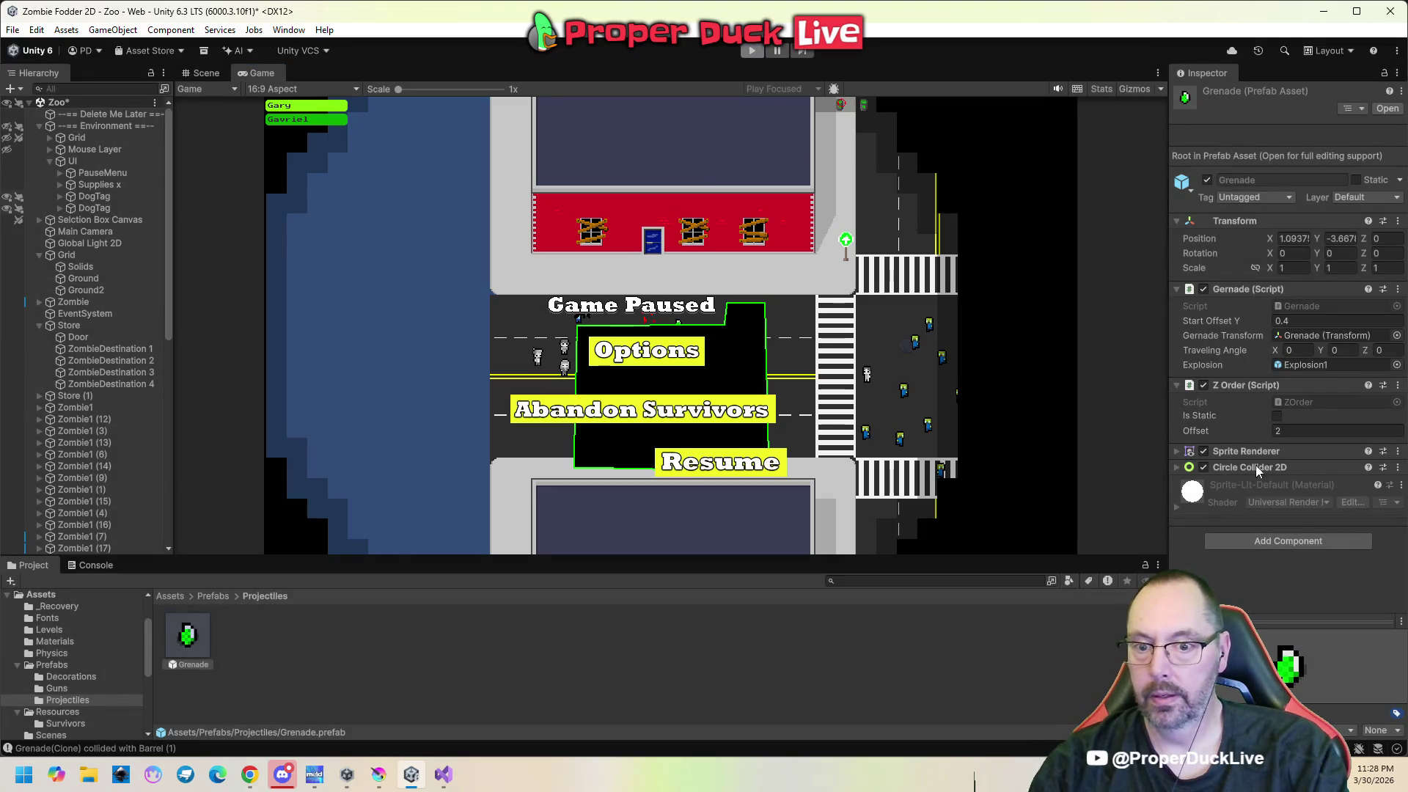
{"action": "left_click", "coordinate": [1303, 430]}
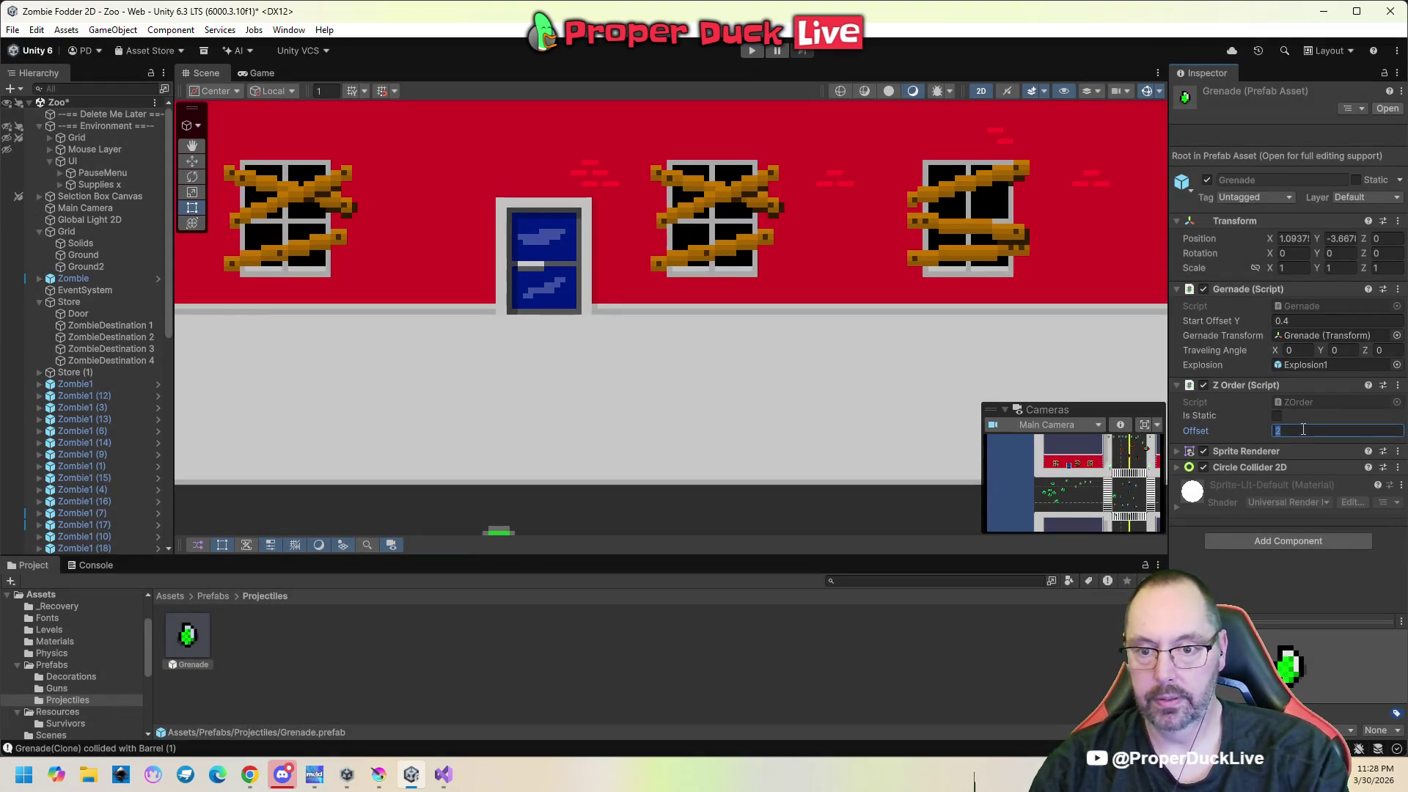
Set the grenade Z Order offset to -2 and play-test it with a survivor selected.
{"action": "type", "text": "2"}
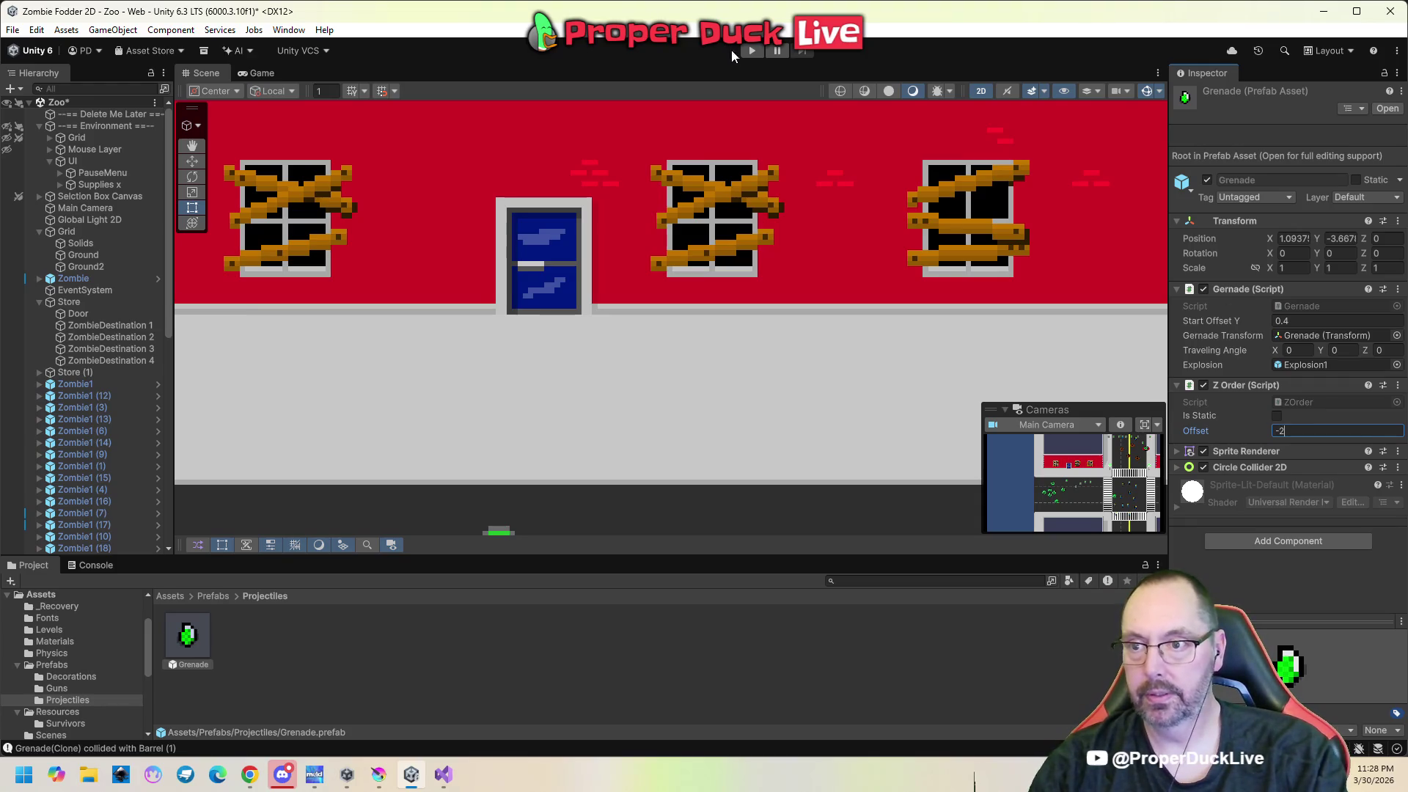
{"action": "left_click", "coordinate": [749, 51]}
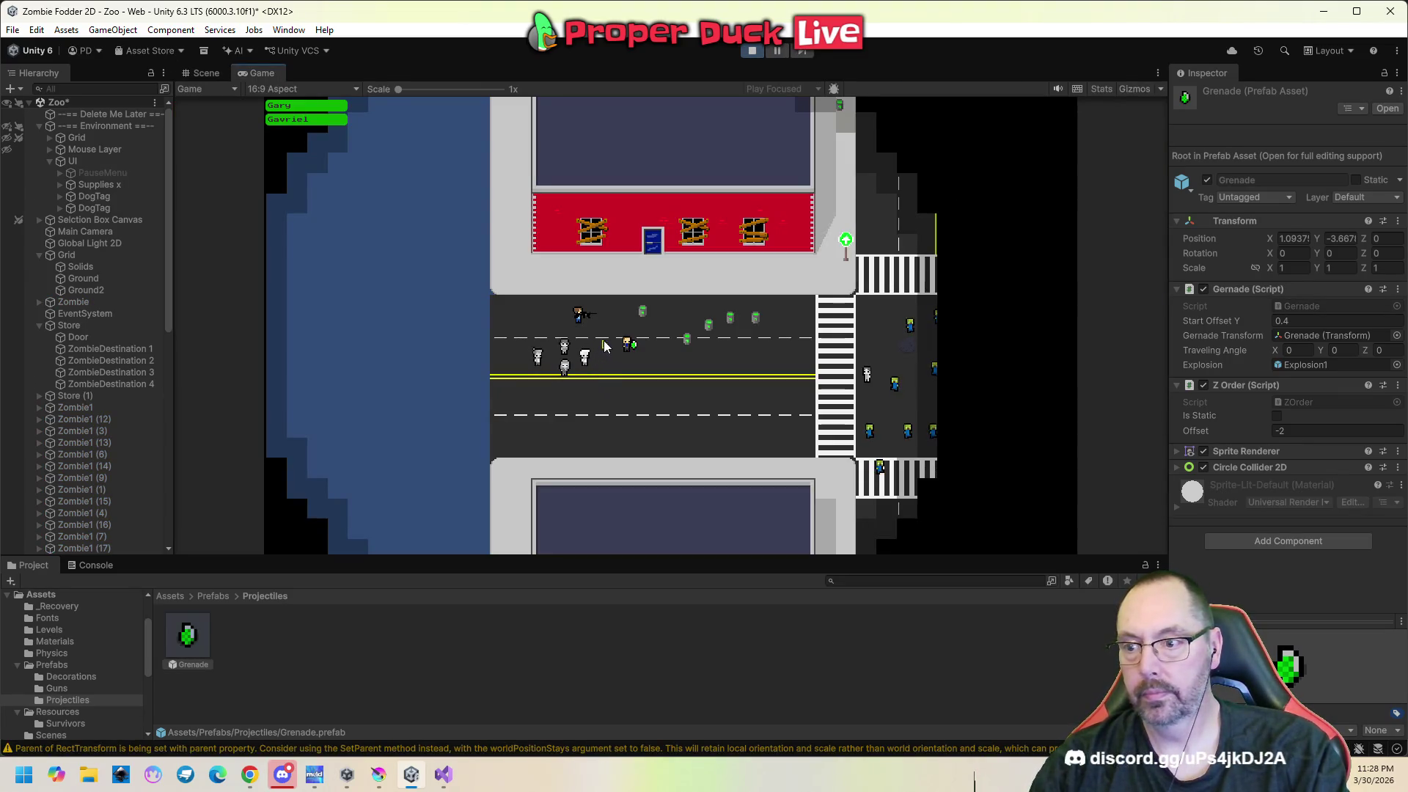
{"action": "left_click_drag", "start_coordinate": [612, 330], "coordinate": [674, 376]}
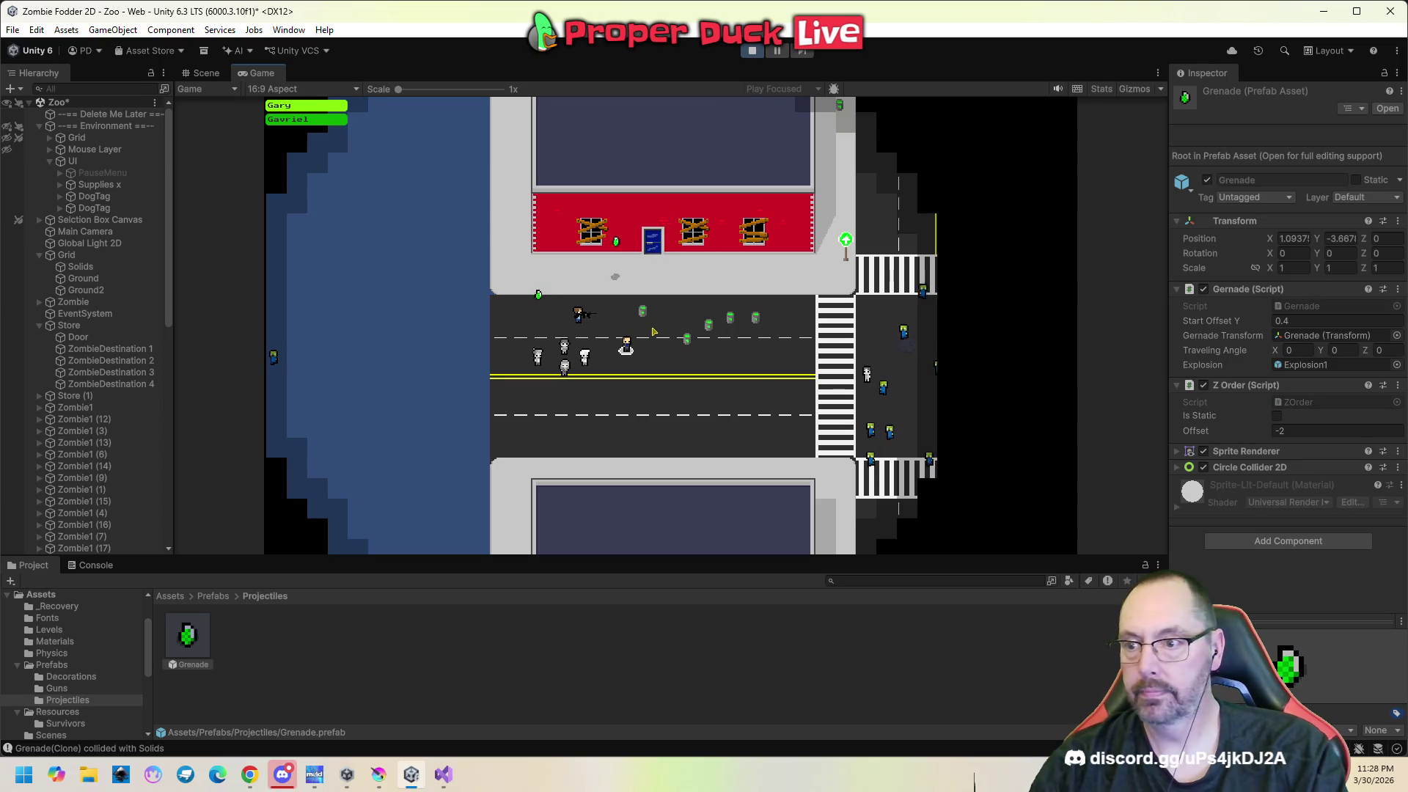
Stop play mode, reset the Z Order offset to 0, and save the scene.
{"action": "key", "text": "Escape"}
{"action": "left_click", "coordinate": [756, 51]}
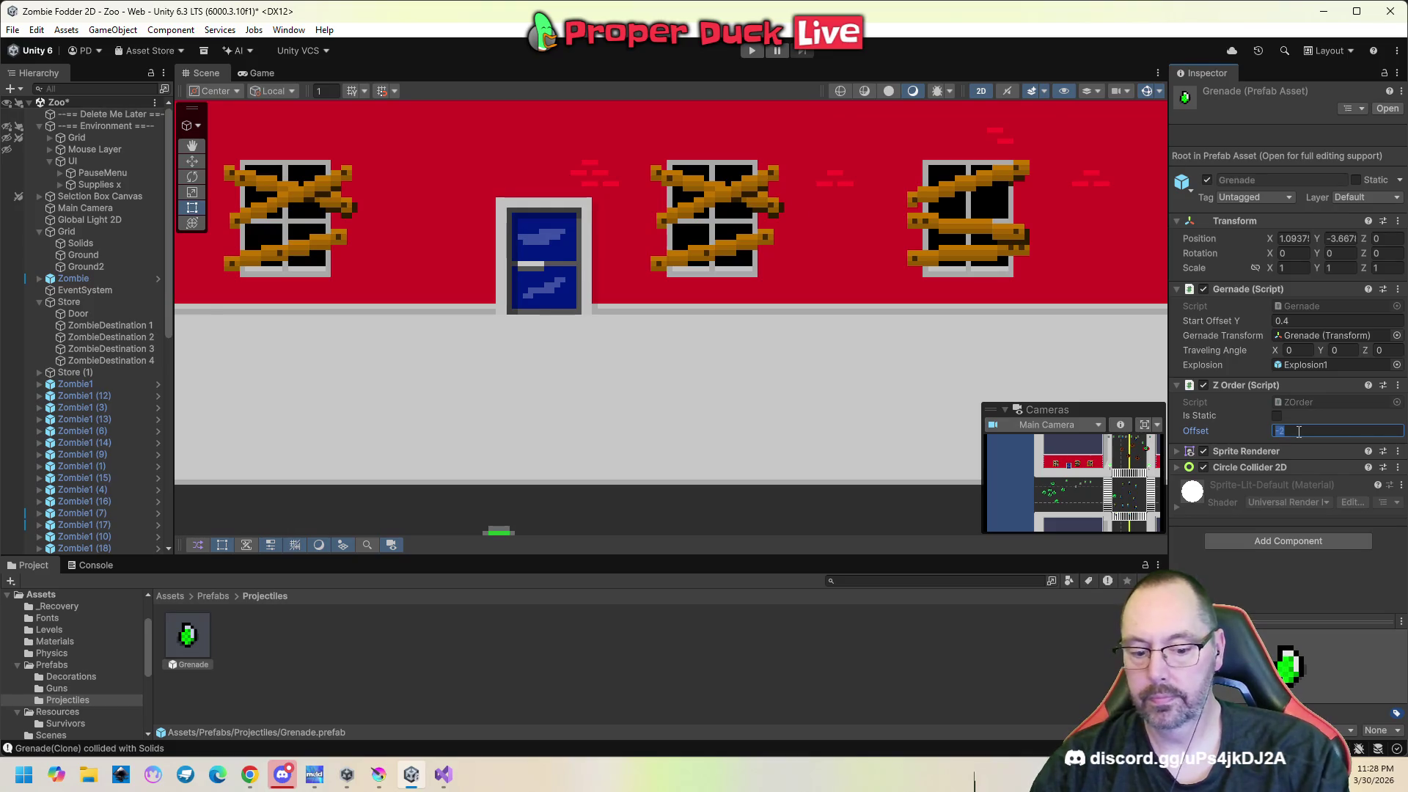
{"action": "type", "text": "0"}
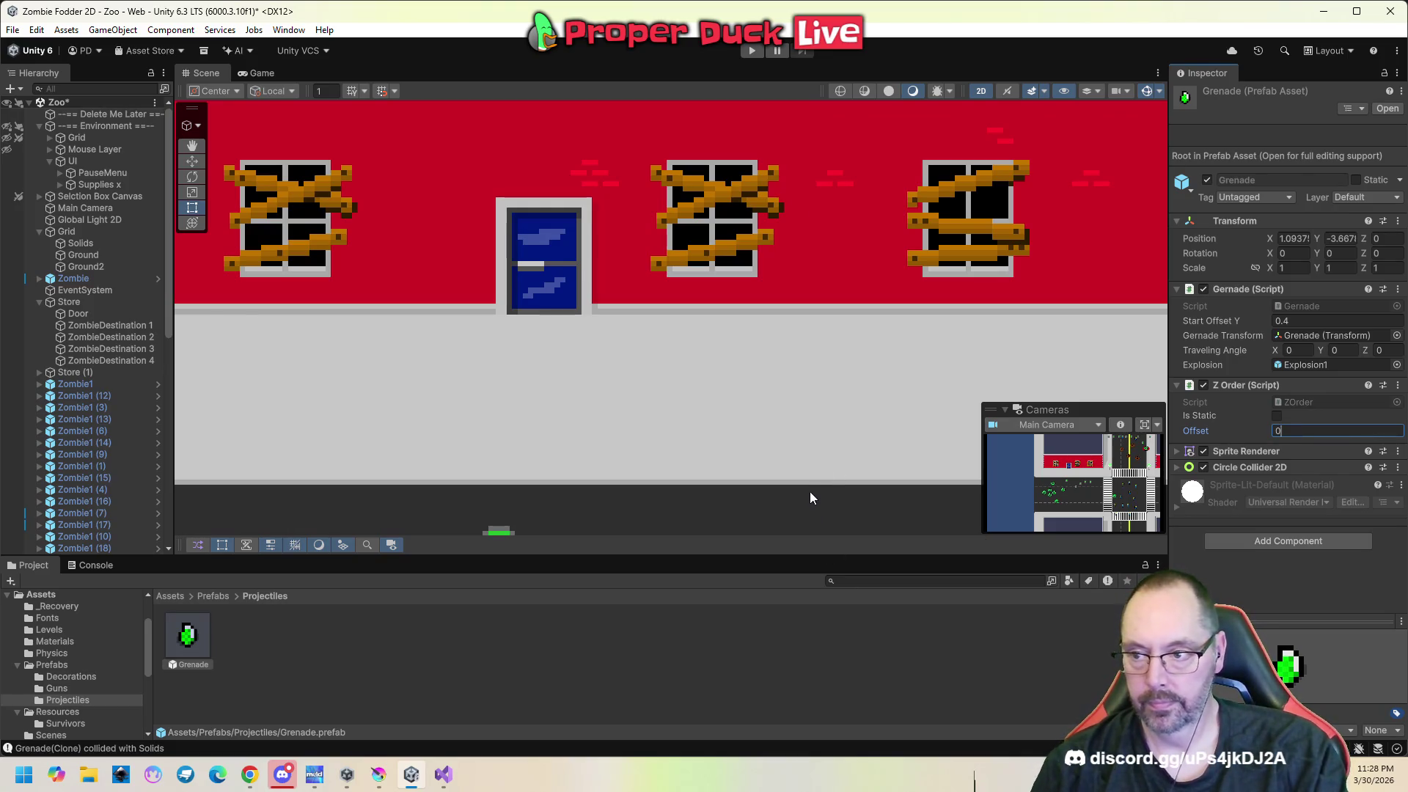
{"action": "key", "text": "ctrl+s"}
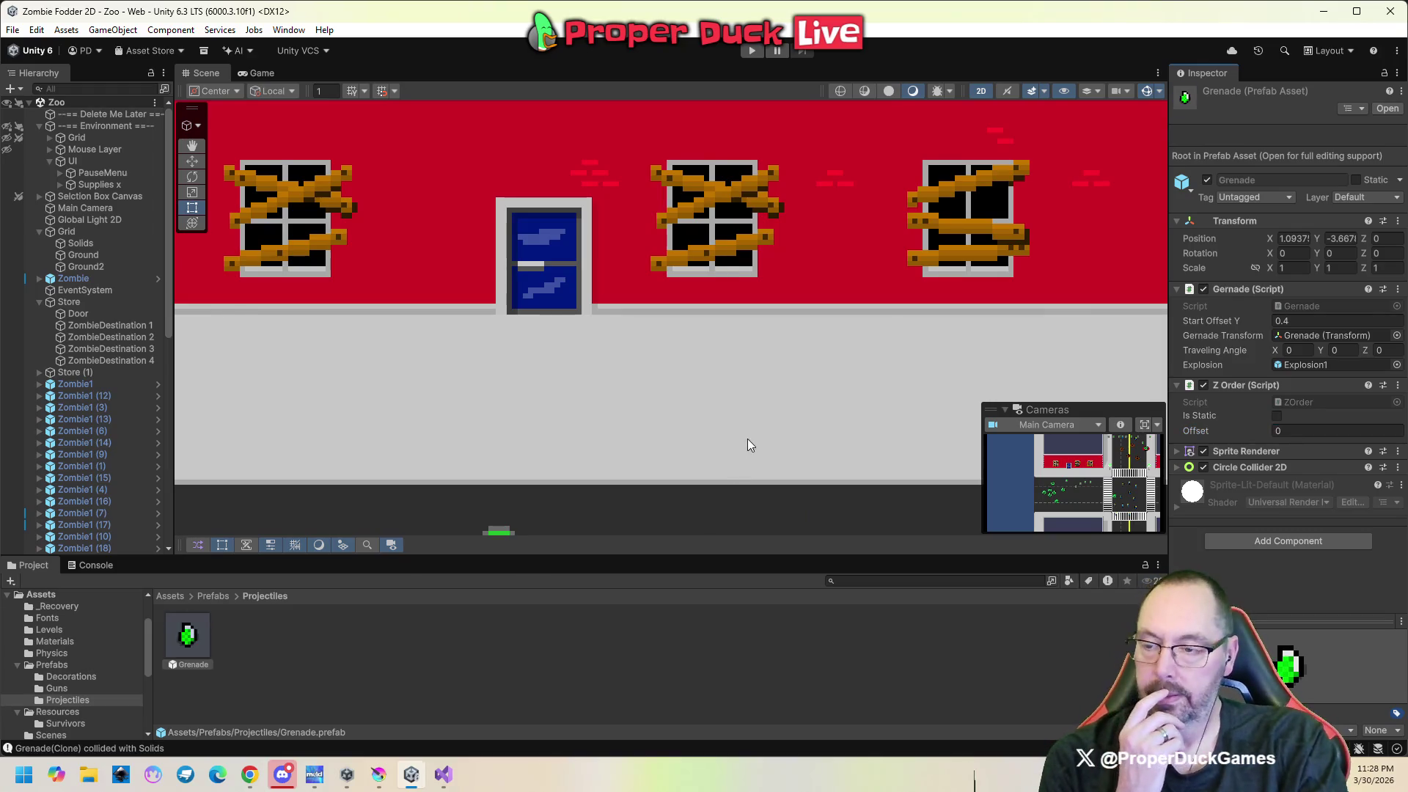
Select the Store building, undo its accidental move, and tick Is Static on its Z Order.
{"action": "scroll", "coordinate": [747, 438], "scroll_direction": "down", "scroll_amount": 5}
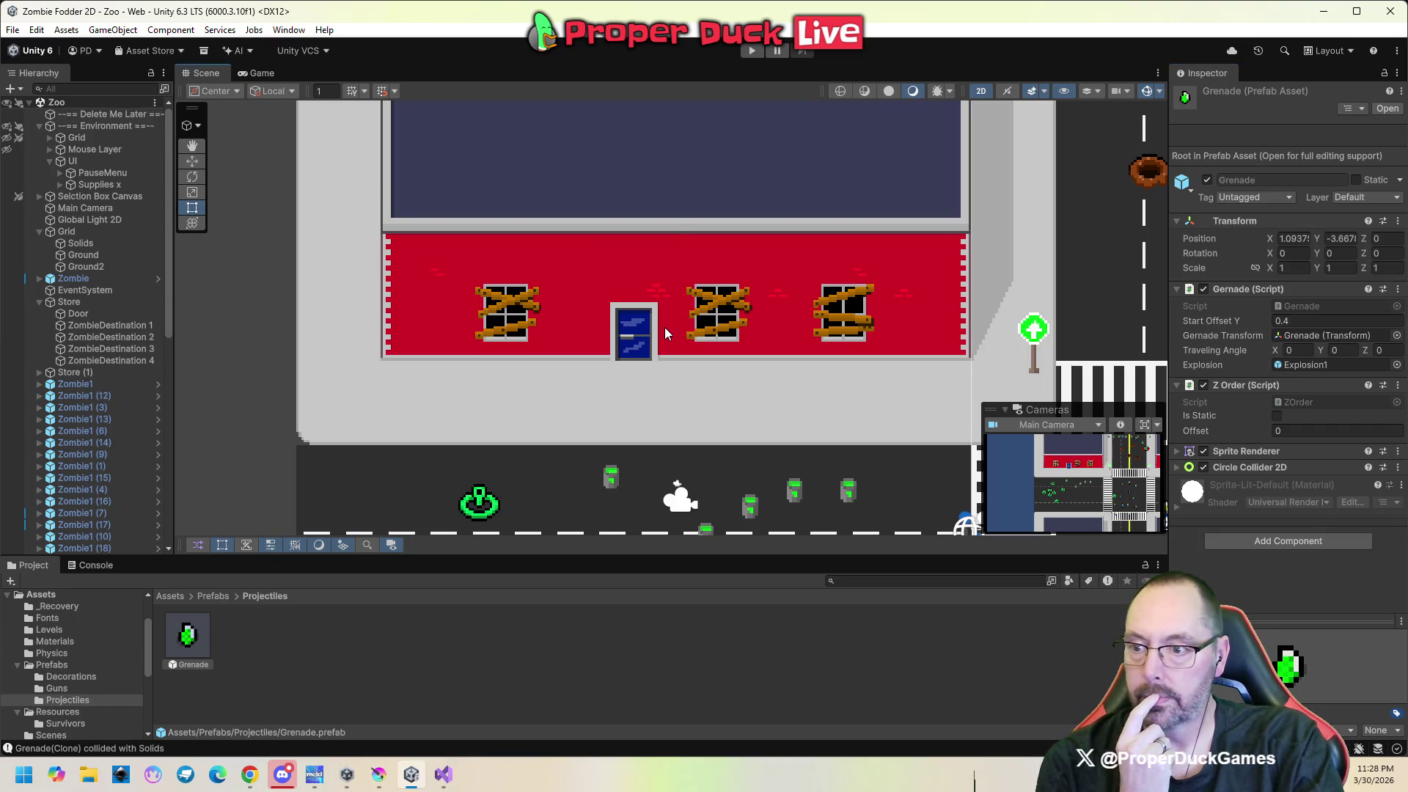
{"action": "left_click", "coordinate": [664, 327]}
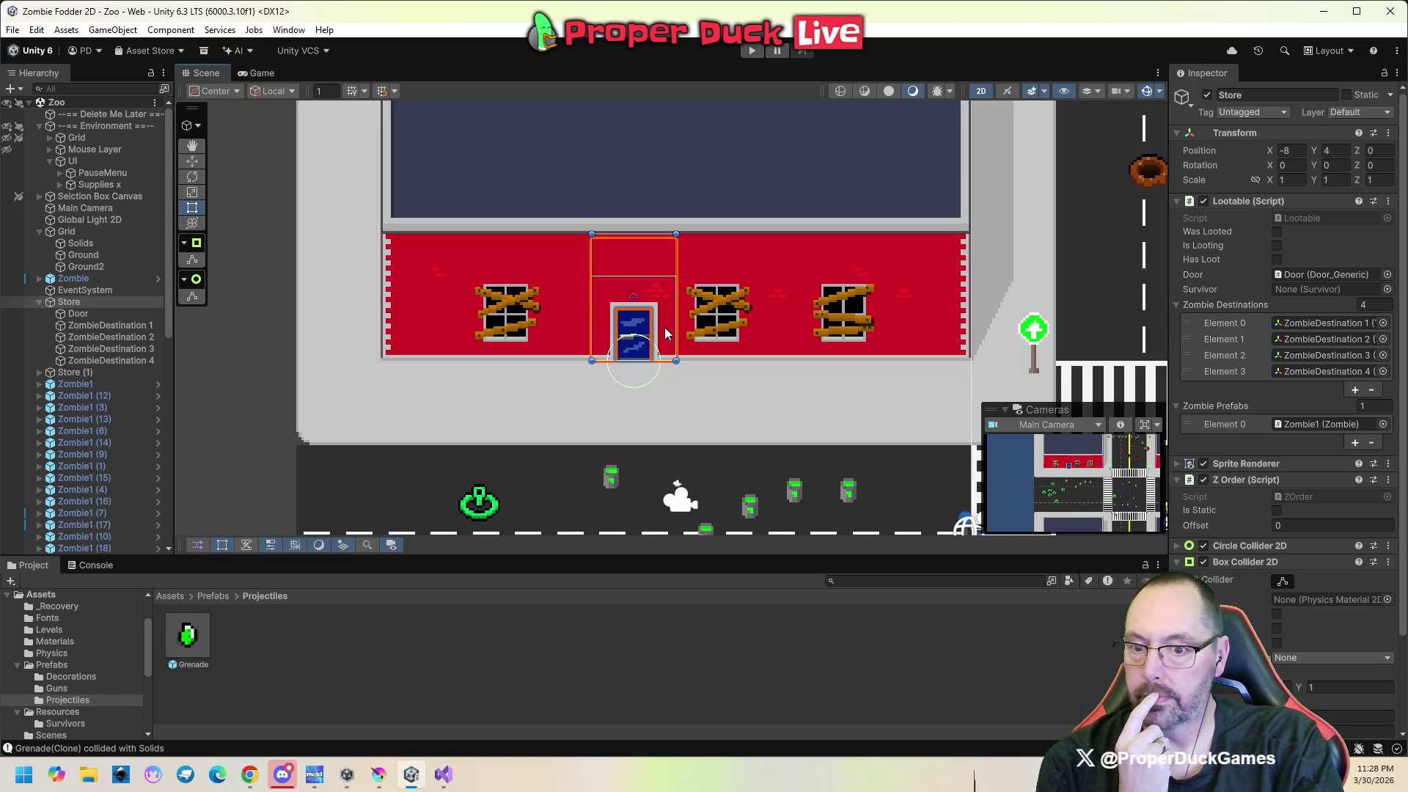
{"action": "left_click_drag", "start_coordinate": [664, 327], "coordinate": [777, 354]}
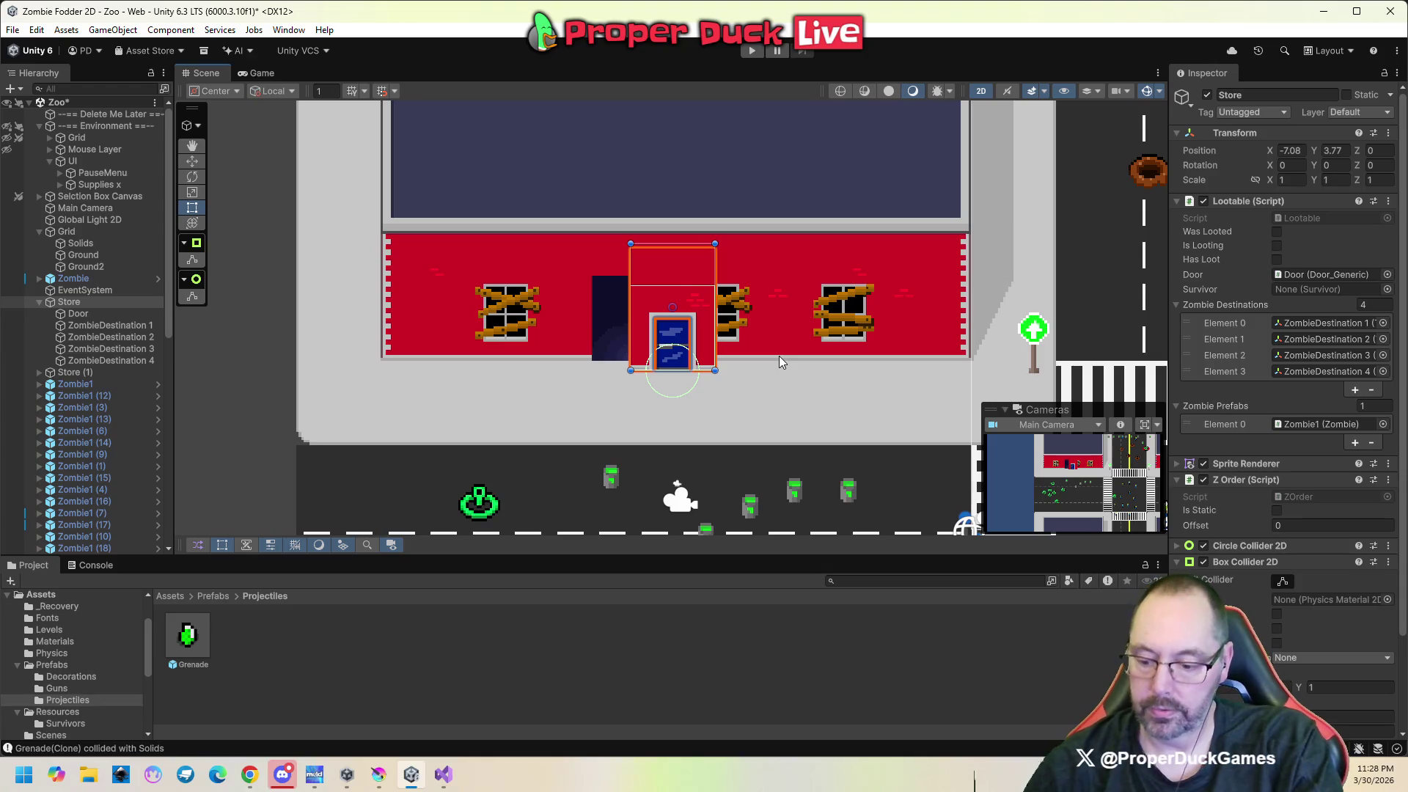
{"action": "key", "text": "ctrl+z"}
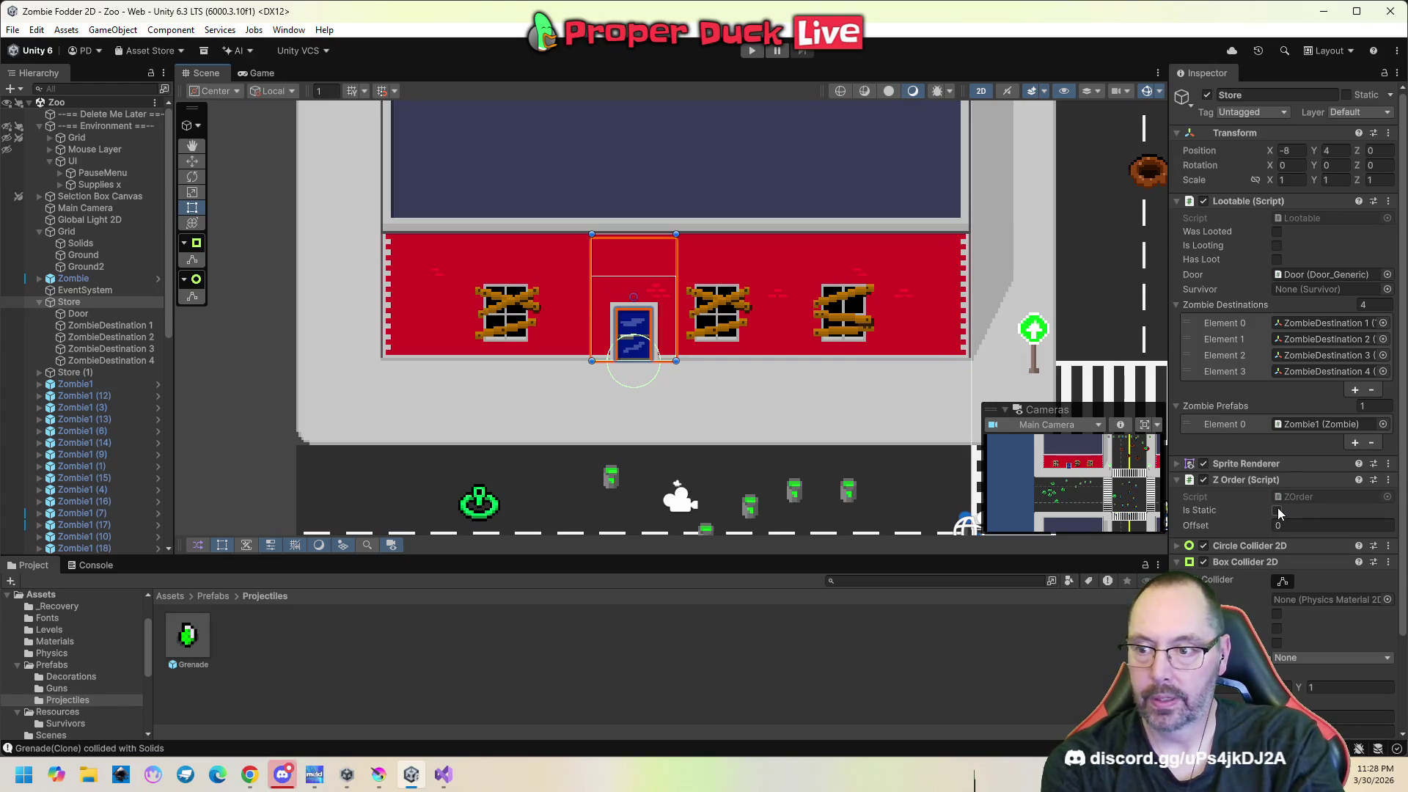
{"action": "left_click", "coordinate": [1277, 511]}
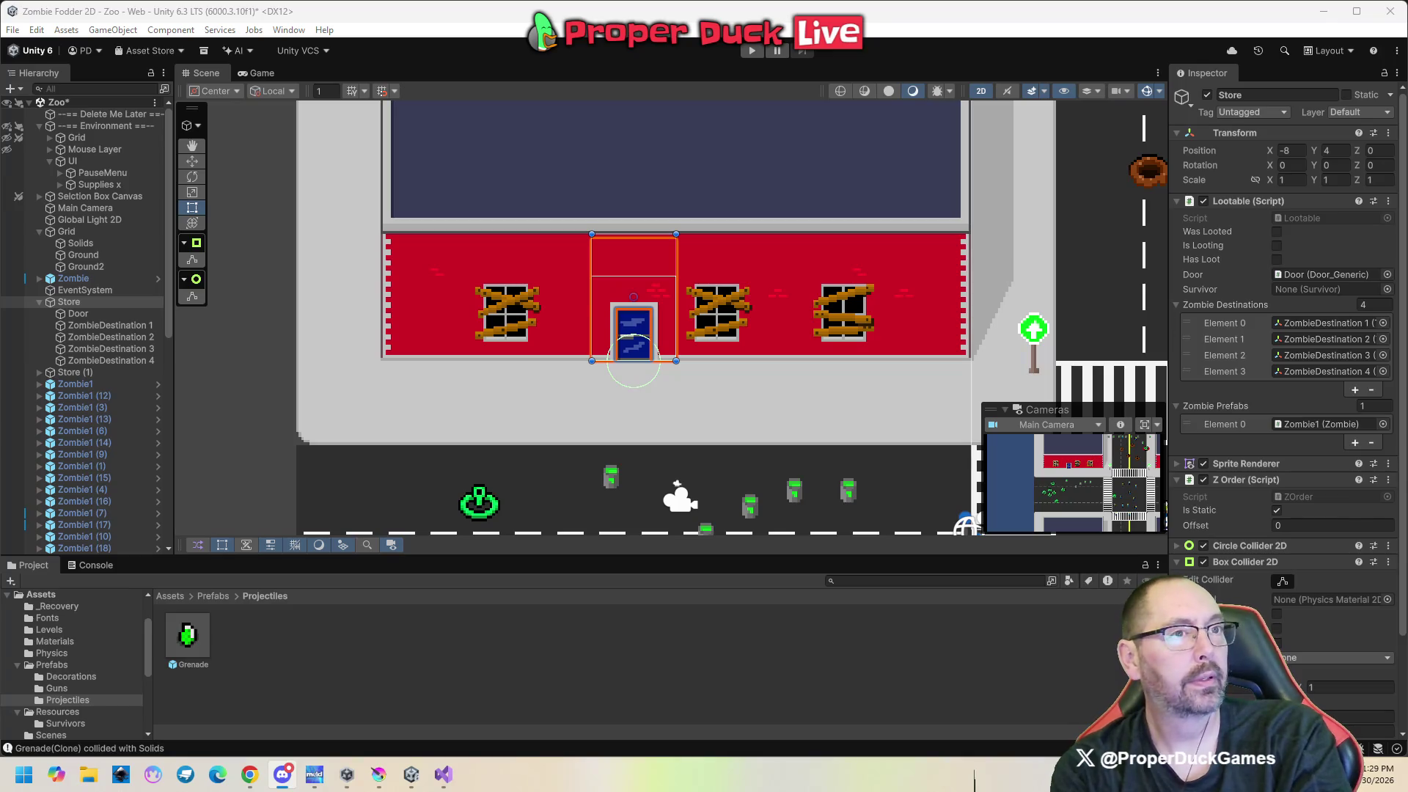
{"action": "key", "text": "alt+Tab"}
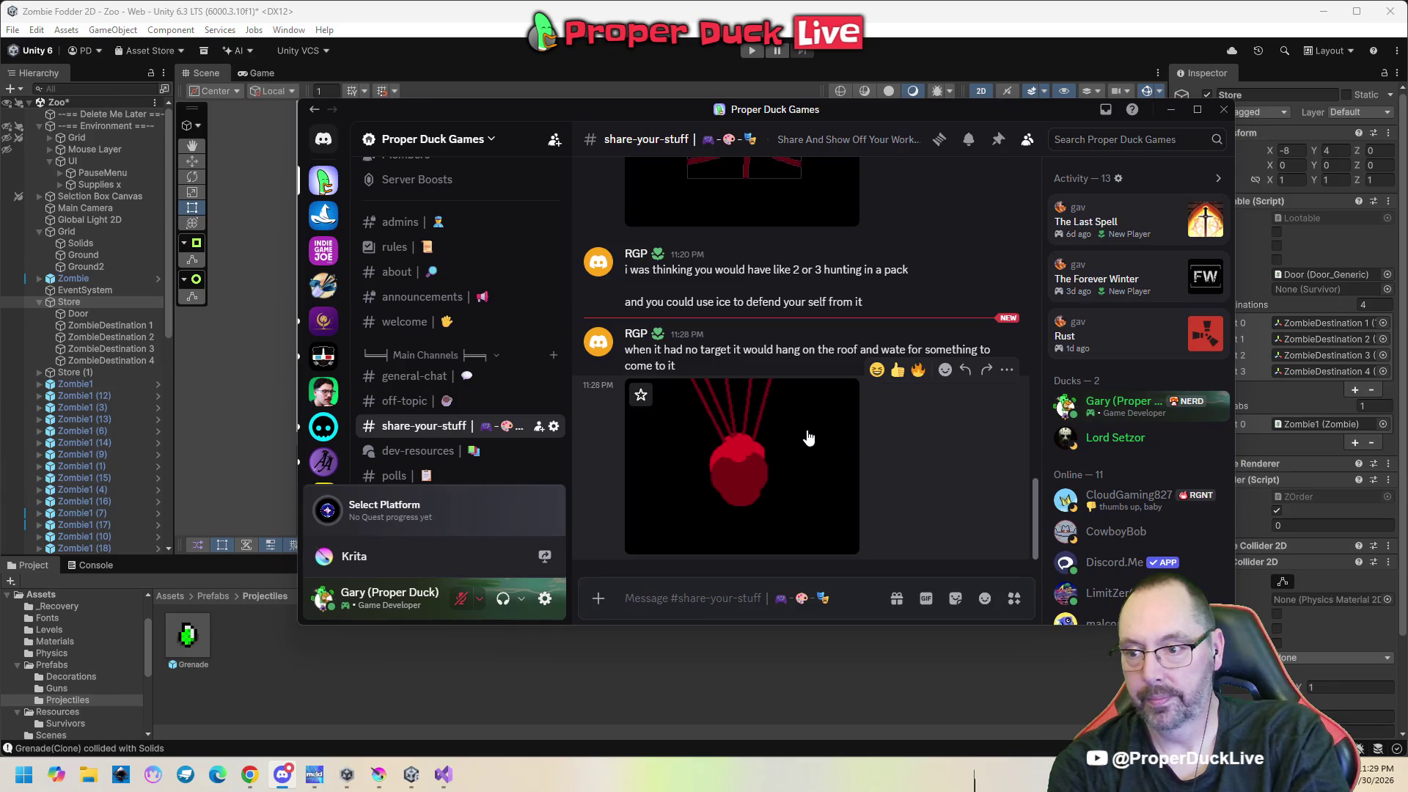
{"action": "mouse_move", "coordinate": [653, 111]}
{"action": "left_mouse_down"}
{"action": "mouse_move", "coordinate": [1066, 142]}
{"action": "mouse_move", "coordinate": [1407, 147]}
{"action": "left_mouse_up"}
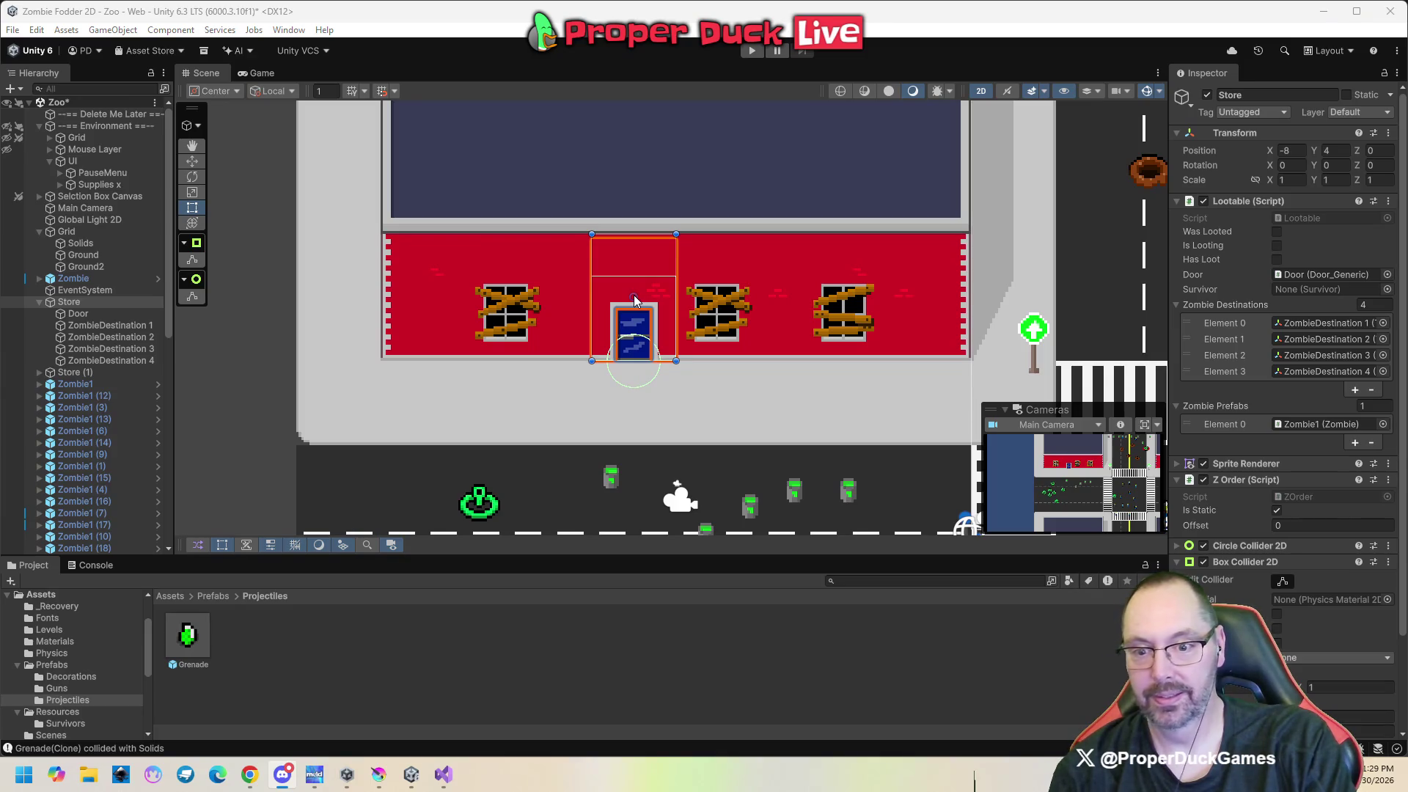
Review the Store's Inspector components, then run the game and select a survivor.
{"action": "scroll", "coordinate": [1256, 548], "scroll_direction": "down", "scroll_amount": 3}
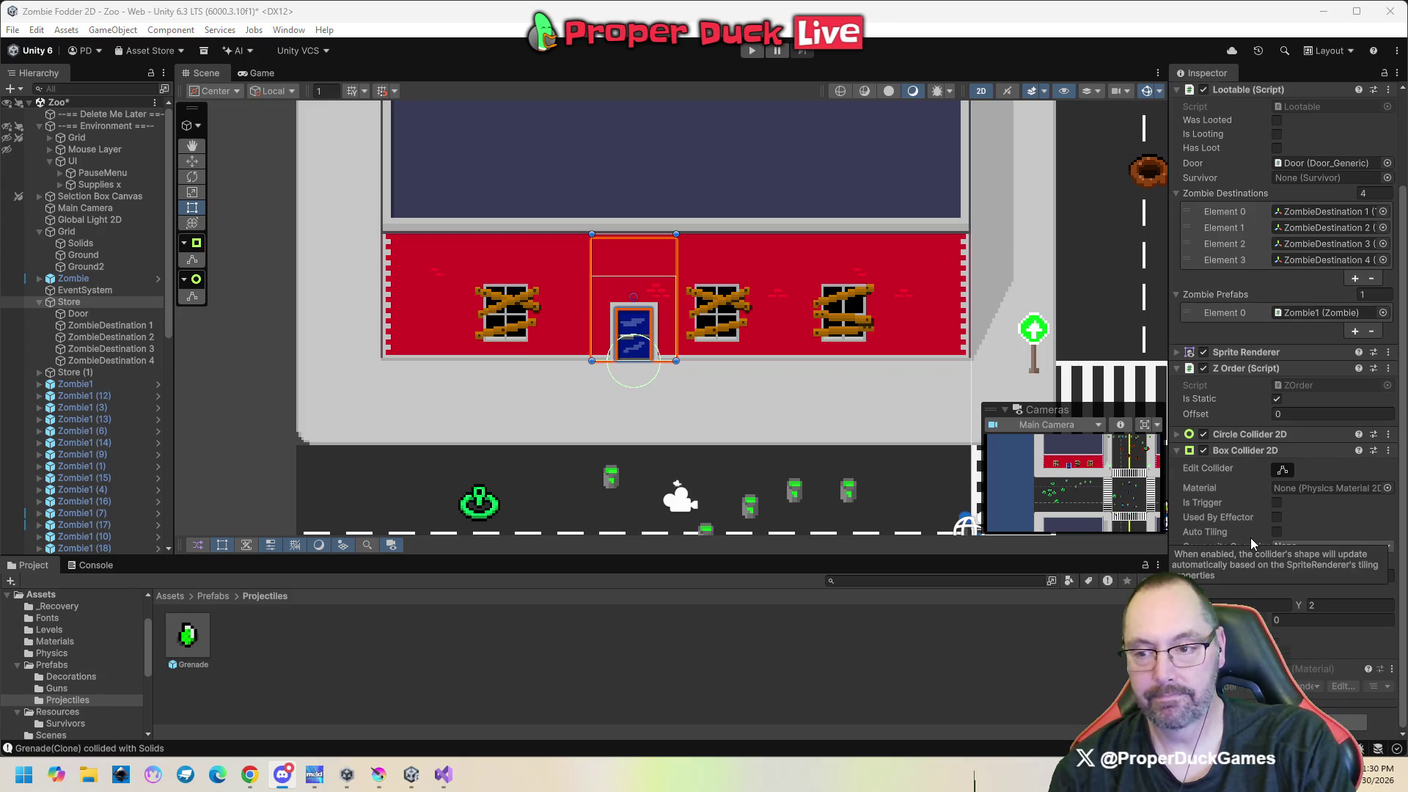
{"action": "scroll", "coordinate": [1251, 538], "scroll_direction": "up", "scroll_amount": 3}
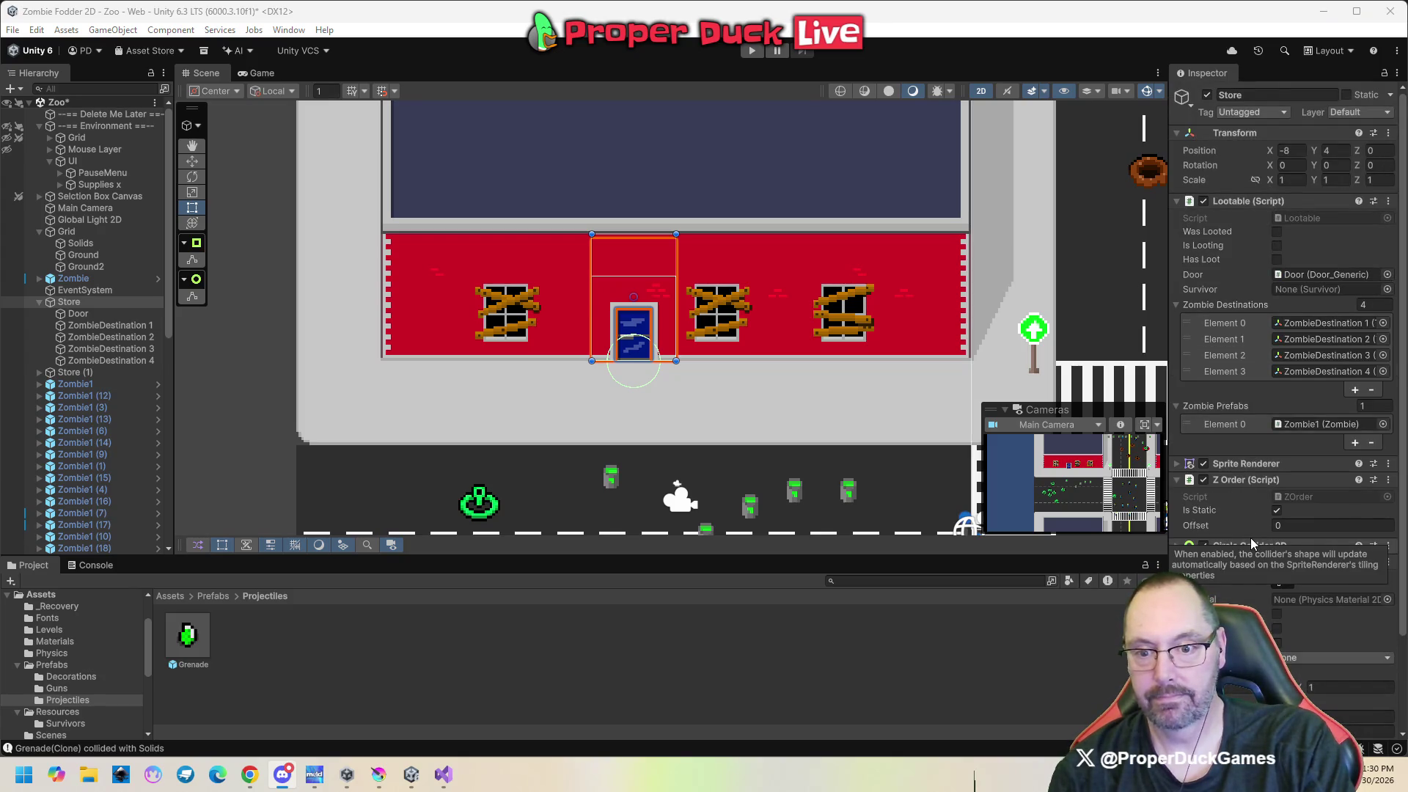
{"action": "left_click", "coordinate": [752, 52]}
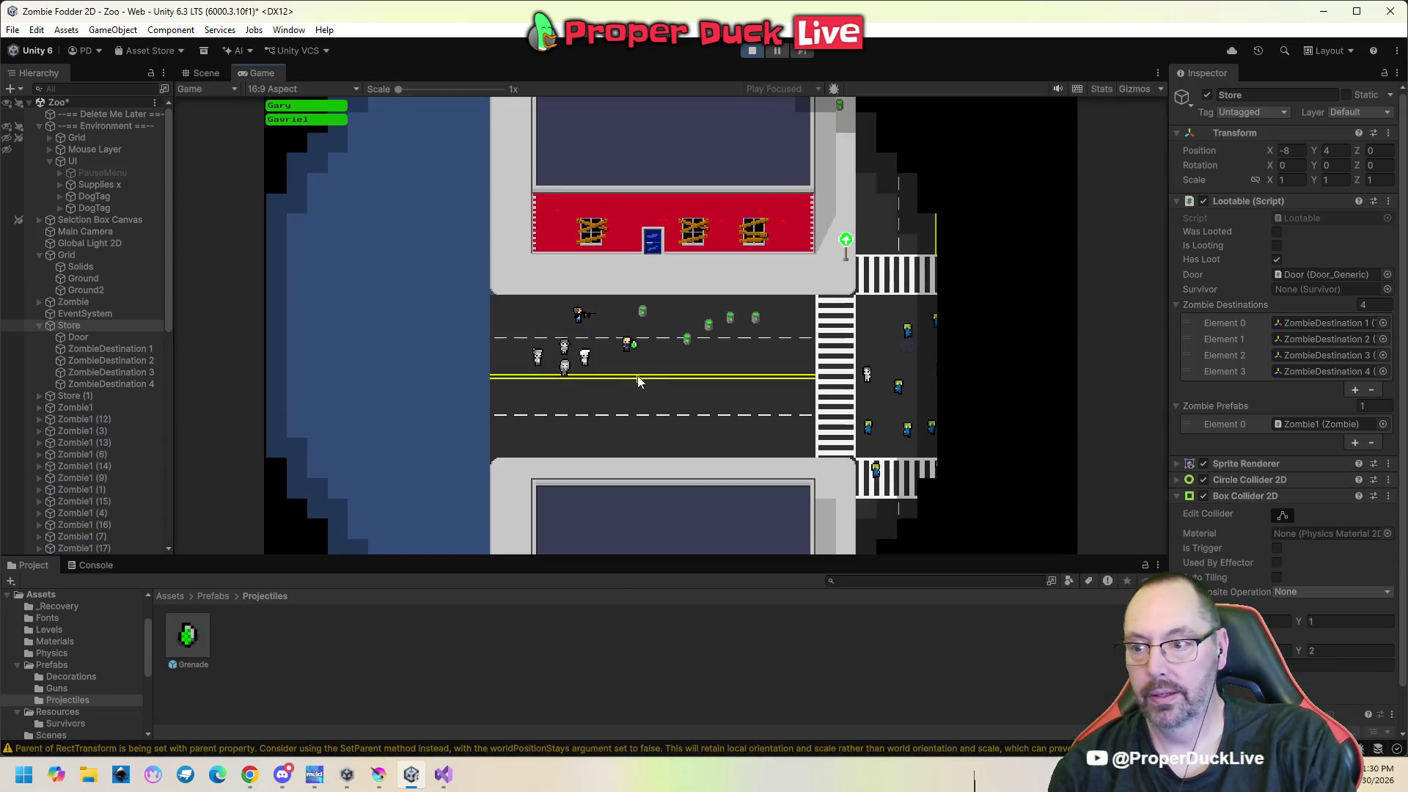
{"action": "left_click_drag", "start_coordinate": [615, 331], "coordinate": [682, 383]}
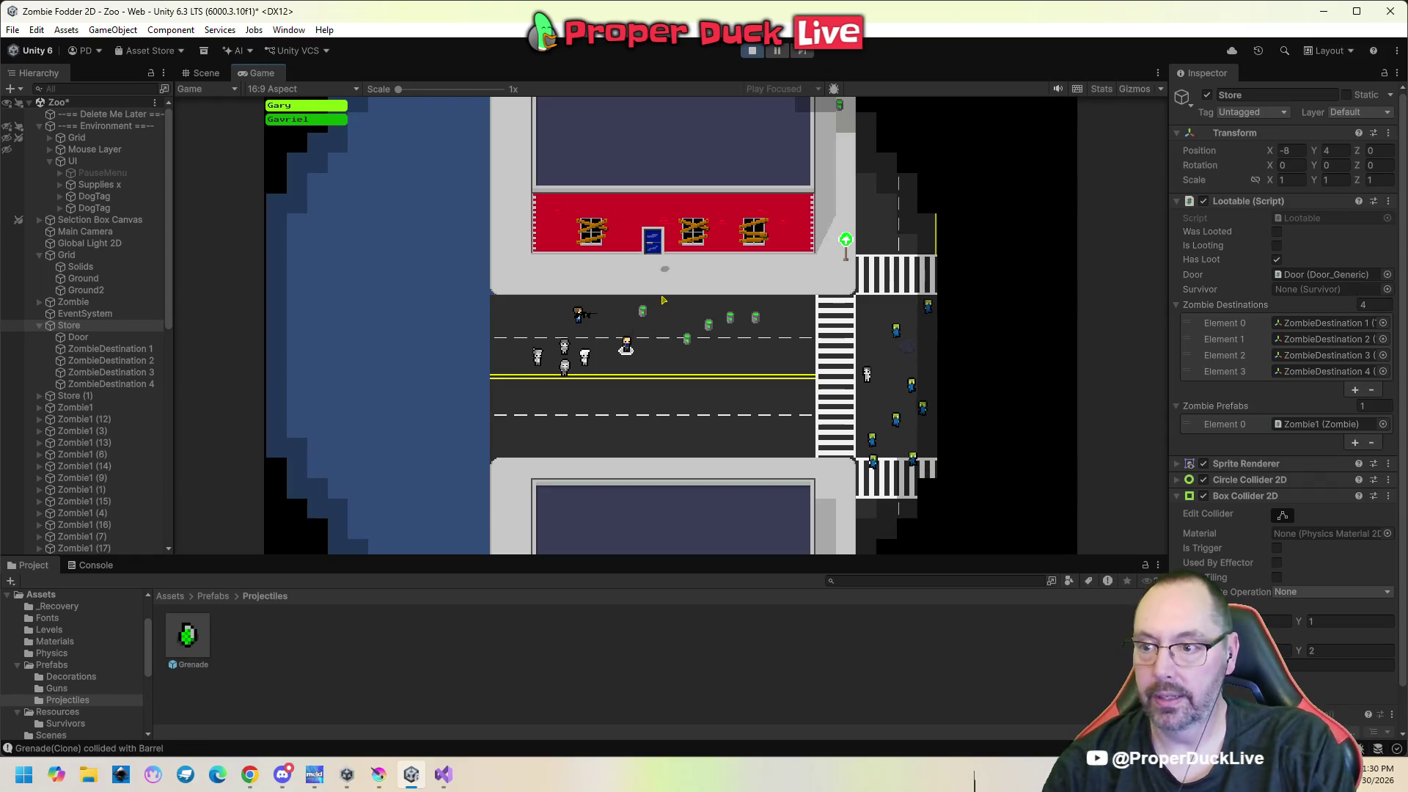
{"action": "key", "text": "Escape"}
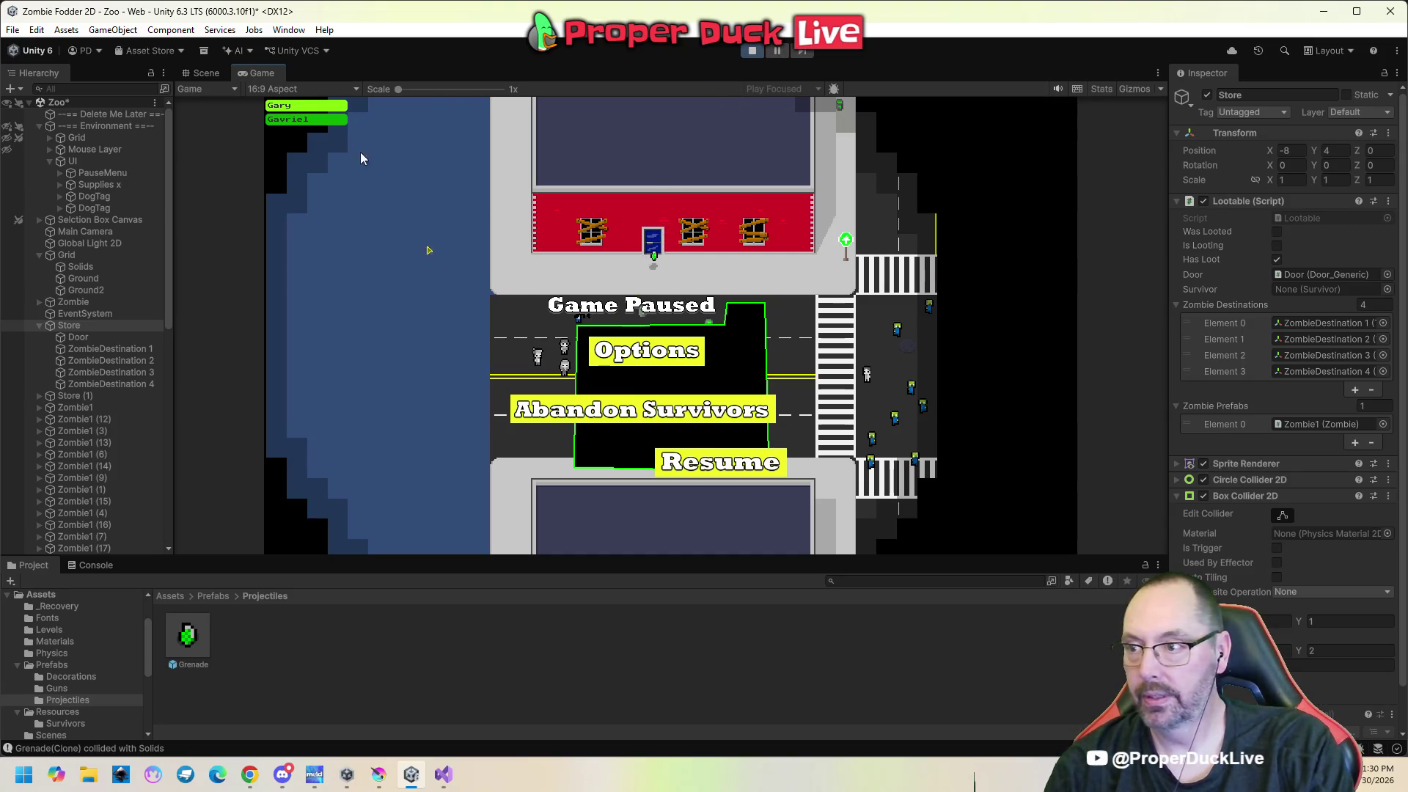
{"action": "left_click", "coordinate": [217, 76]}
{"action": "scroll", "coordinate": [596, 296], "scroll_direction": "up", "scroll_amount": 5}
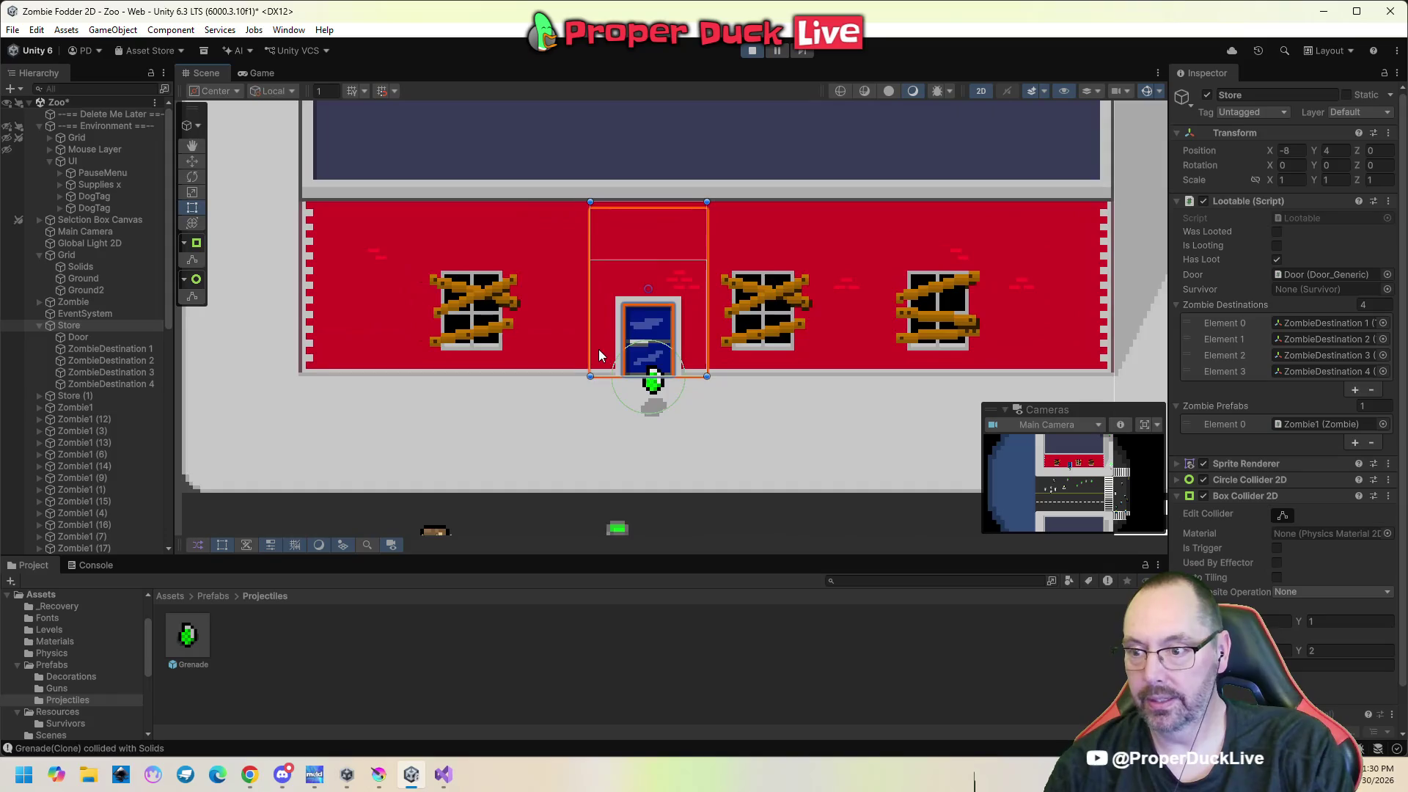
{"action": "scroll", "coordinate": [671, 422], "scroll_direction": "up", "scroll_amount": 4}
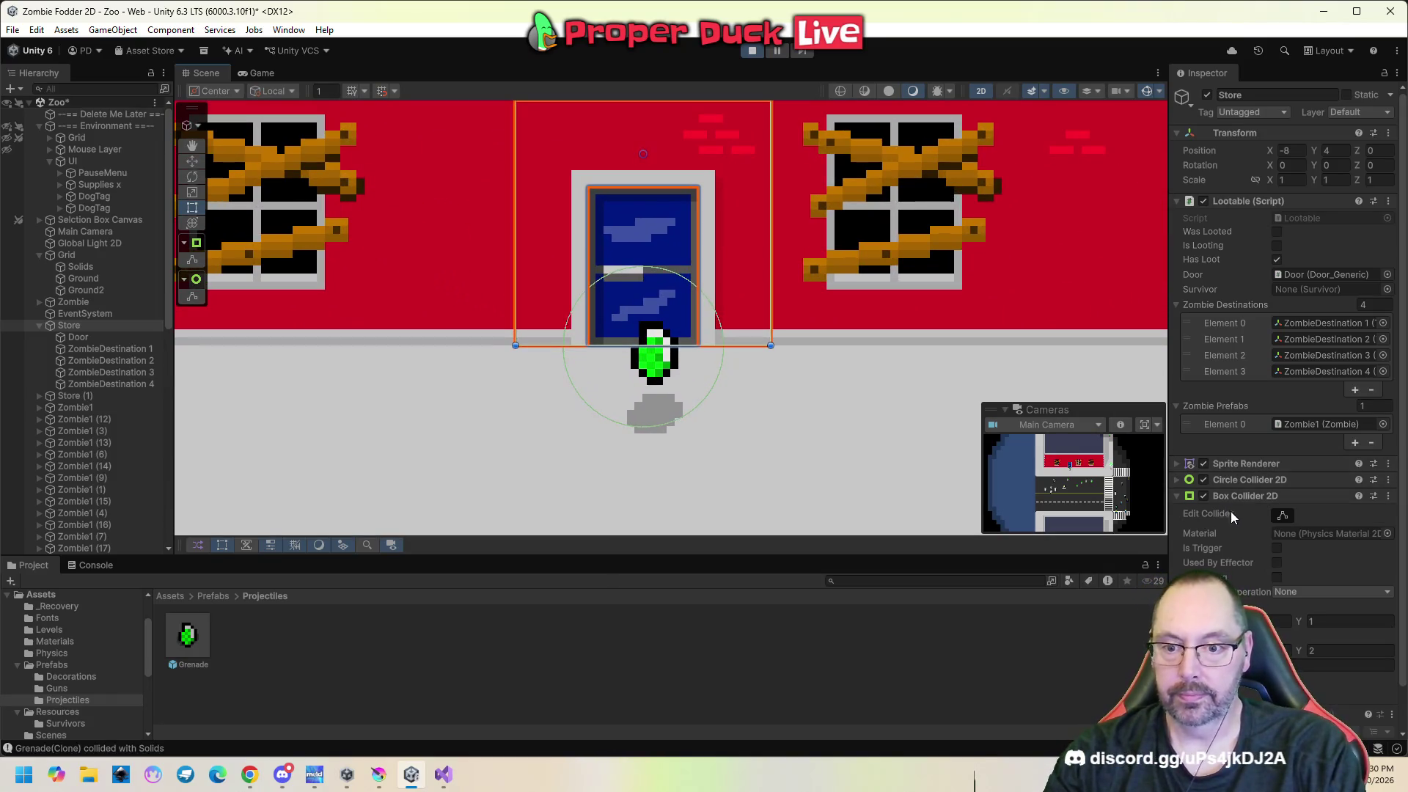
{"action": "scroll", "coordinate": [1243, 544], "scroll_direction": "down", "scroll_amount": 2}
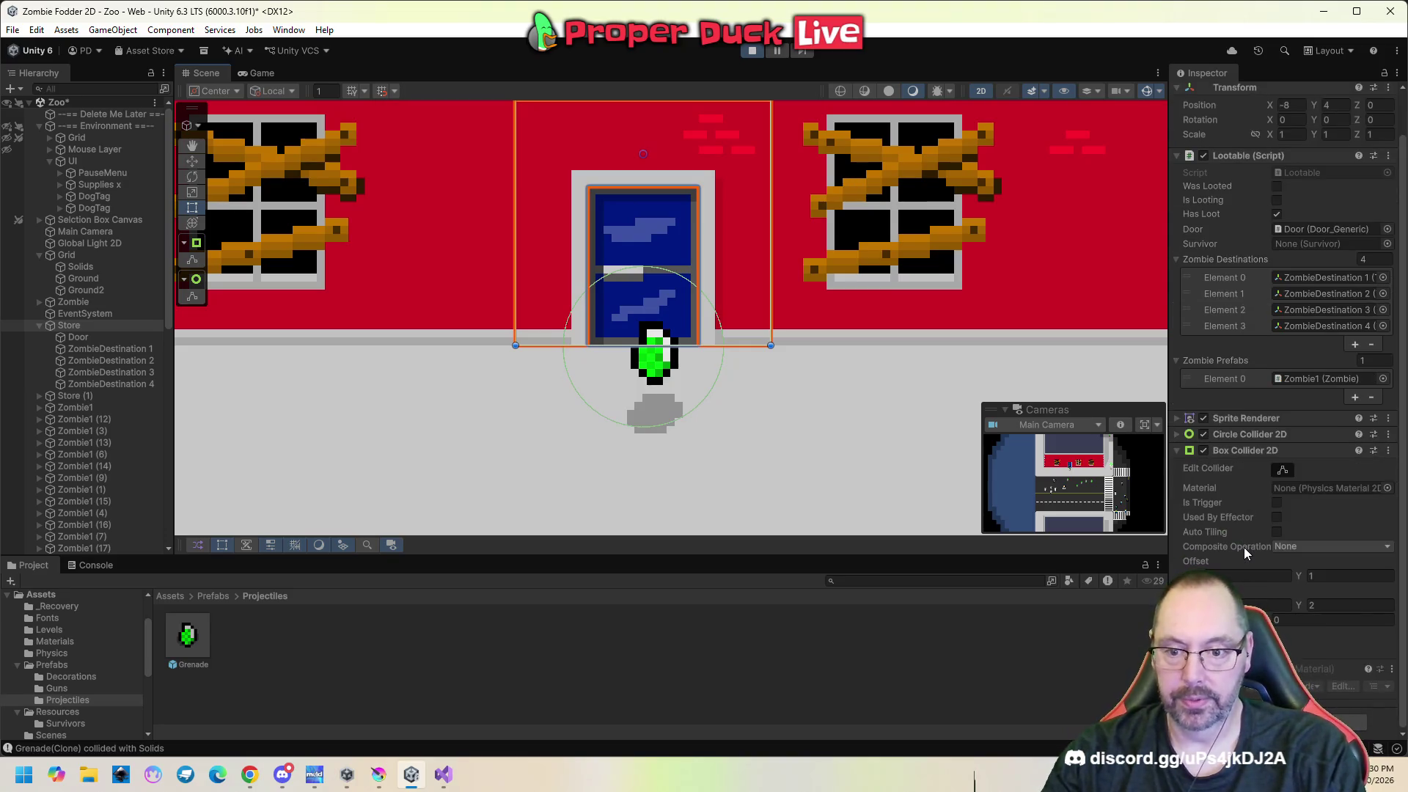
{"action": "left_click", "coordinate": [1179, 420]}
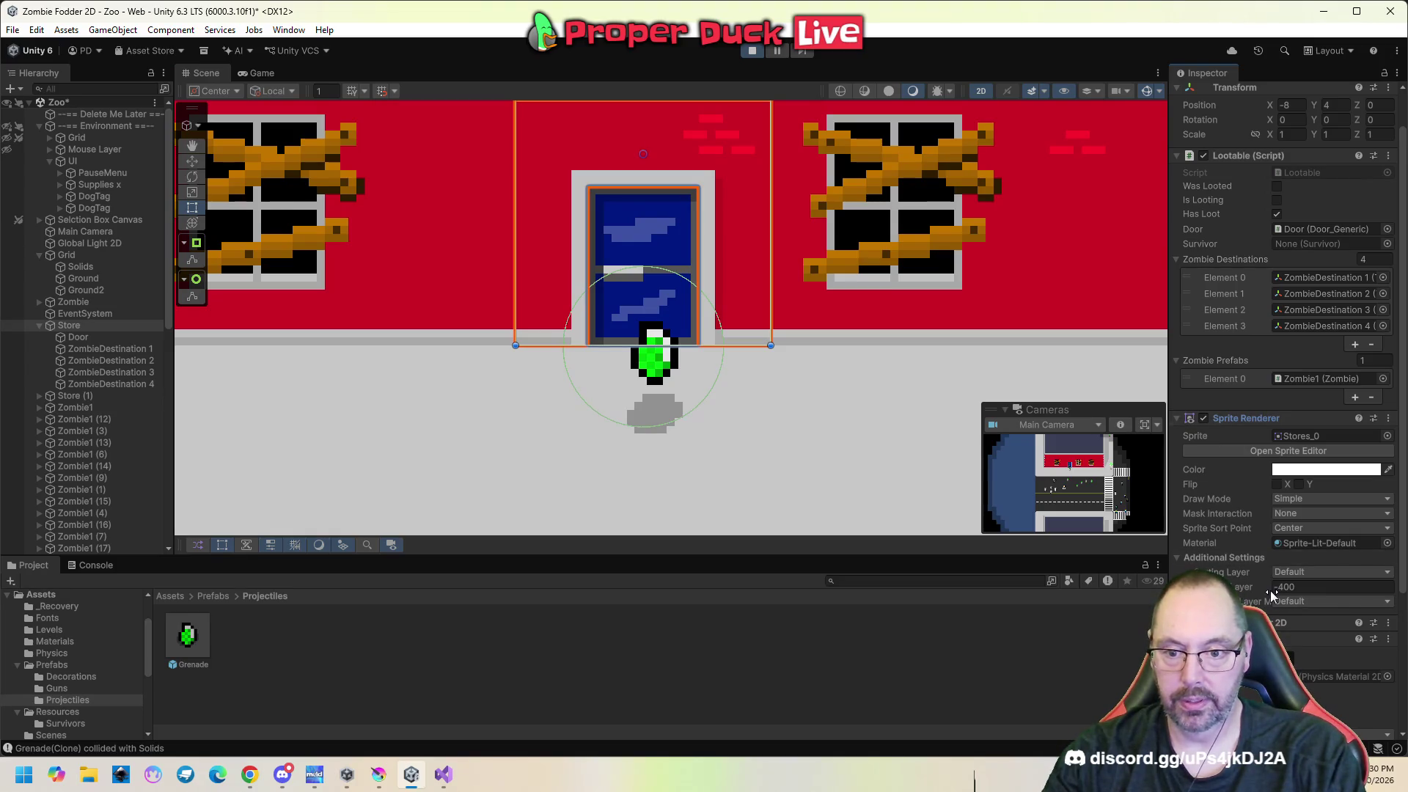
{"action": "left_click_drag", "start_coordinate": [1272, 594], "coordinate": [750, 592]}
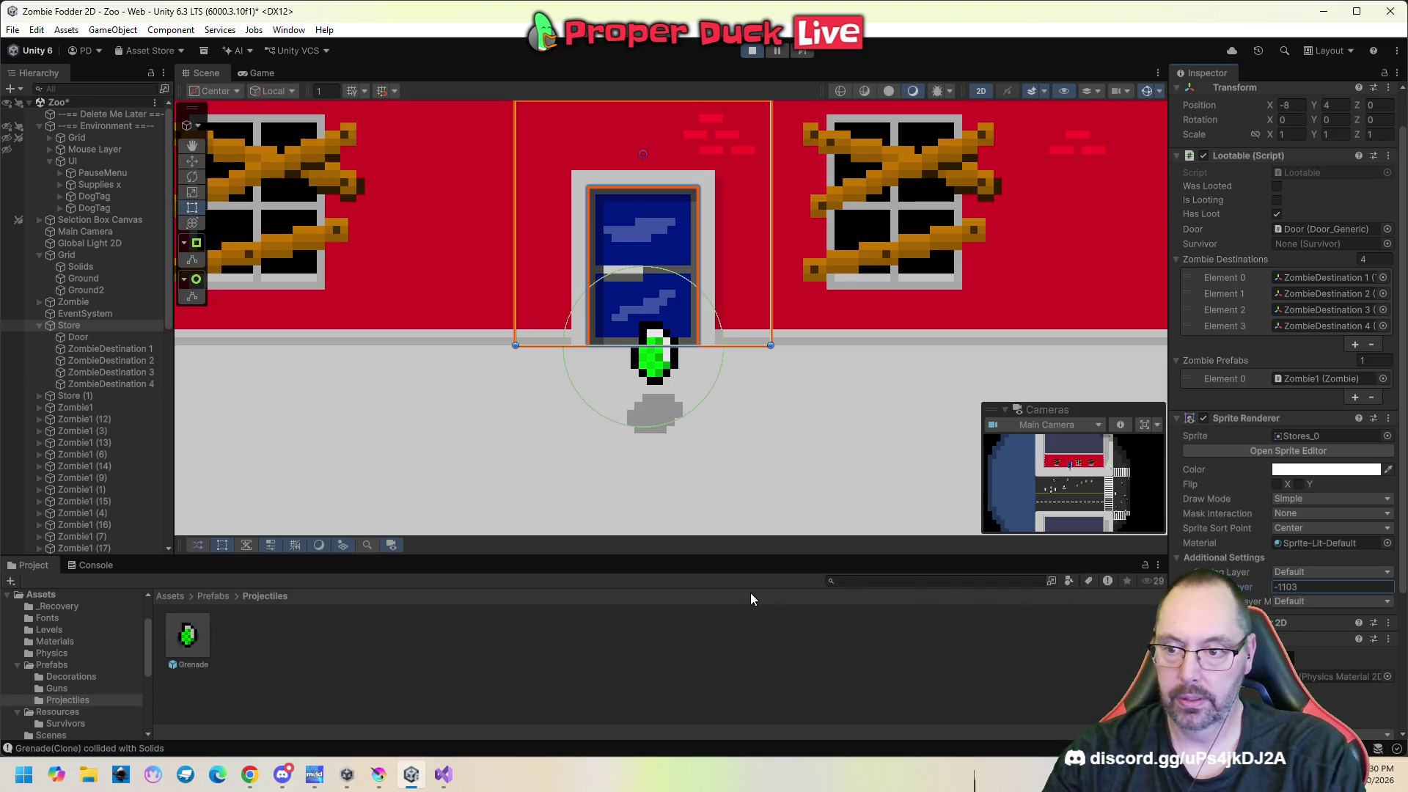
{"action": "left_click_drag", "start_coordinate": [1334, 589], "coordinate": [38, 591]}
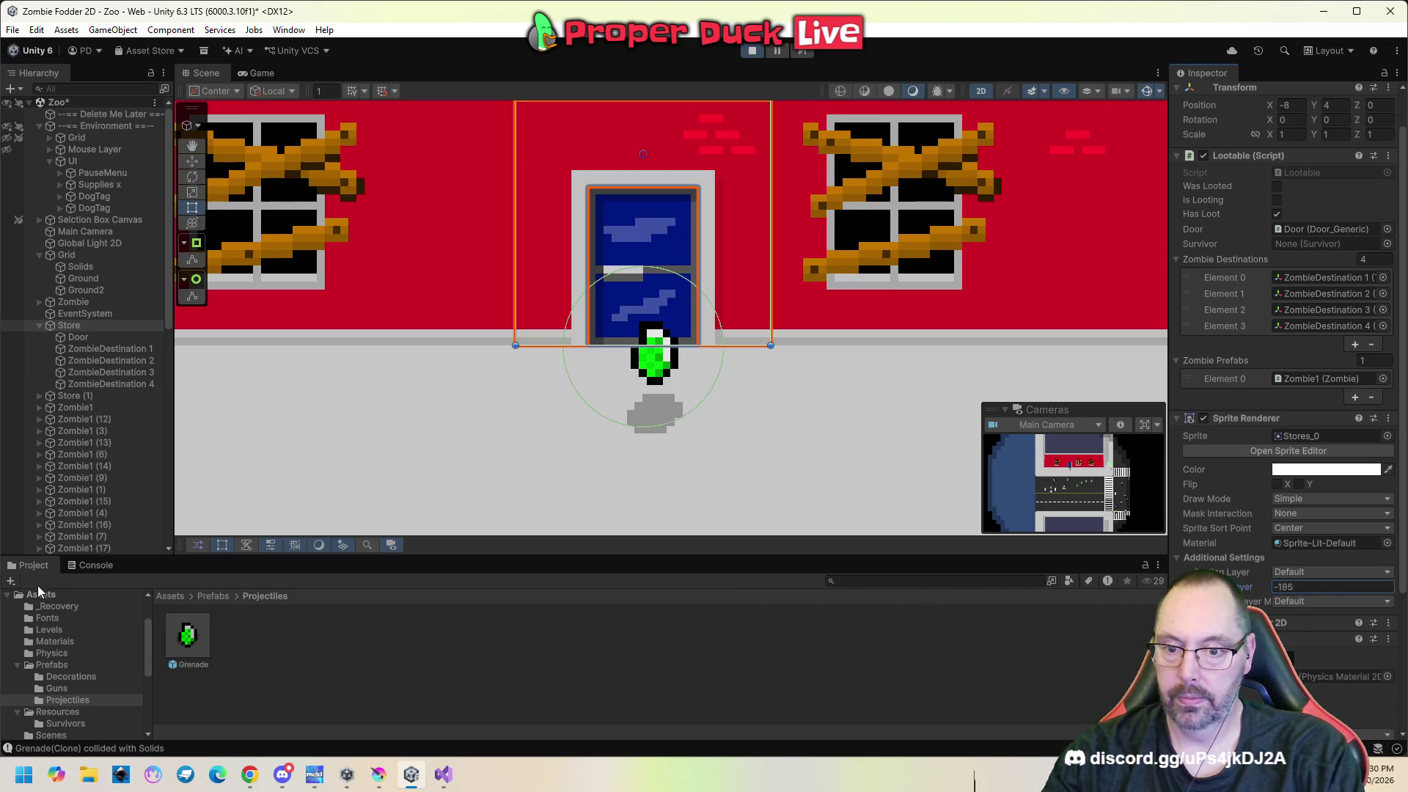
{"action": "mouse_move", "coordinate": [248, 584]}
{"action": "left_mouse_down"}
{"action": "mouse_move", "coordinate": [208, 584]}
{"action": "mouse_move", "coordinate": [1206, 587]}
{"action": "left_mouse_up"}
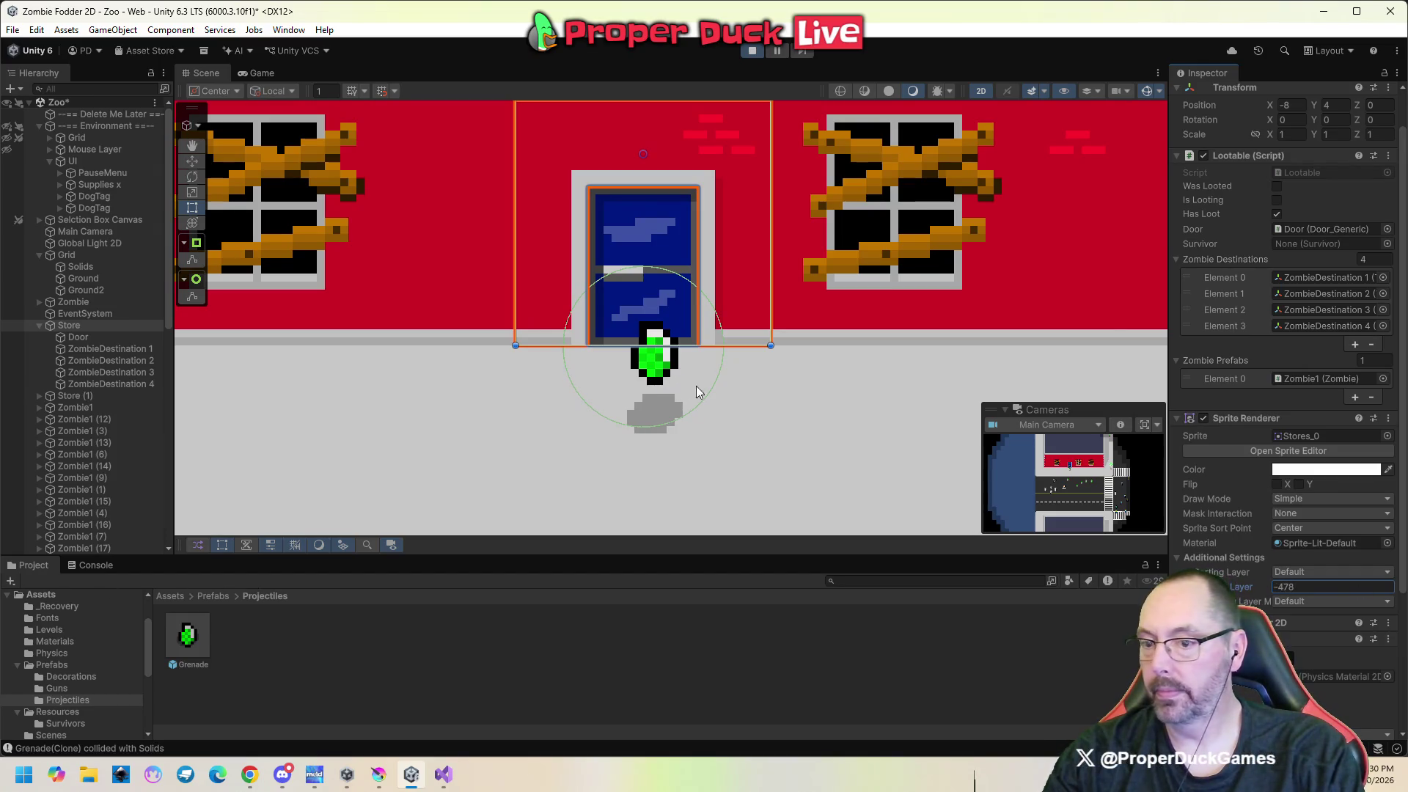
{"action": "left_click", "coordinate": [1329, 587]}
{"action": "type", "text": "-400"}
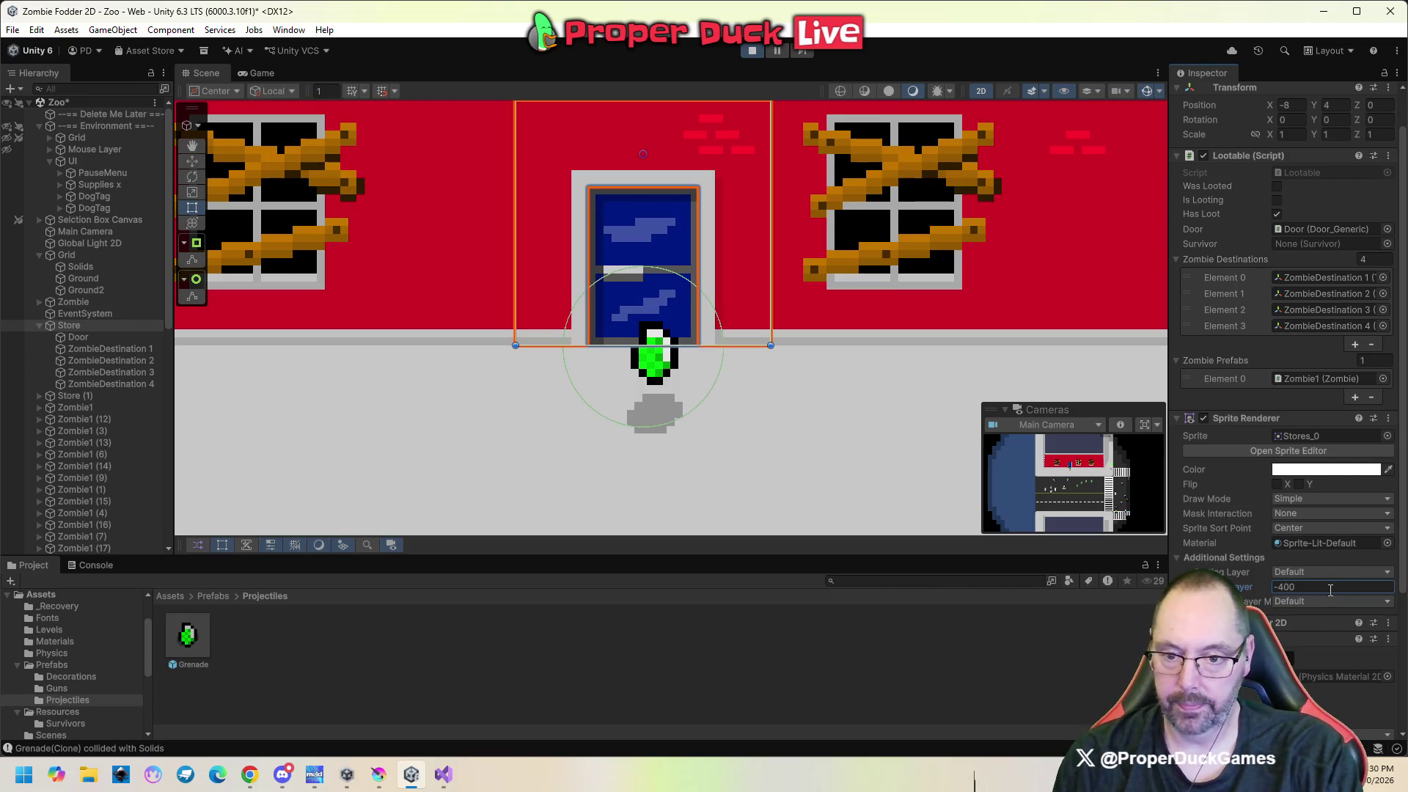
{"action": "scroll", "coordinate": [45, 380], "scroll_direction": "down", "scroll_amount": 10}
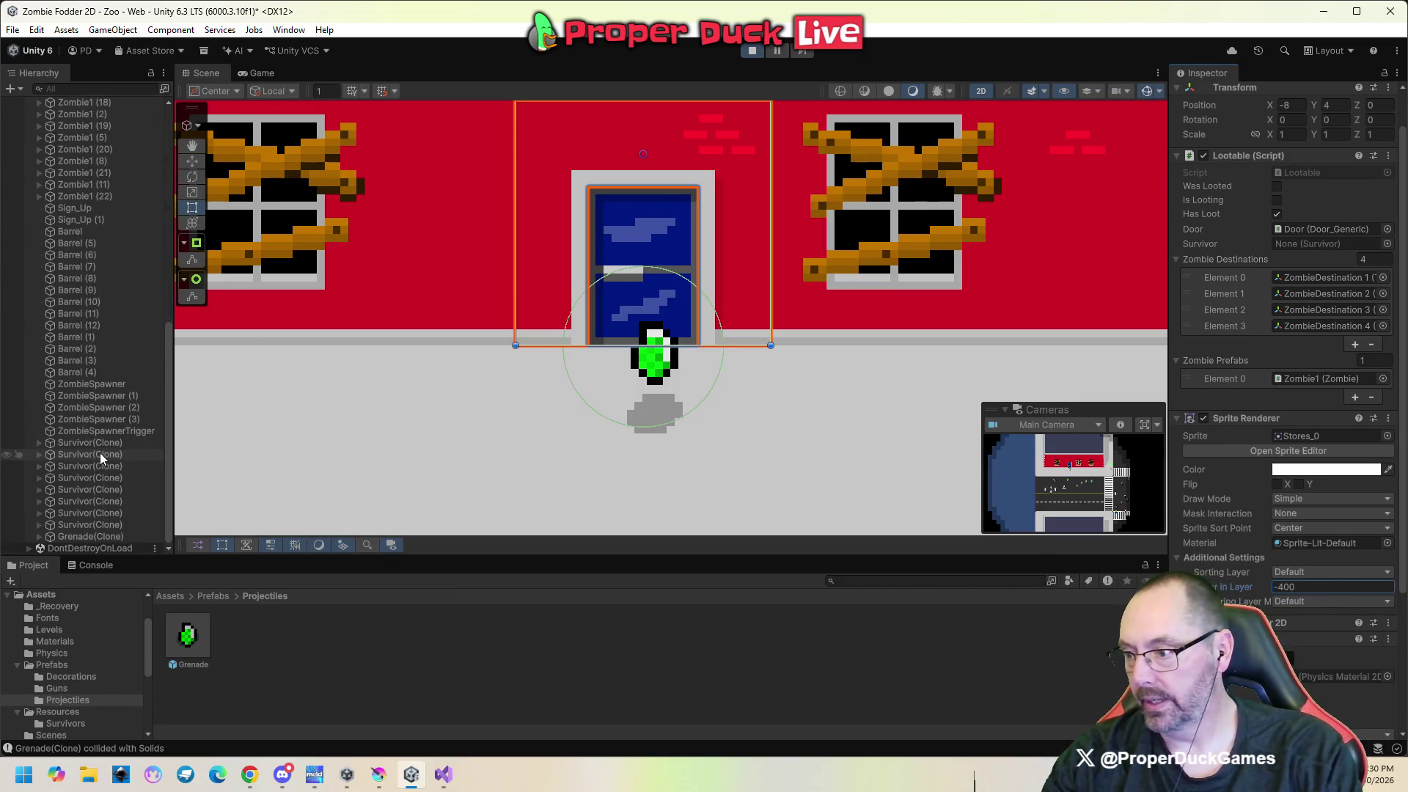
Pause on Grenade(Clone), scrub its Order in Layer to -1833, and toggle Z Order static on and off.
{"action": "left_click", "coordinate": [128, 534]}
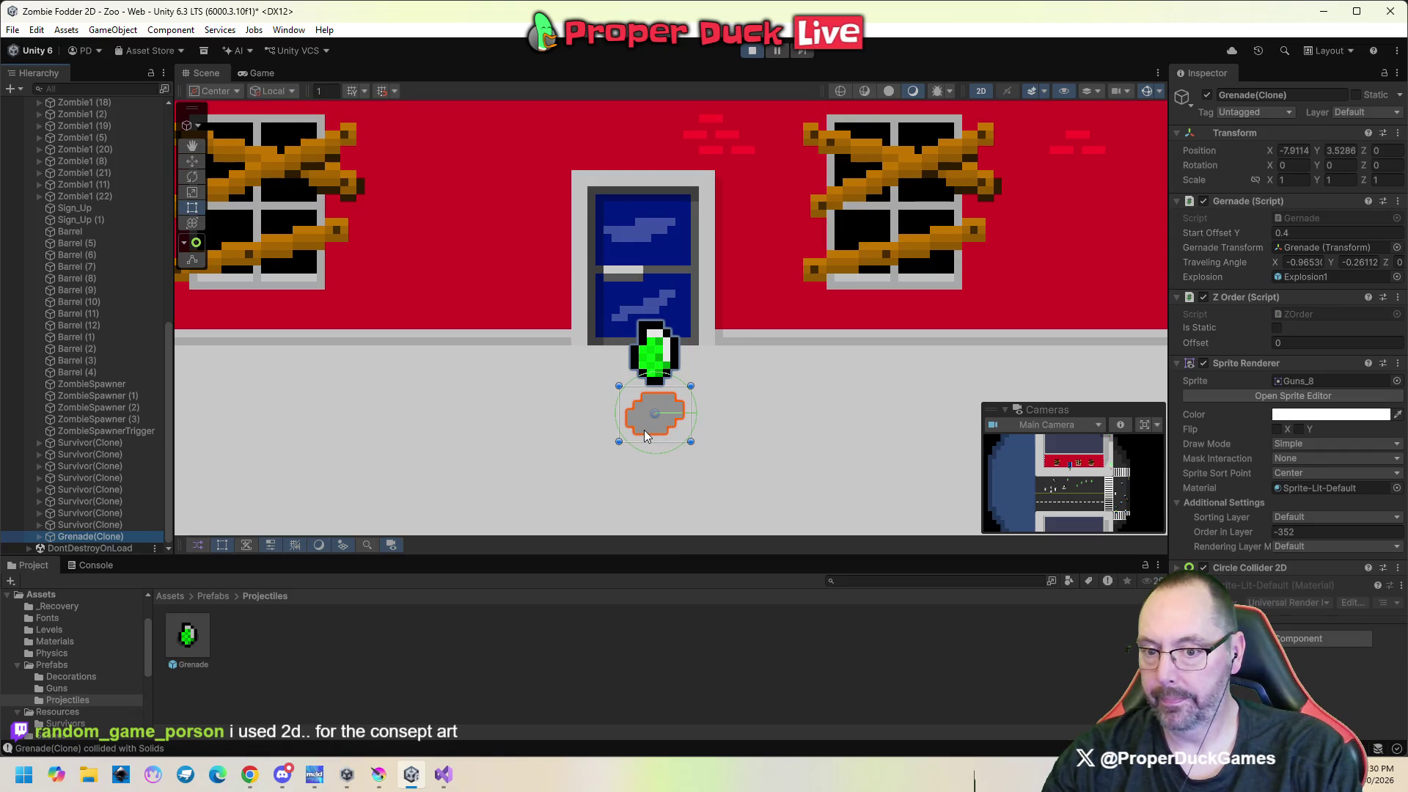
{"action": "left_click", "coordinate": [1266, 533]}
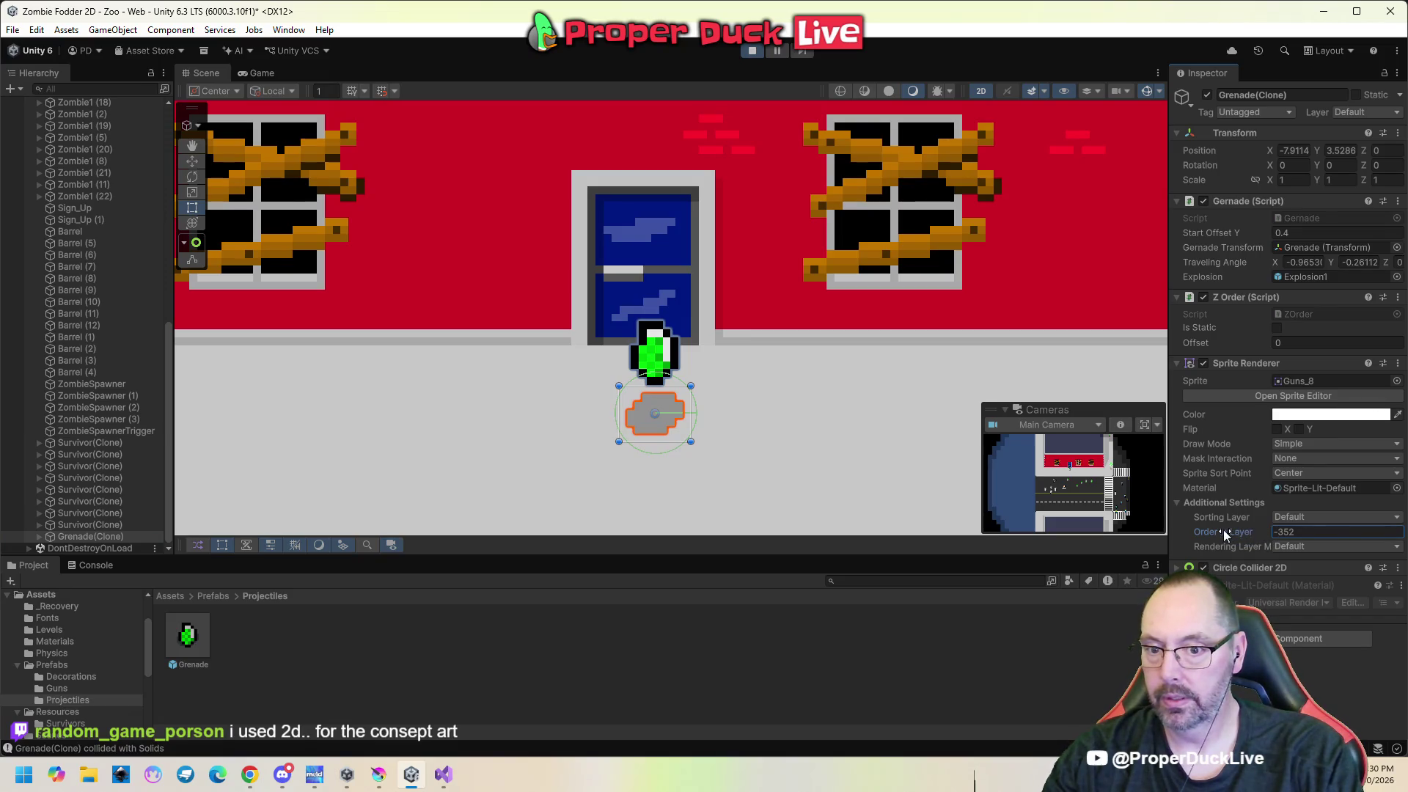
{"action": "left_click", "coordinate": [781, 50]}
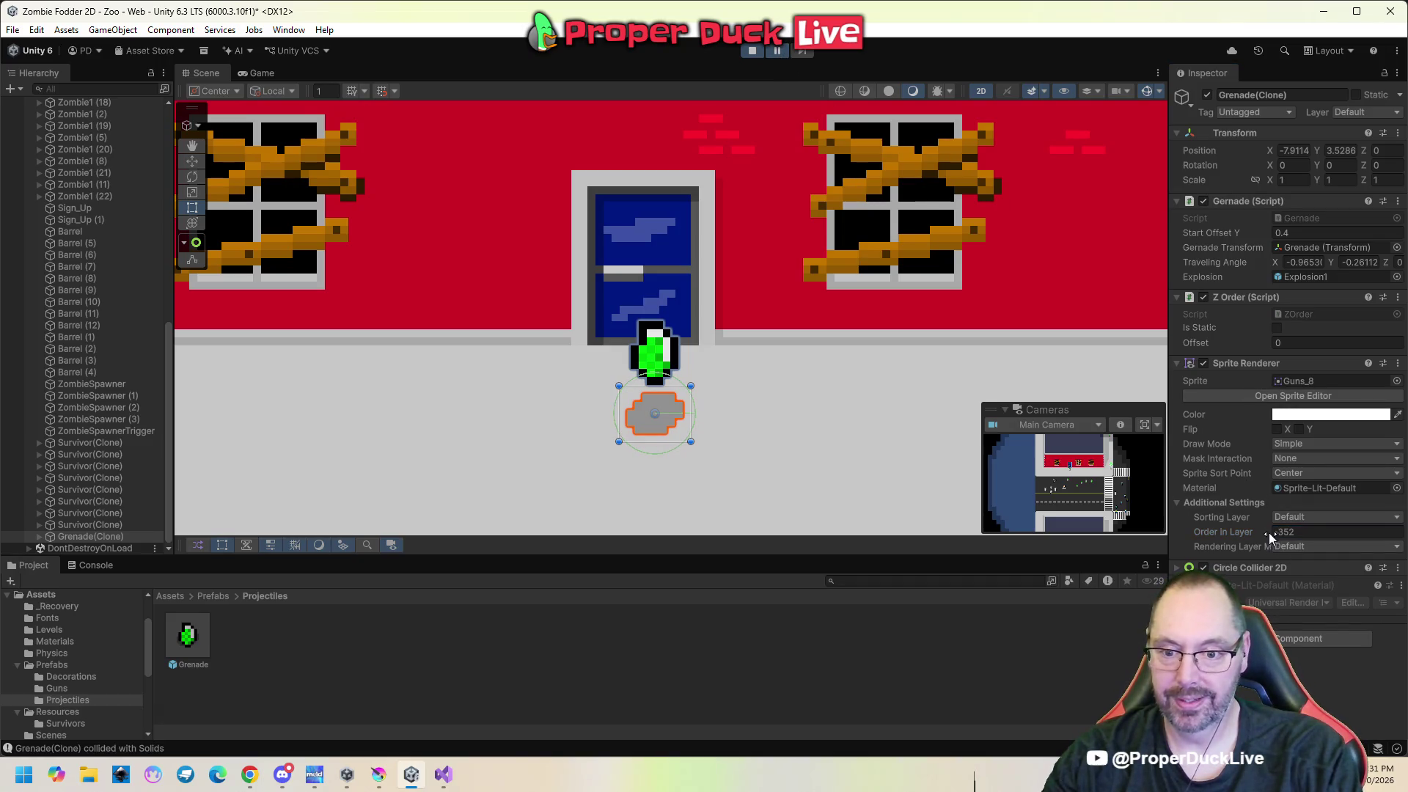
{"action": "left_click_drag", "start_coordinate": [1270, 537], "coordinate": [1161, 536]}
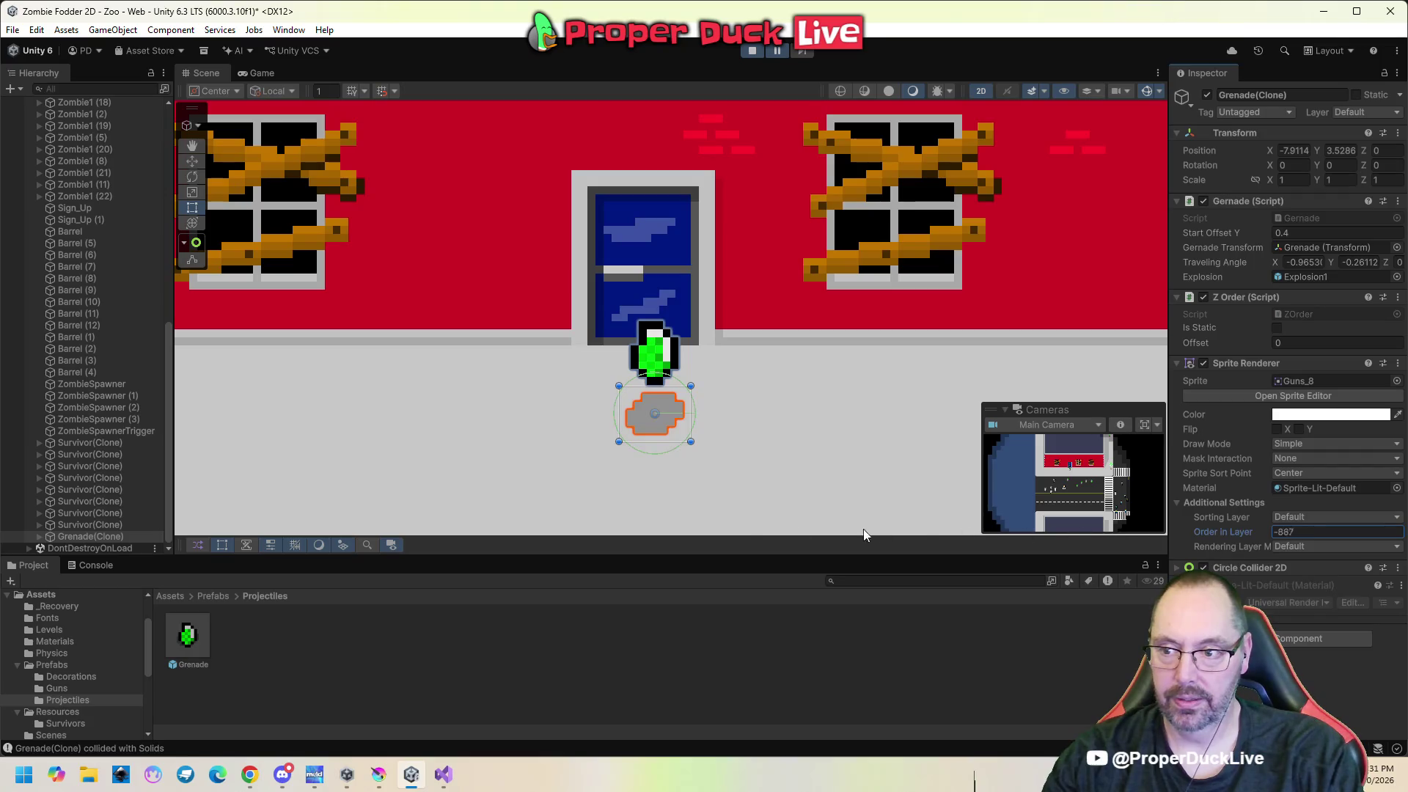
{"action": "left_click_drag", "start_coordinate": [475, 540], "coordinate": [585, 551]}
{"action": "left_click_drag", "start_coordinate": [1059, 538], "coordinate": [748, 546]}
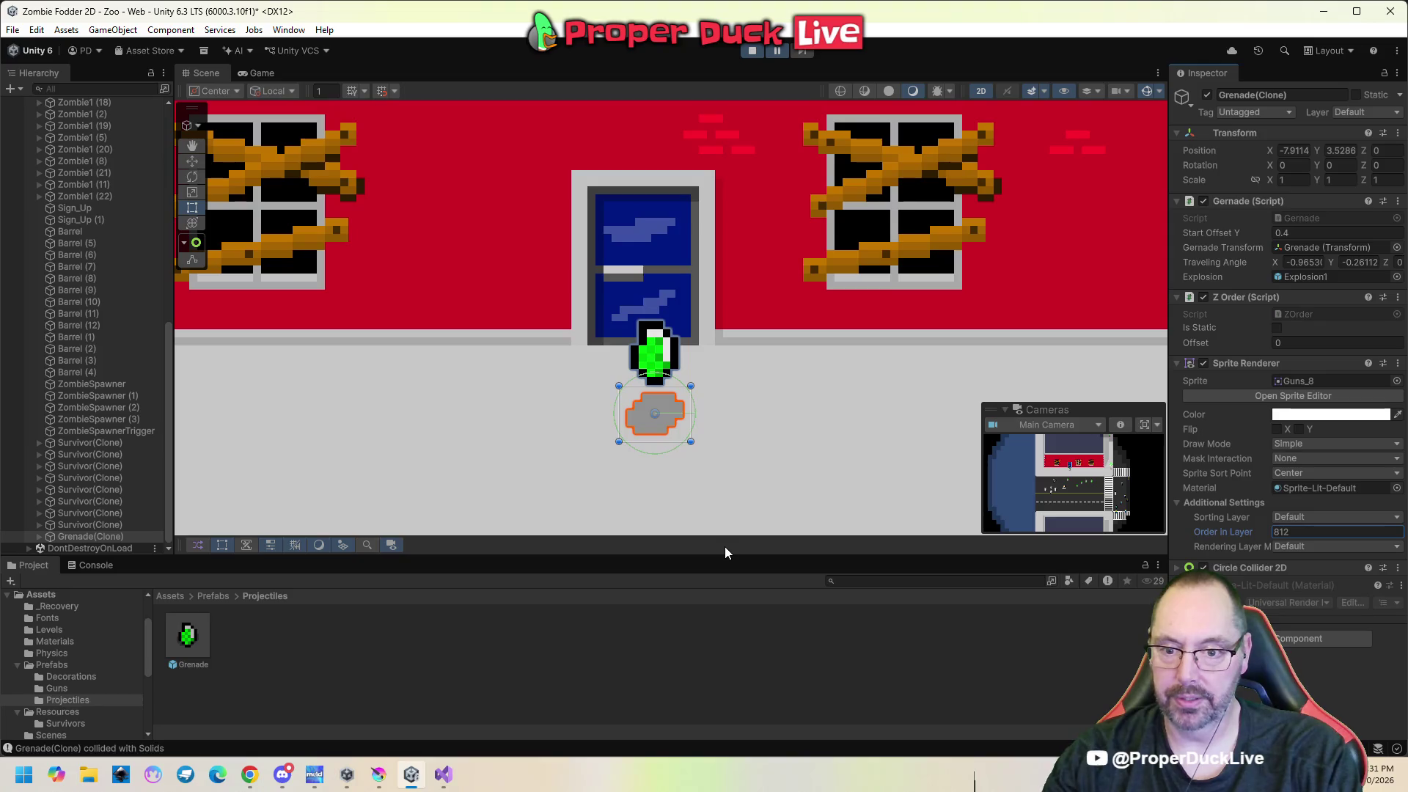
{"action": "left_click_drag", "start_coordinate": [1273, 534], "coordinate": [711, 552]}
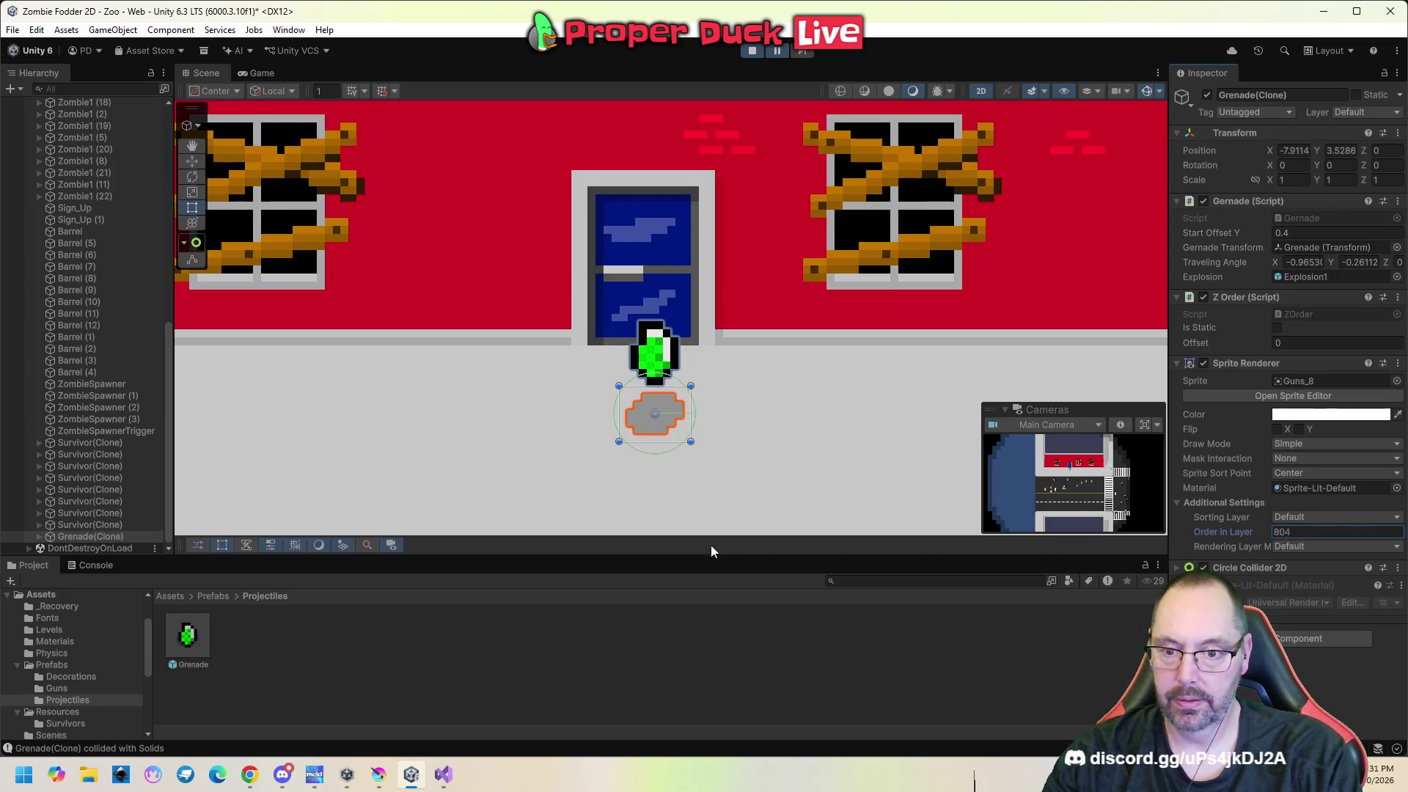
{"action": "left_click_drag", "start_coordinate": [1205, 477], "coordinate": [880, 474]}
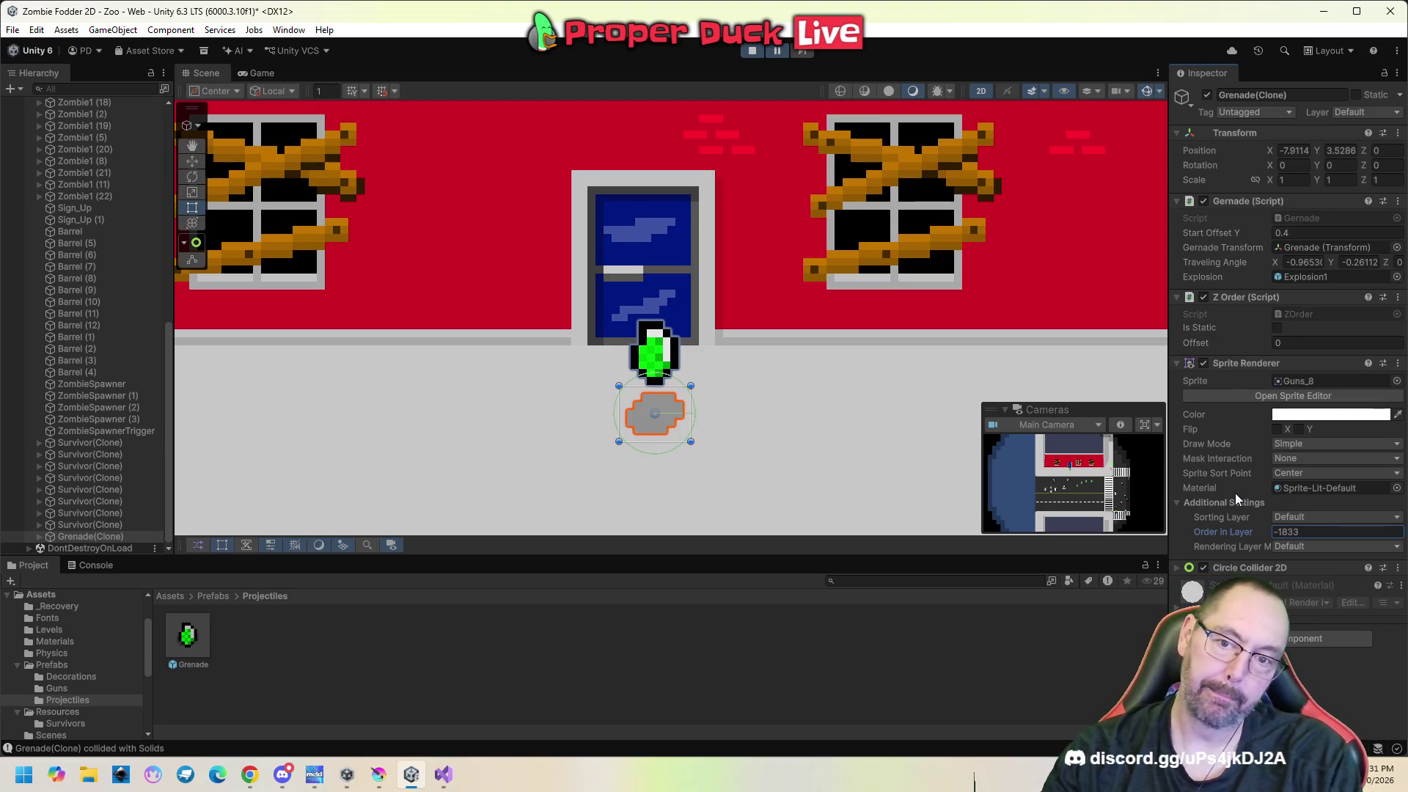
{"action": "left_click", "coordinate": [1277, 327]}
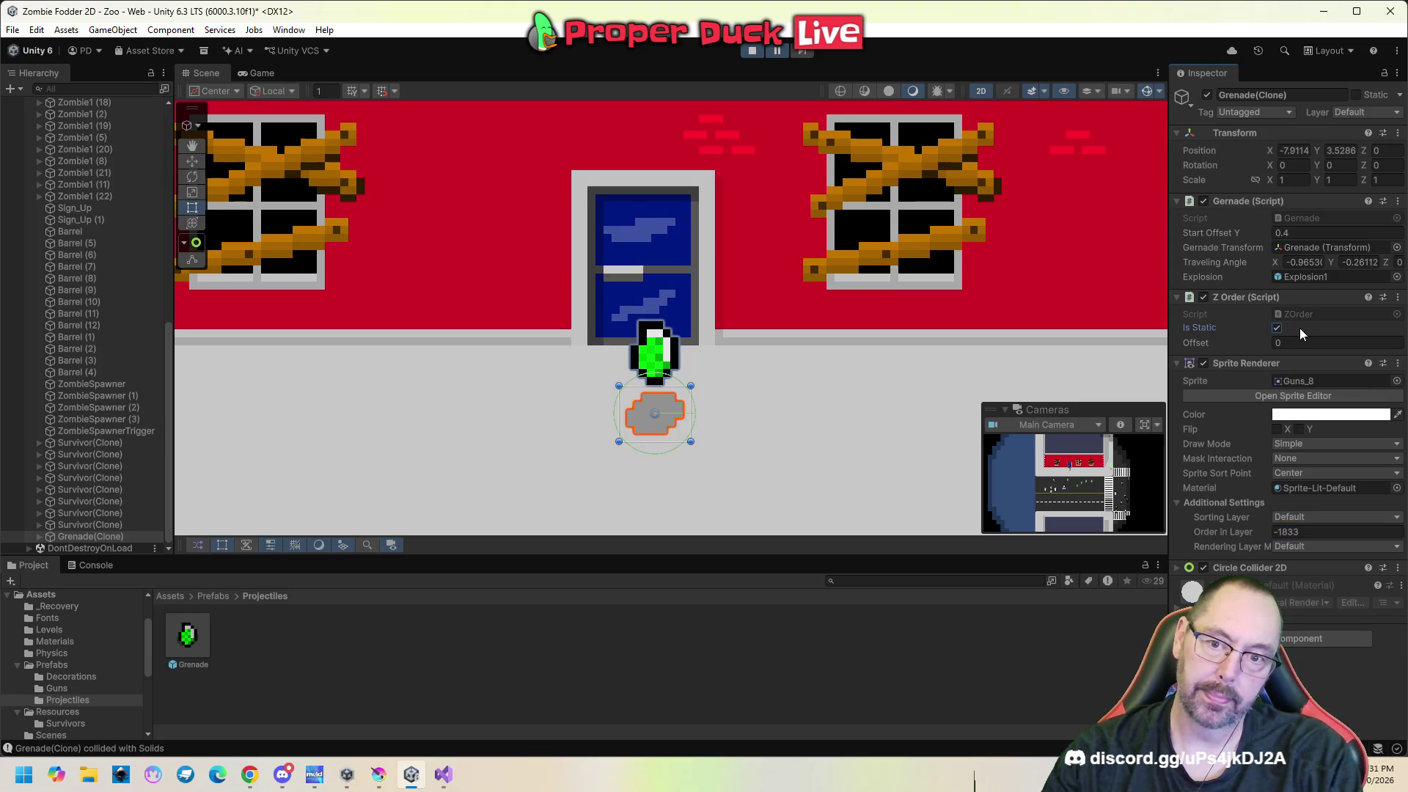
{"action": "left_click", "coordinate": [1277, 327]}
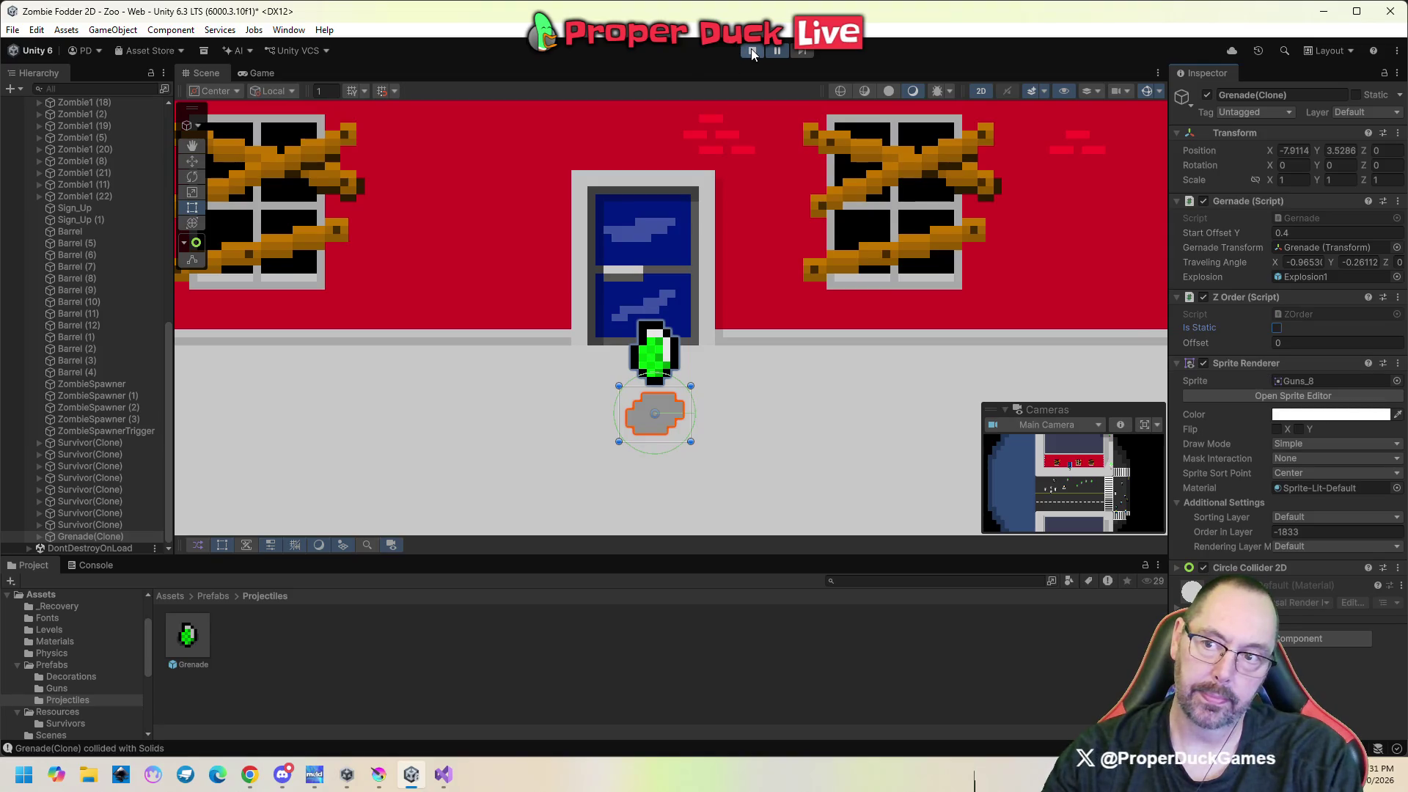
Check the paused Game view and the grenade's Order in Layer, then exit play mode.
{"action": "left_click", "coordinate": [770, 51]}
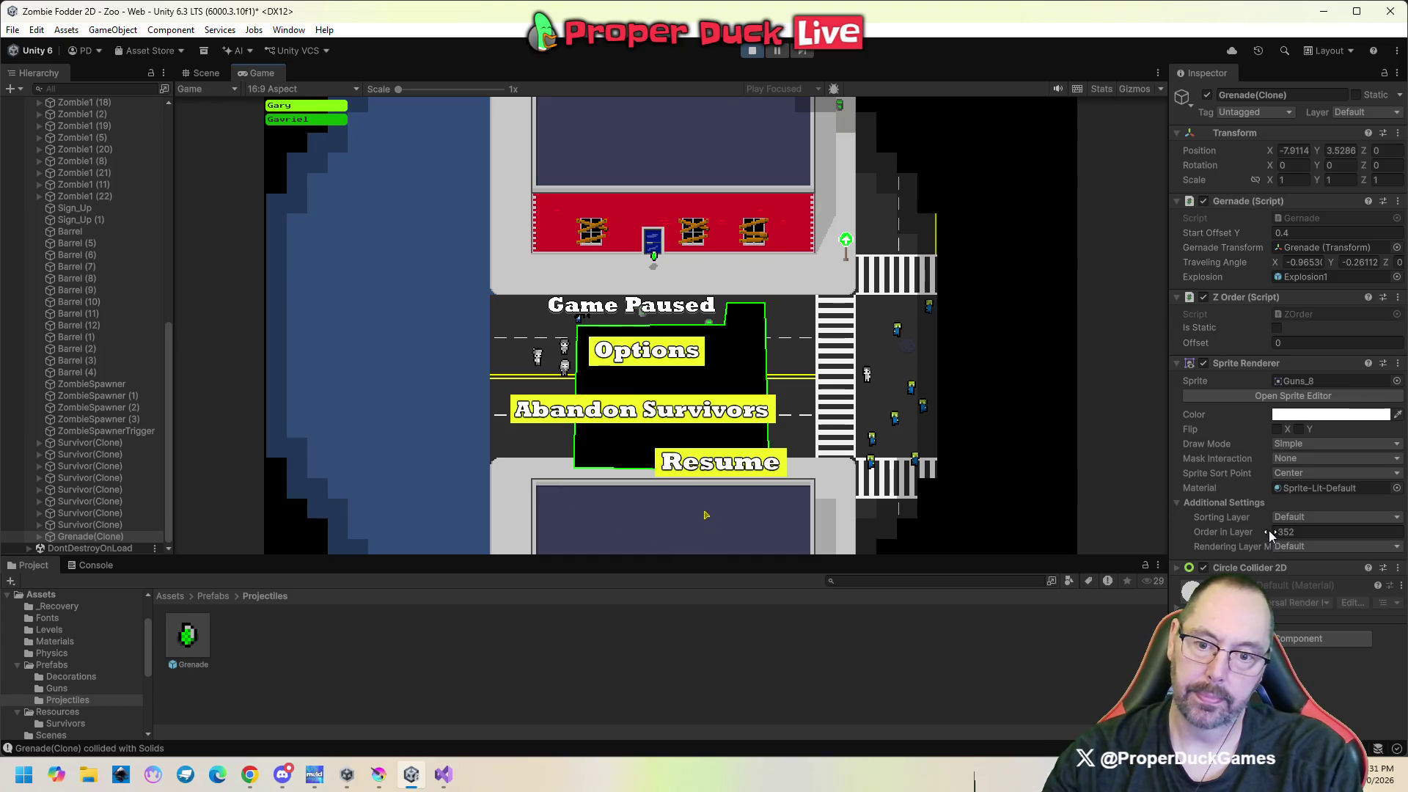
{"action": "left_click", "coordinate": [1232, 532]}
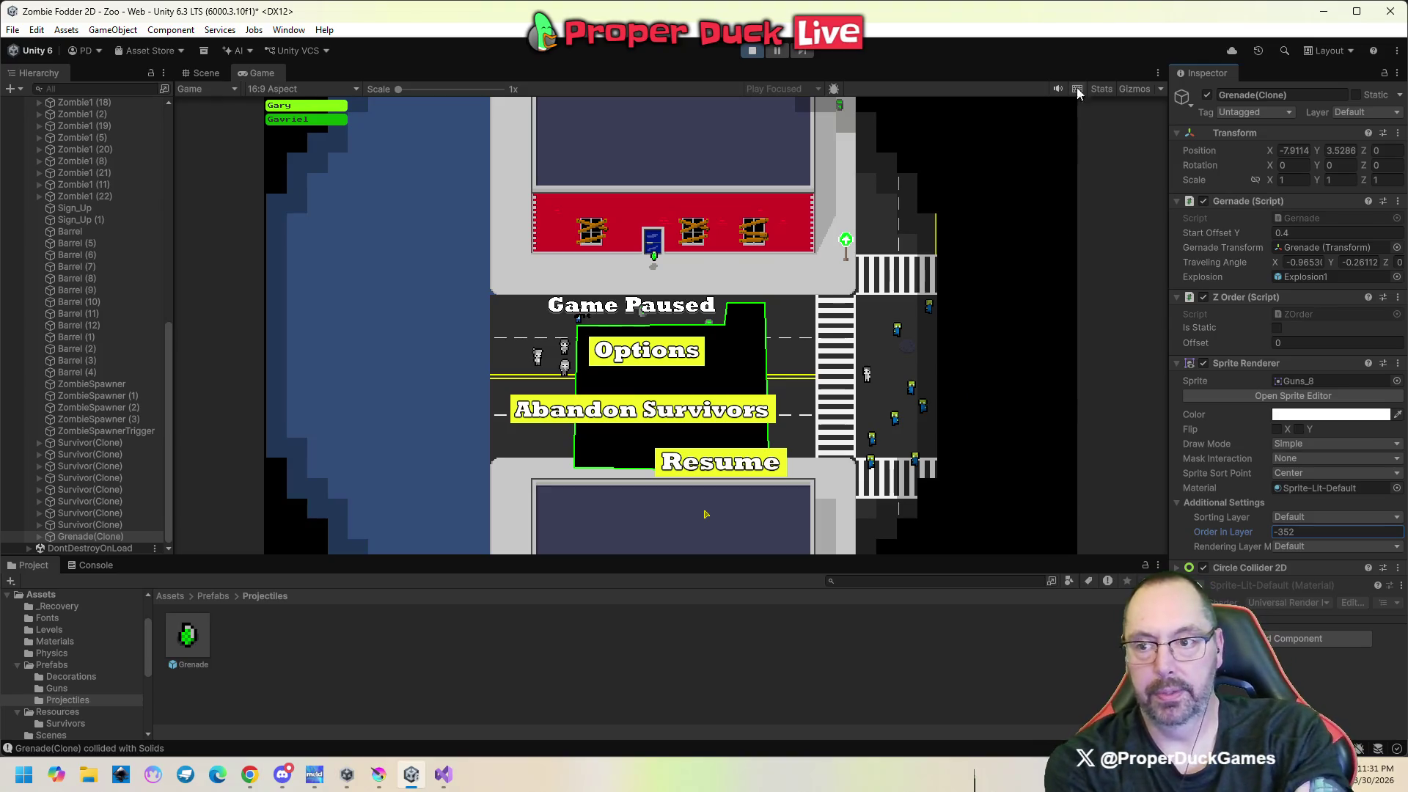
{"action": "left_click", "coordinate": [750, 51]}
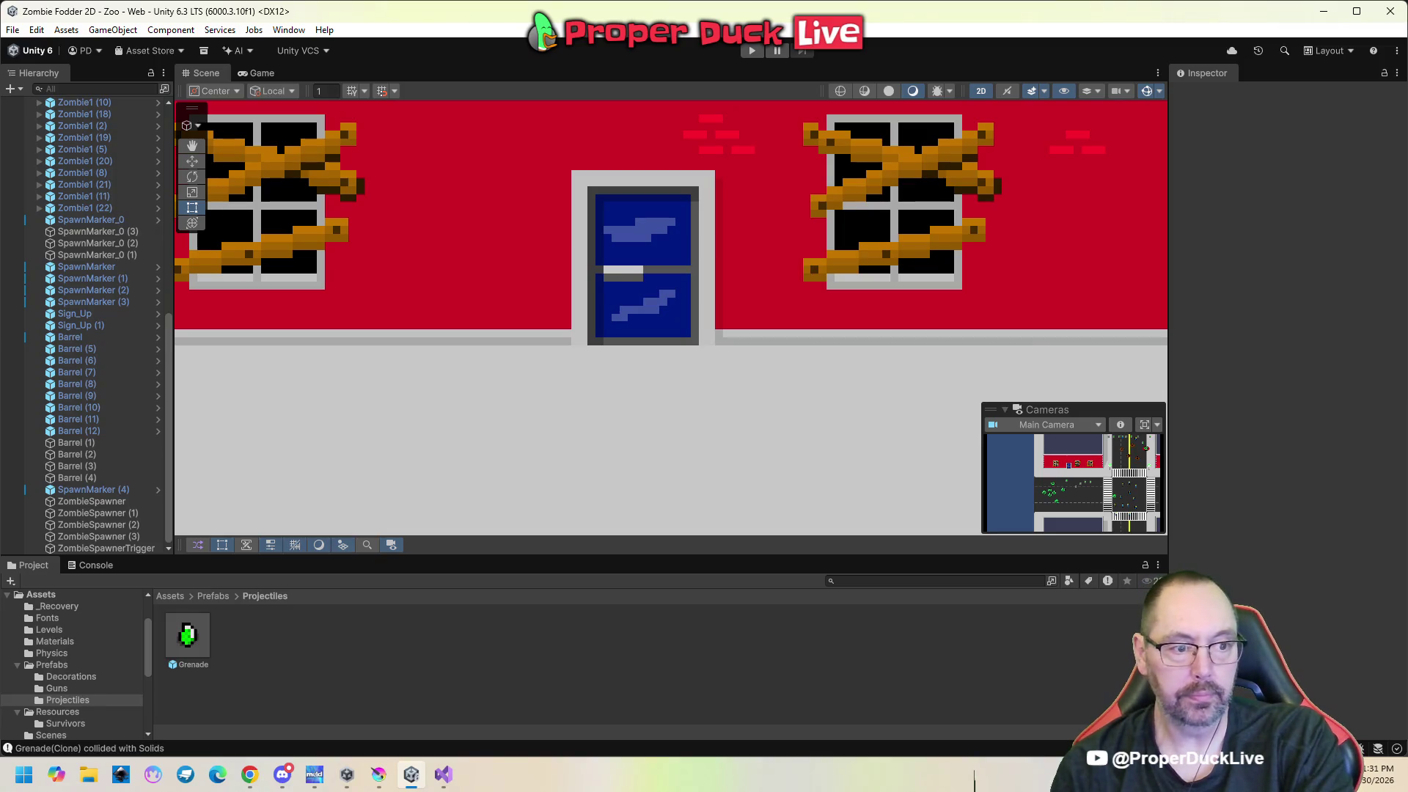
Select the Store through its door, start play mode, and select a survivor in the Game view.
{"action": "left_click", "coordinate": [670, 275]}
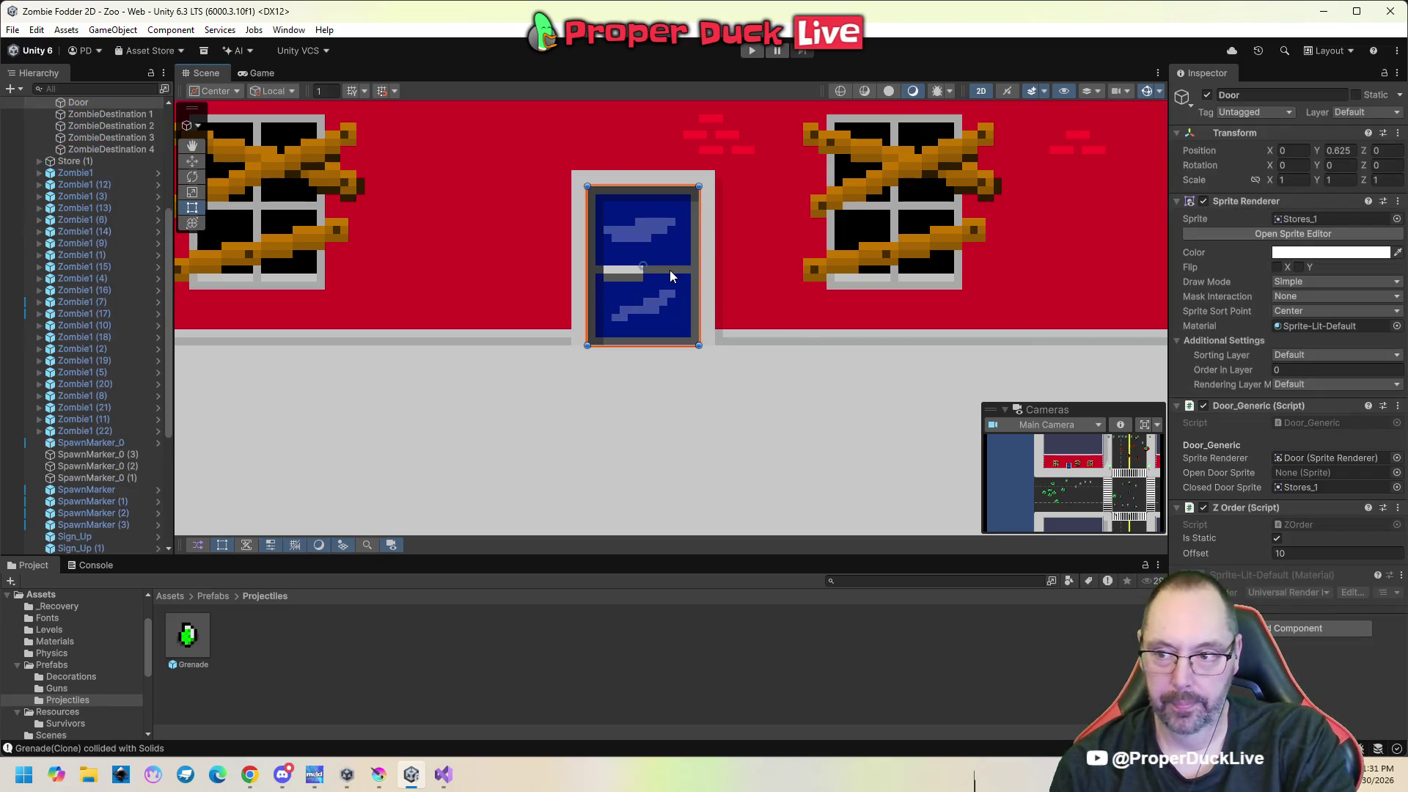
{"action": "left_click", "coordinate": [715, 245]}
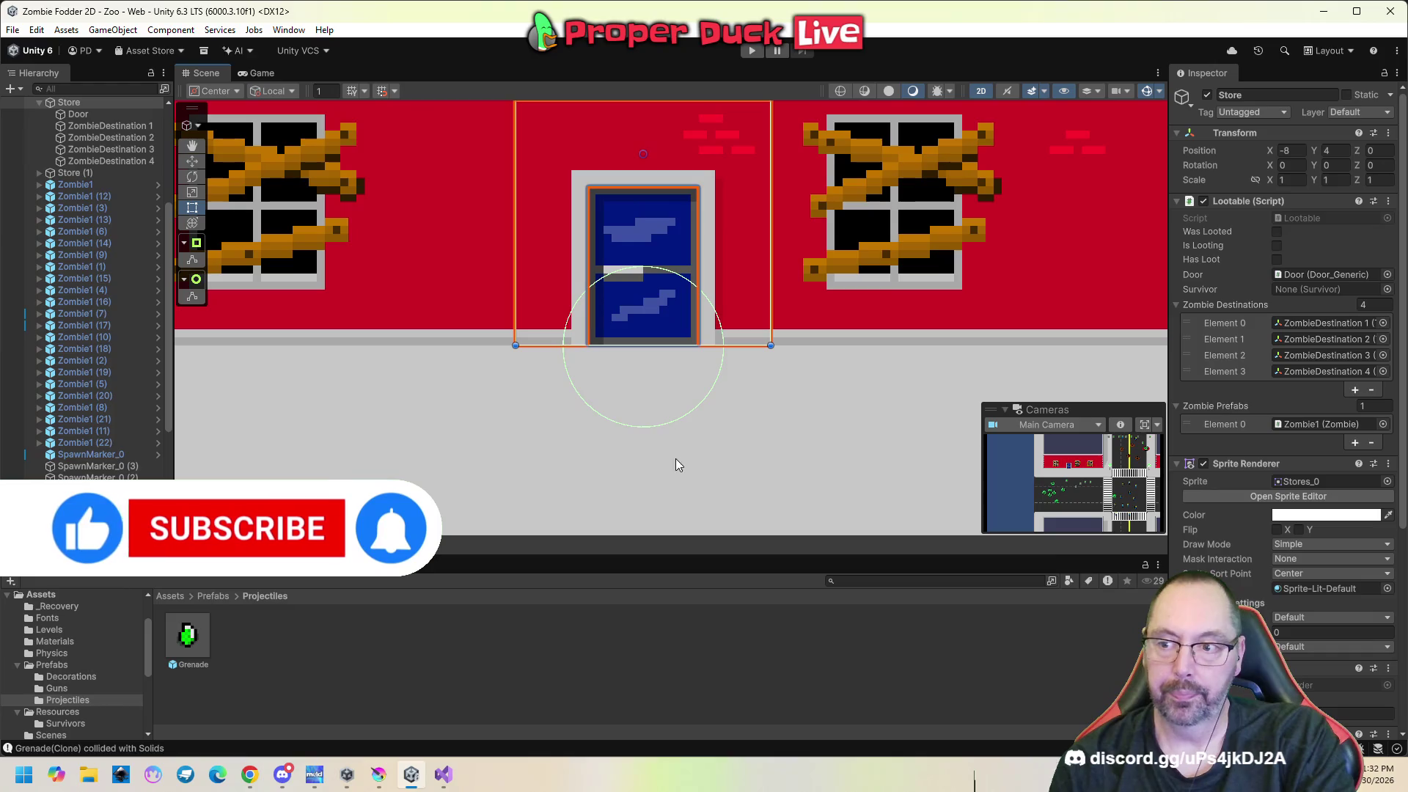
{"action": "left_click", "coordinate": [753, 51]}
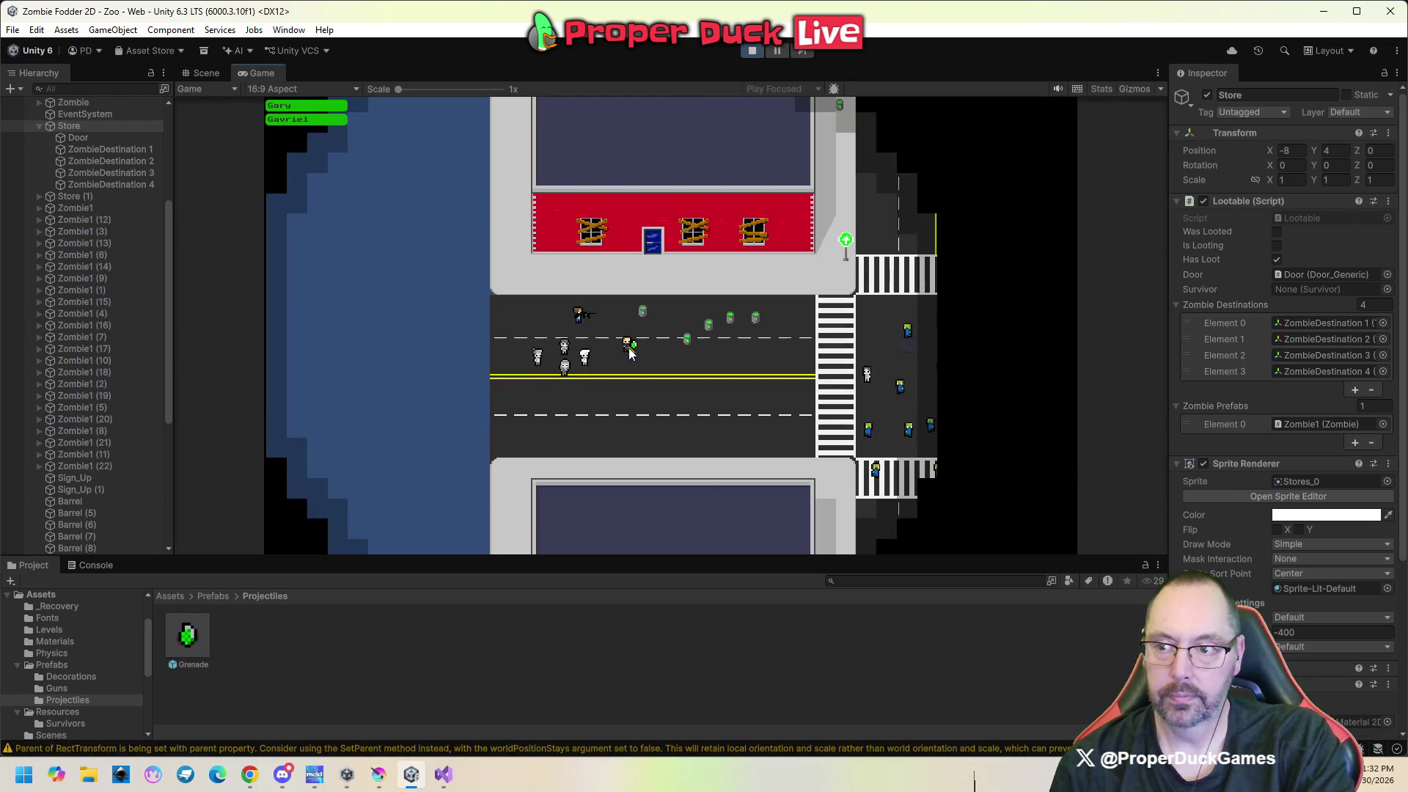
{"action": "left_click", "coordinate": [629, 354]}
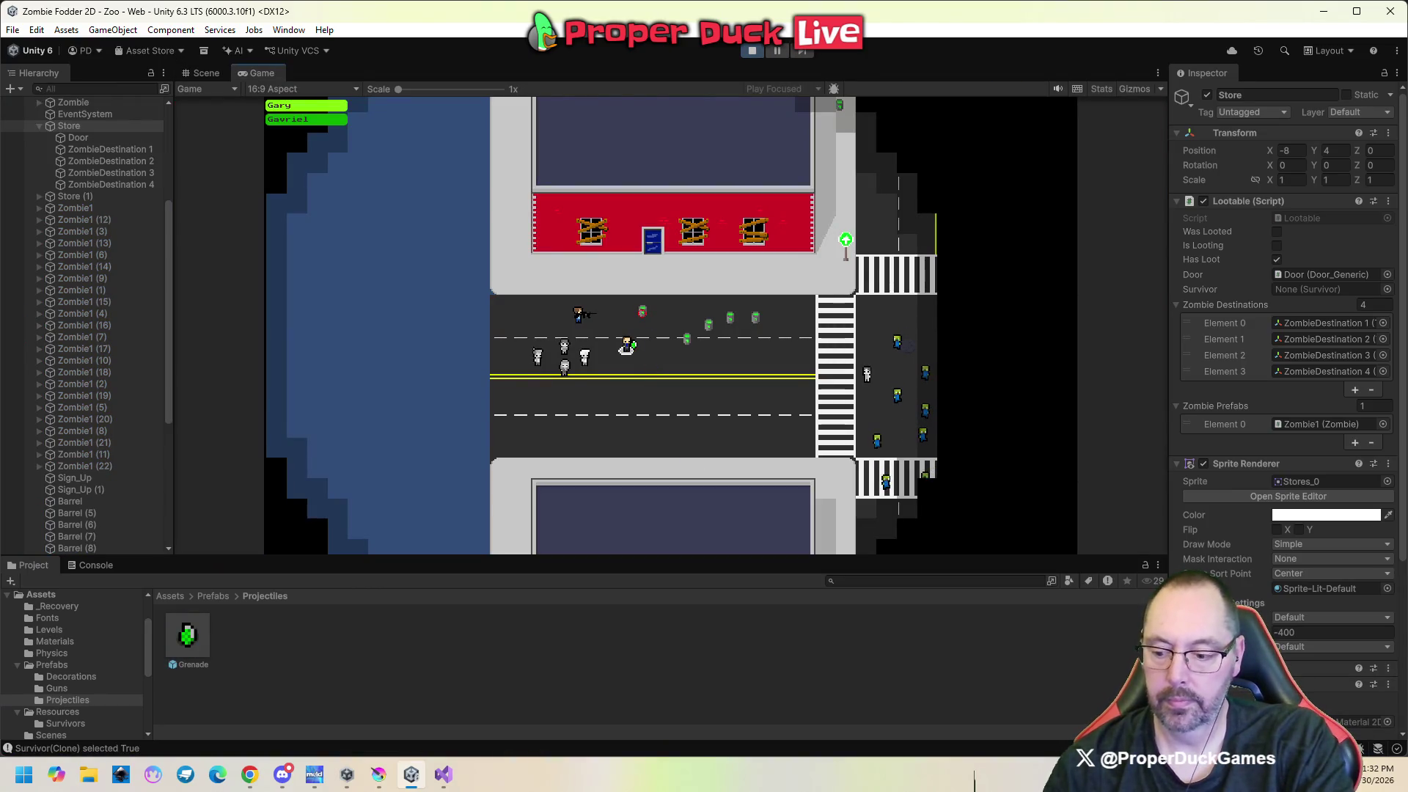
Pause the game and select the Grenade(Clone) sorting at Order in Layer -210 in the Hierarchy.
{"action": "key", "text": "Escape"}
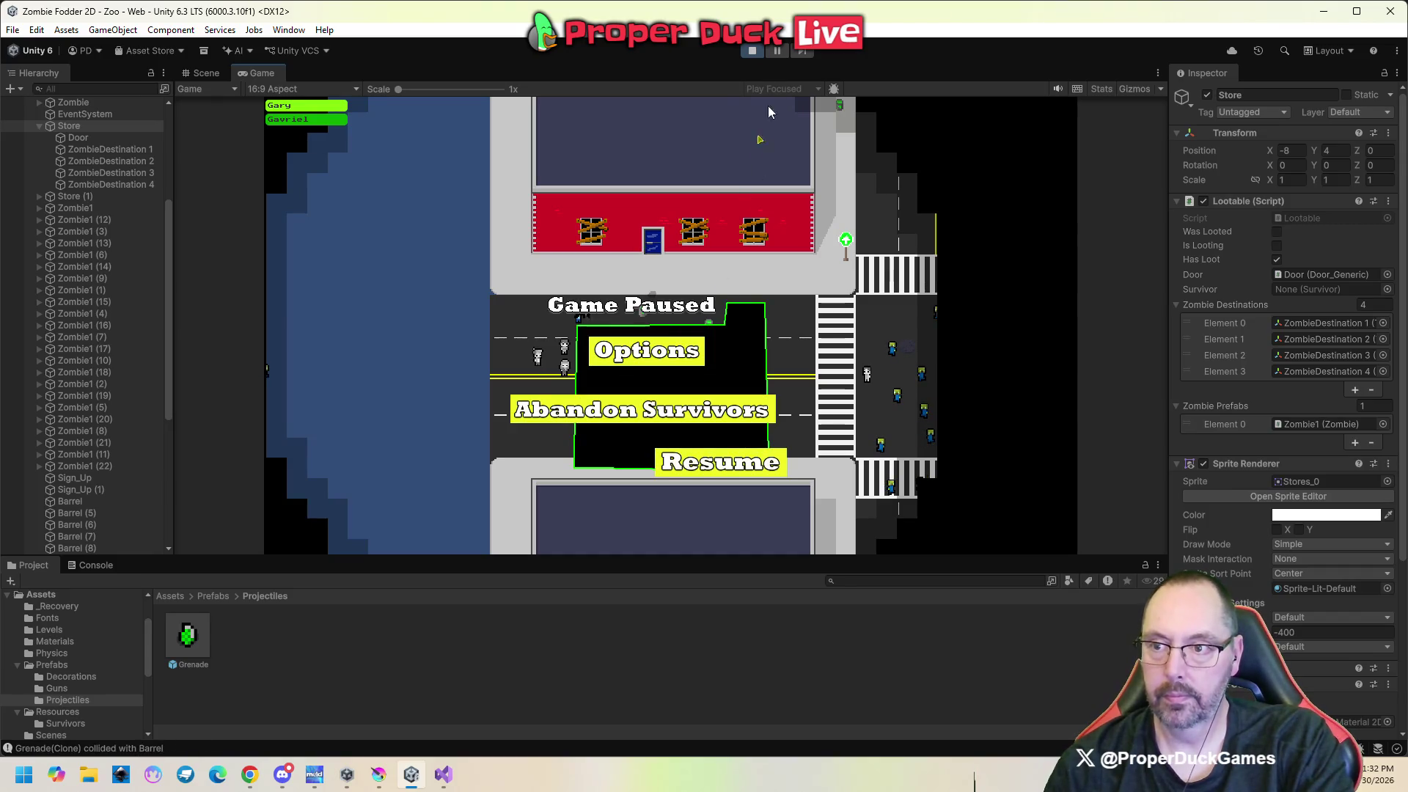
{"action": "left_click", "coordinate": [778, 51]}
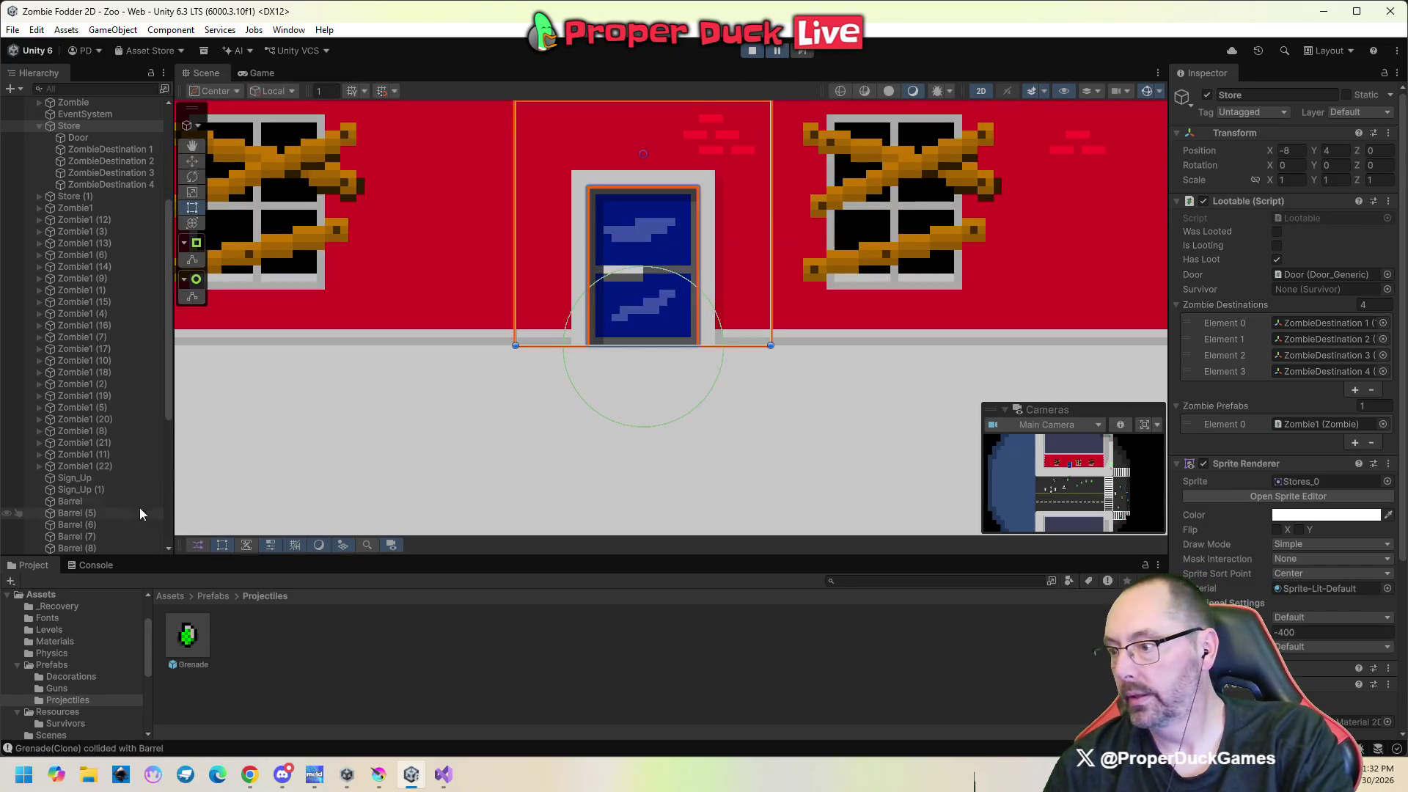
{"action": "scroll", "coordinate": [100, 512], "scroll_direction": "down", "scroll_amount": 8}
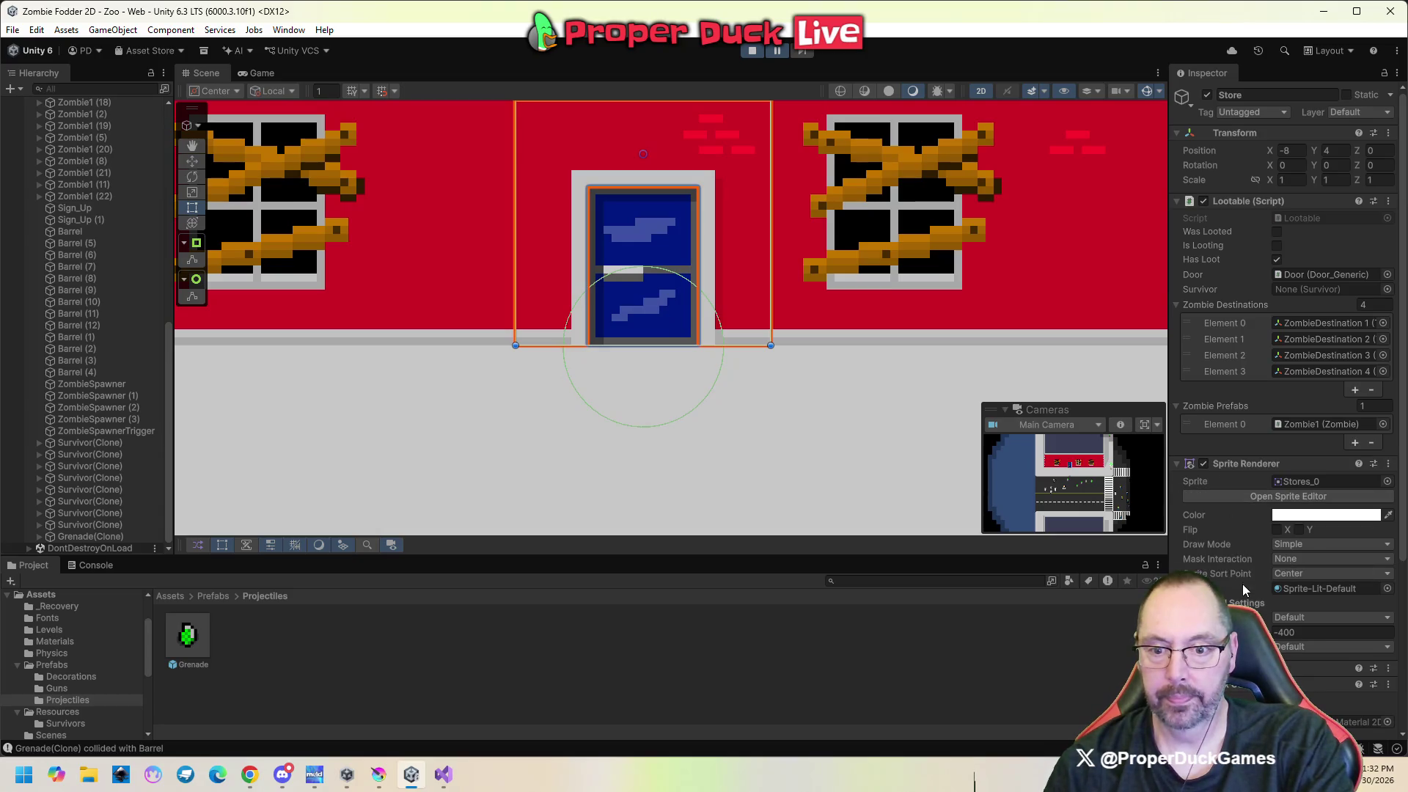
{"action": "left_click", "coordinate": [110, 536]}
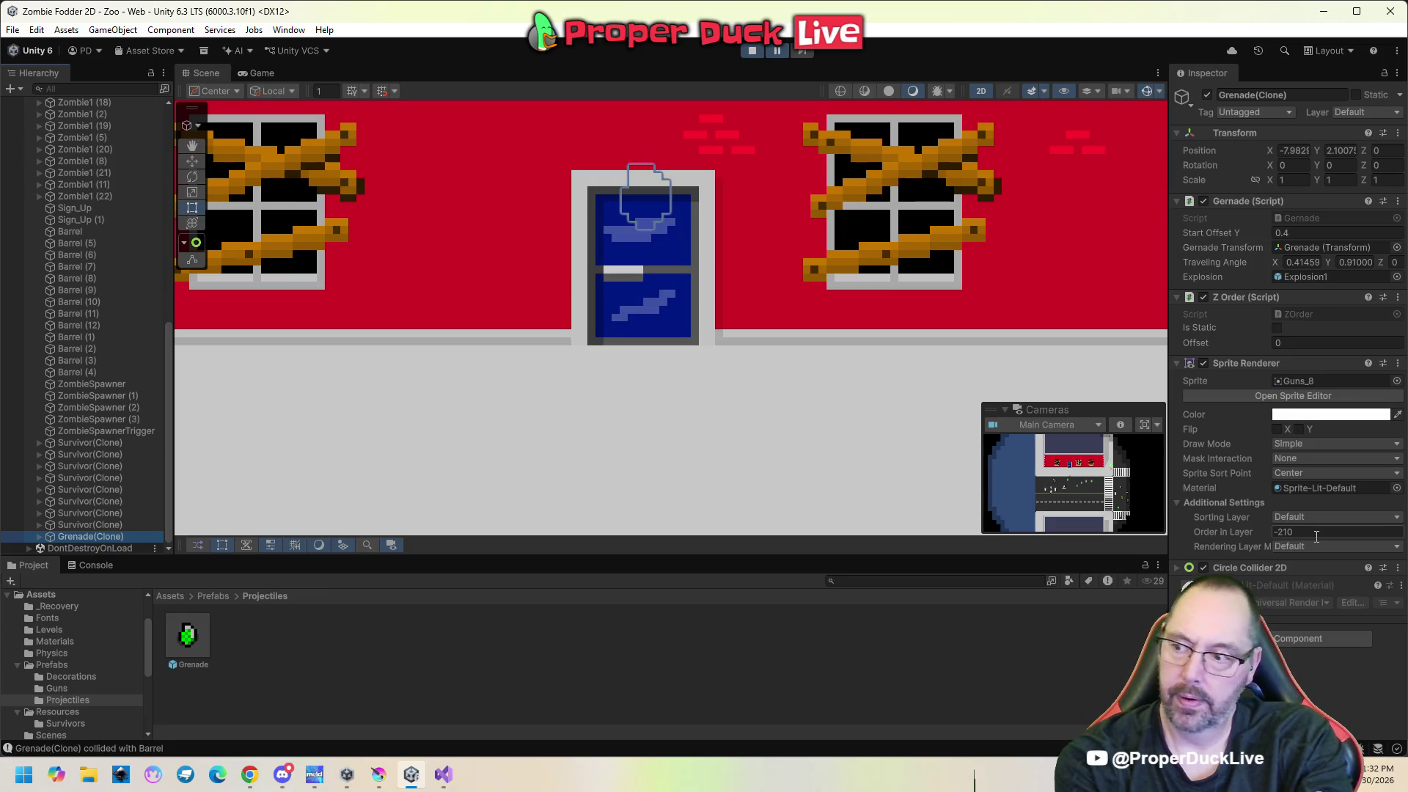
With the Move tool, reselect the grenade clone, drag it right along X, then stop play mode.
{"action": "left_click", "coordinate": [189, 162]}
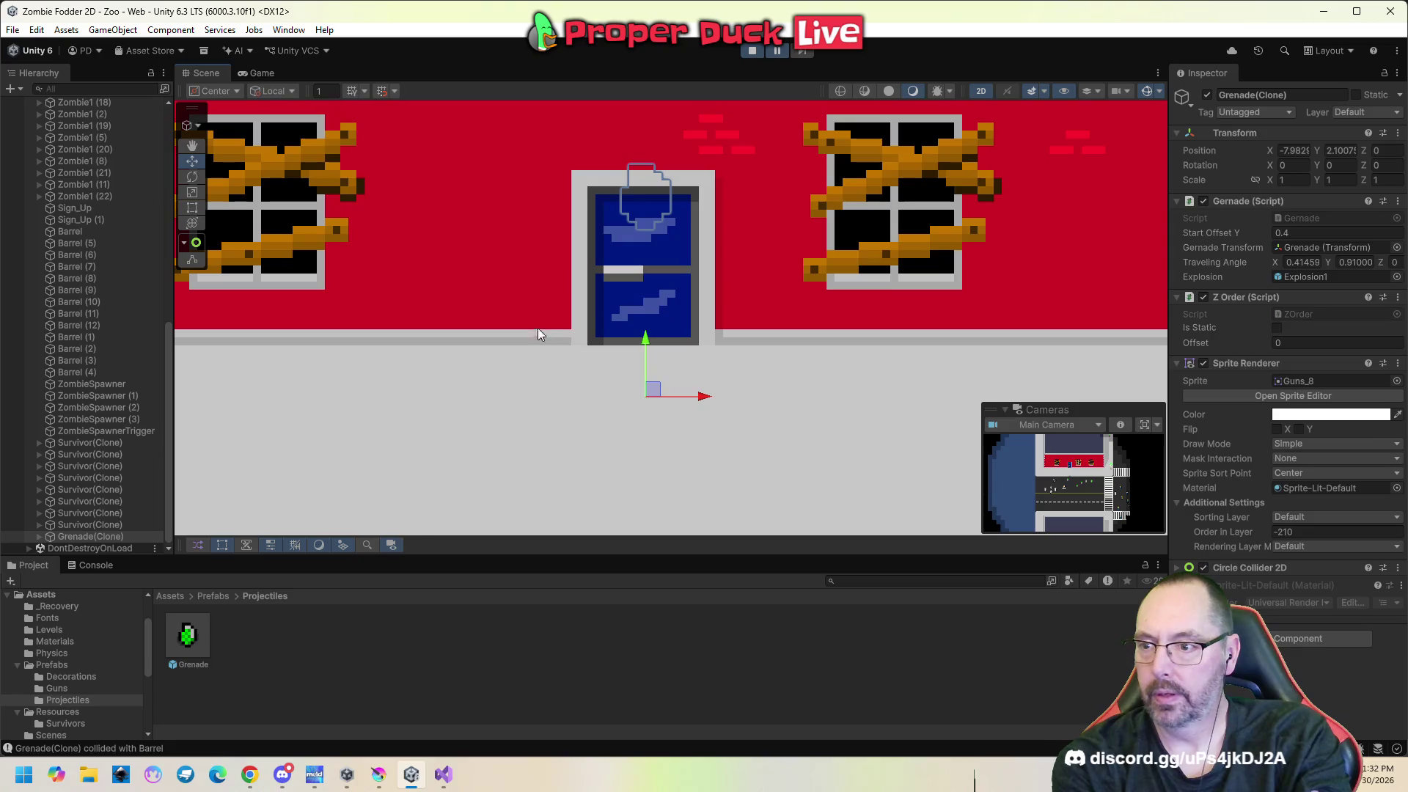
{"action": "left_click", "coordinate": [581, 317]}
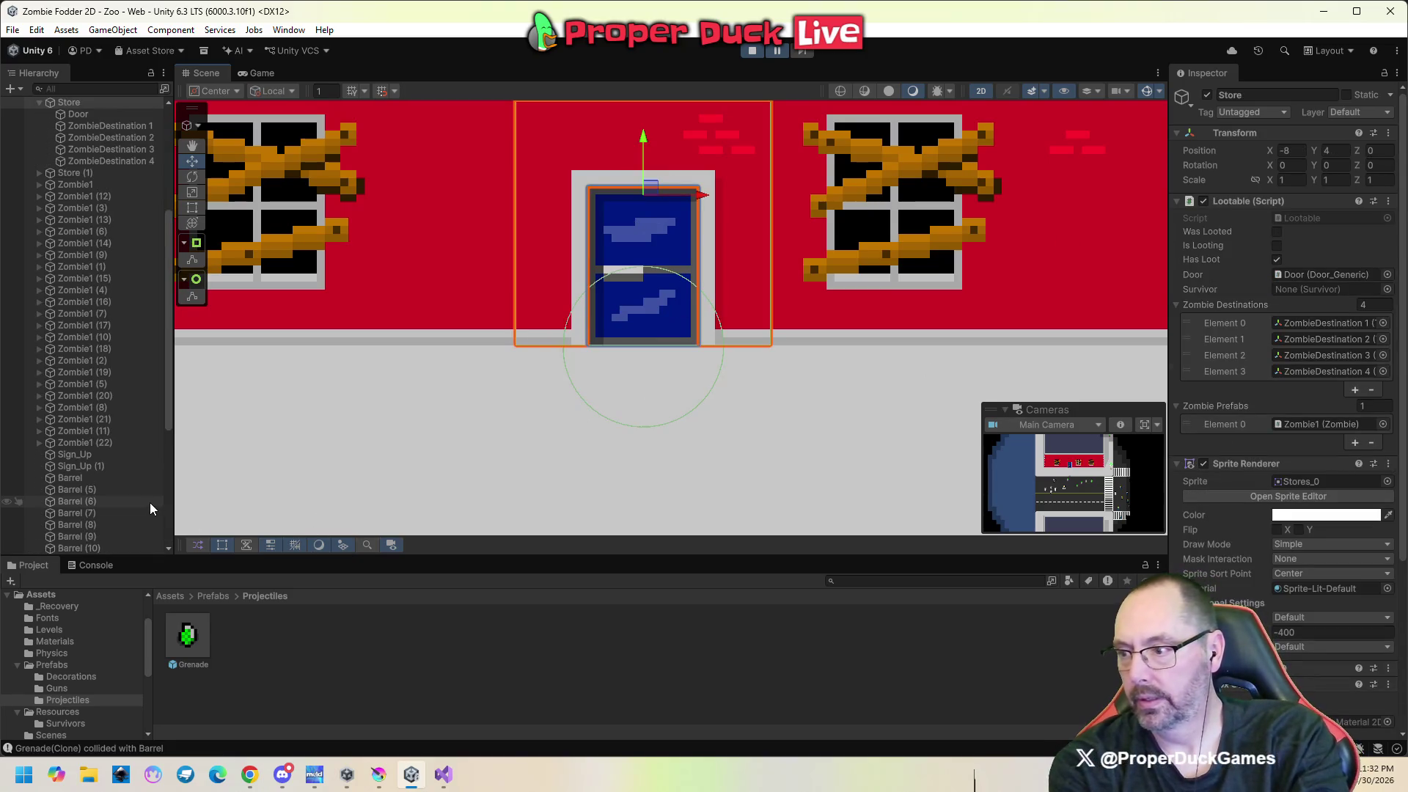
{"action": "scroll", "coordinate": [149, 503], "scroll_direction": "down", "scroll_amount": 3}
{"action": "scroll", "coordinate": [150, 503], "scroll_direction": "down", "scroll_amount": 3}
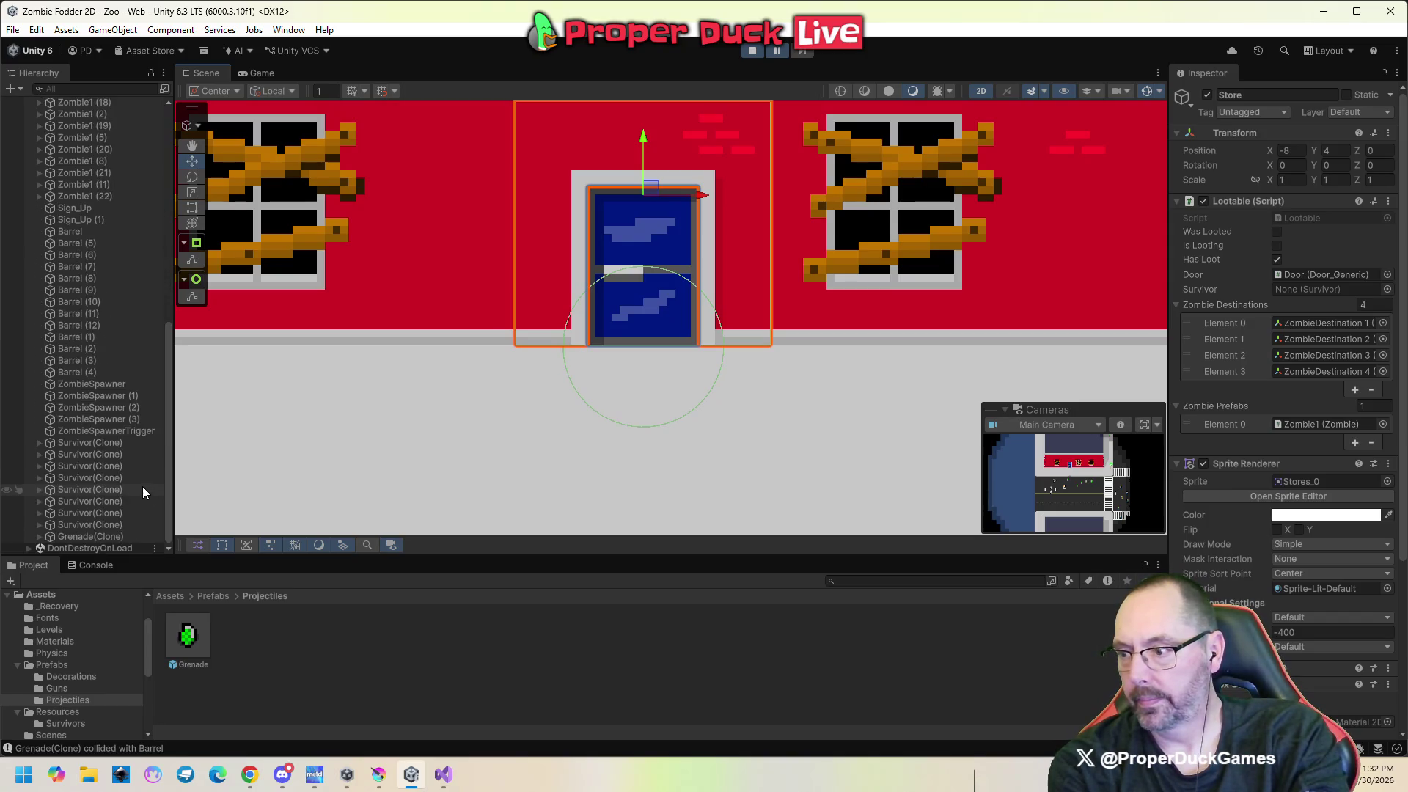
{"action": "left_click", "coordinate": [126, 538]}
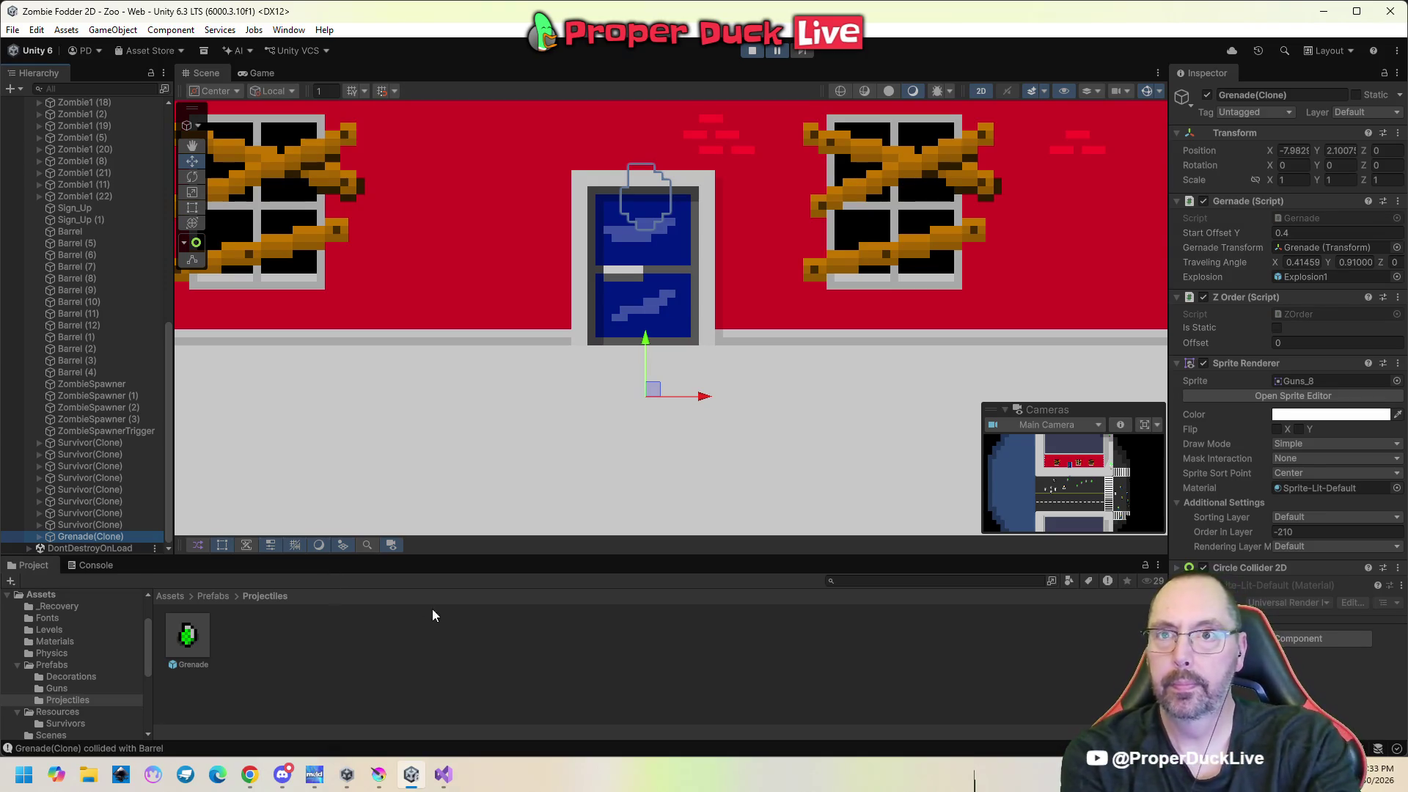
{"action": "mouse_move", "coordinate": [700, 397]}
{"action": "left_mouse_down"}
{"action": "mouse_move", "coordinate": [854, 411]}
{"action": "mouse_move", "coordinate": [566, 413]}
{"action": "mouse_move", "coordinate": [696, 412]}
{"action": "left_mouse_up"}
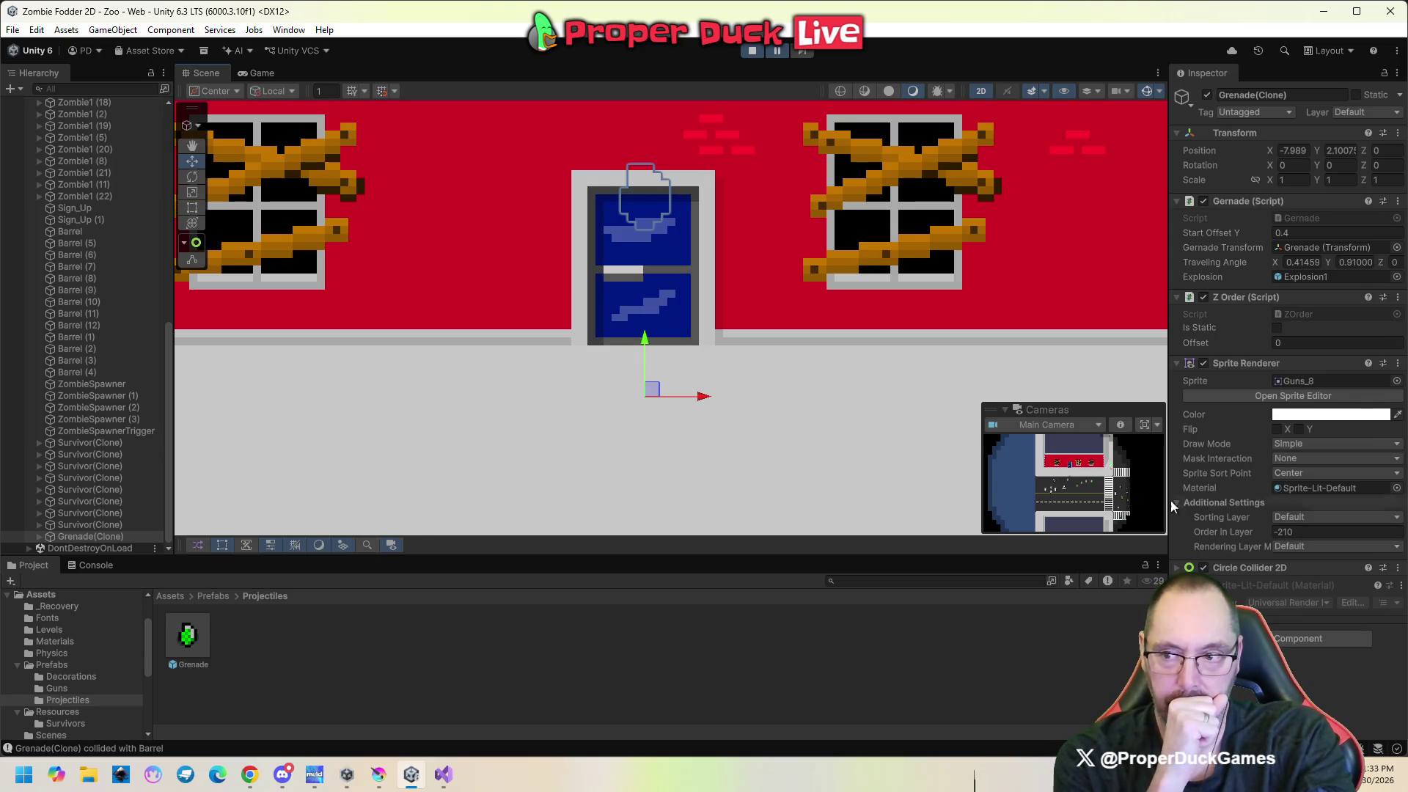
{"action": "left_click", "coordinate": [753, 50]}
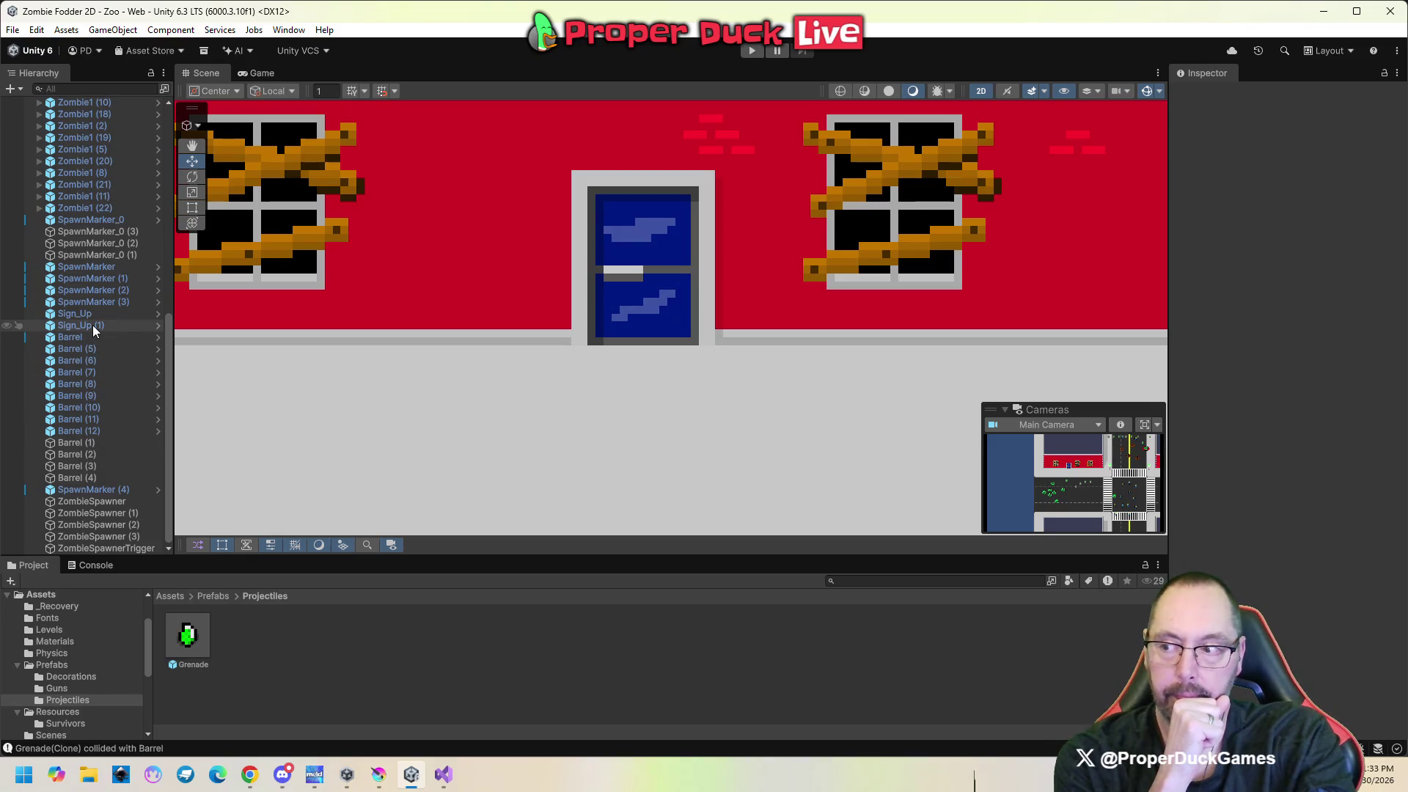
Give the Grenade prefab a Z Order offset of 200, then run the game and select a survivor.
{"action": "left_click", "coordinate": [190, 635]}
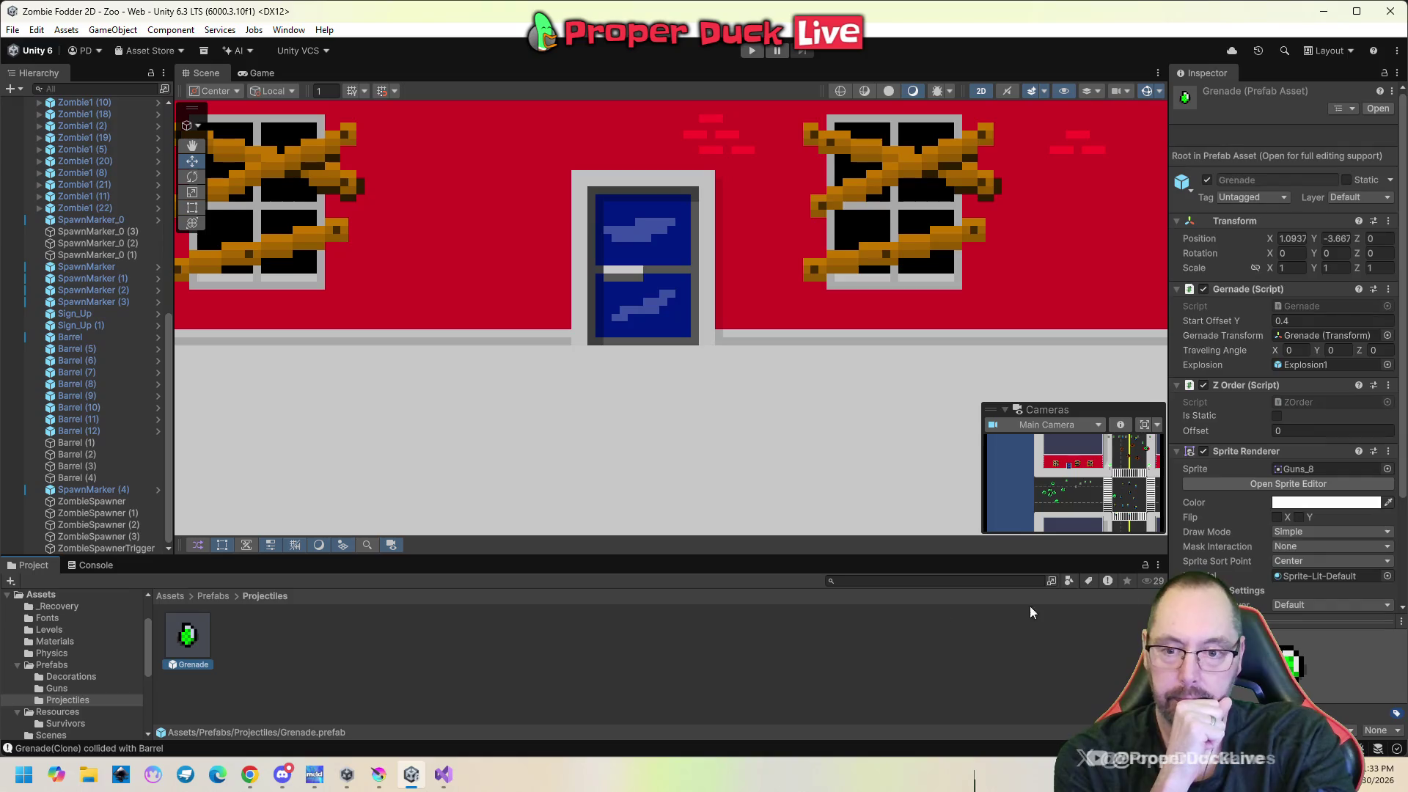
{"action": "left_click", "coordinate": [1310, 430]}
{"action": "type", "text": "200"}
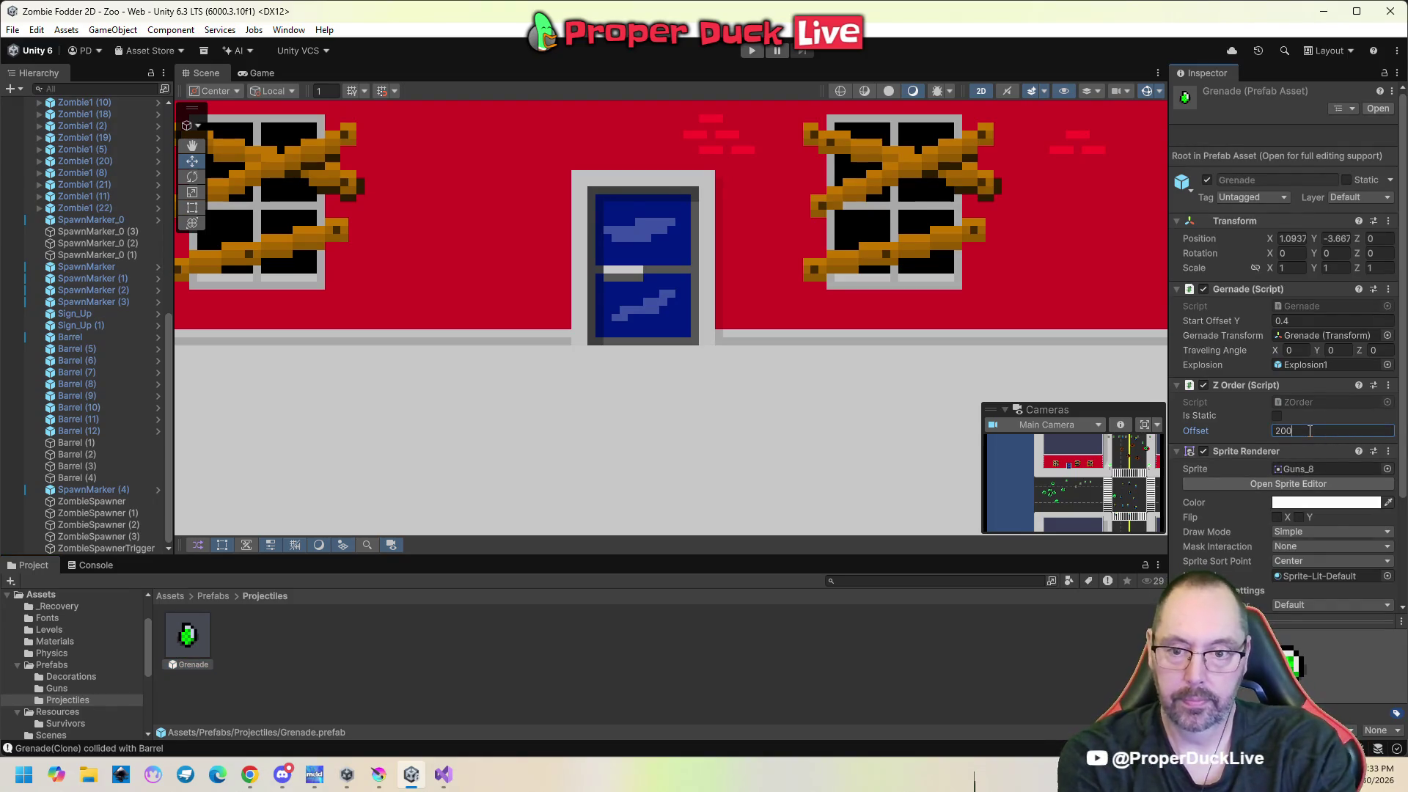
{"action": "left_click", "coordinate": [751, 50]}
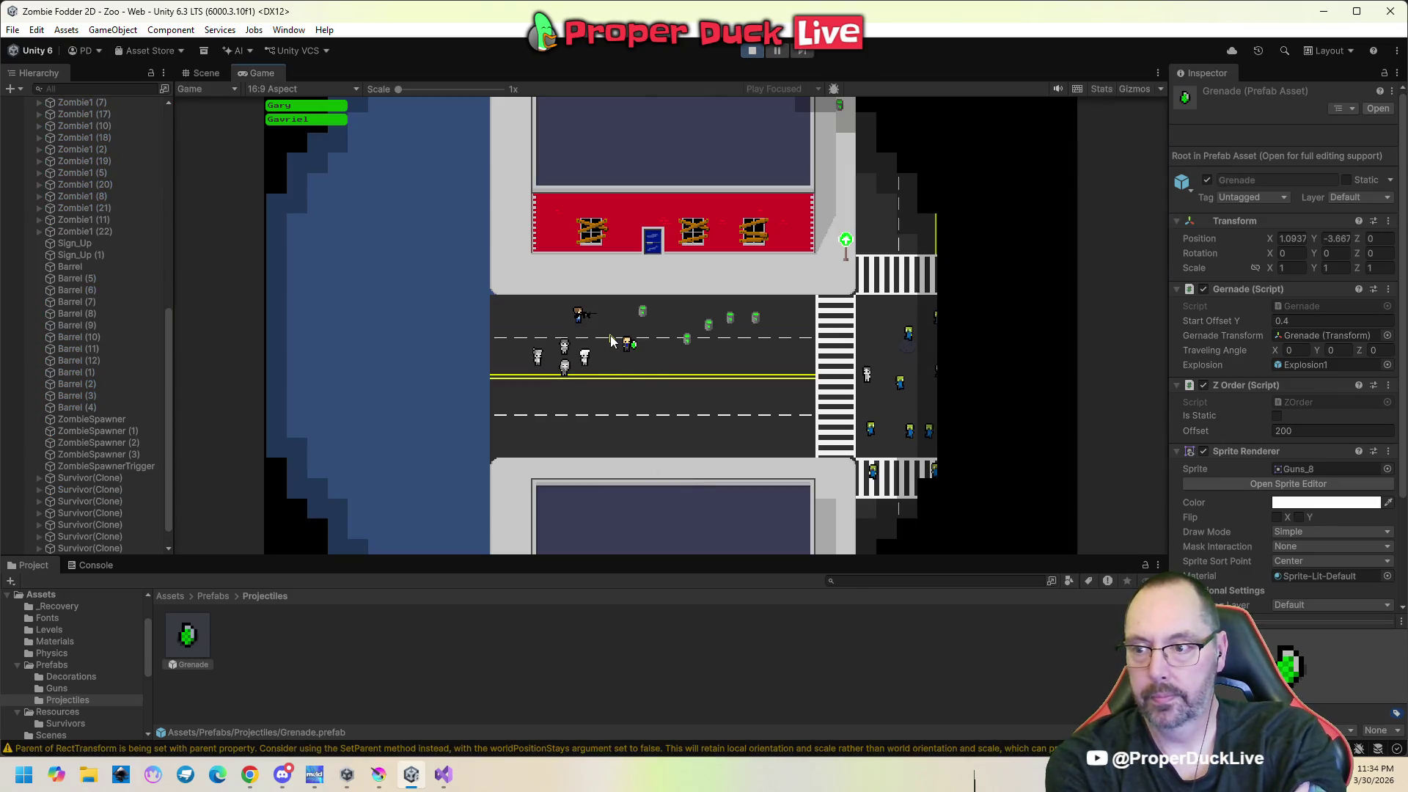
{"action": "left_click", "coordinate": [620, 343]}
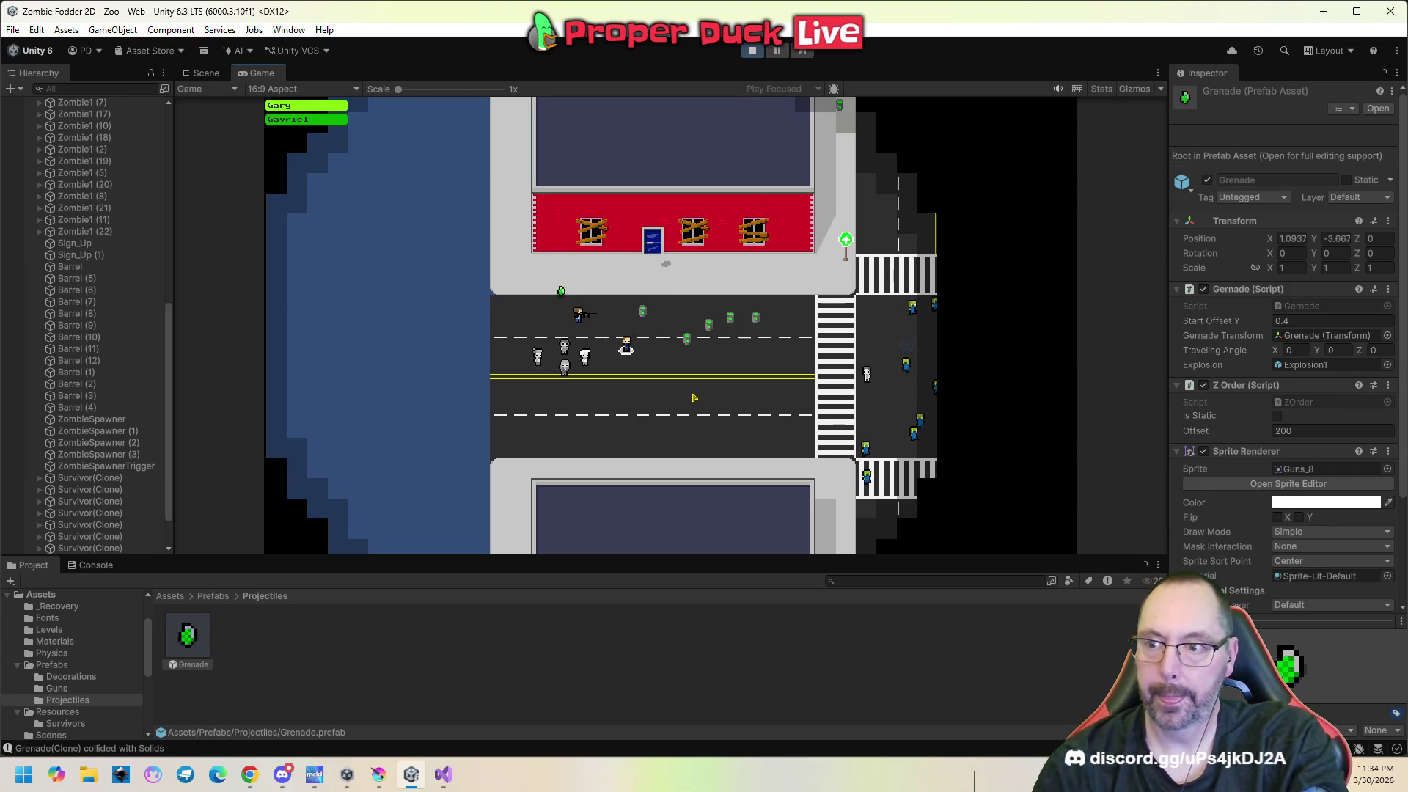
Throw a grenade at the survivors in the running game, then pause it.
{"action": "key", "text": "Escape"}
{"action": "key", "text": "Escape"}
{"action": "type", "text": "-200"}
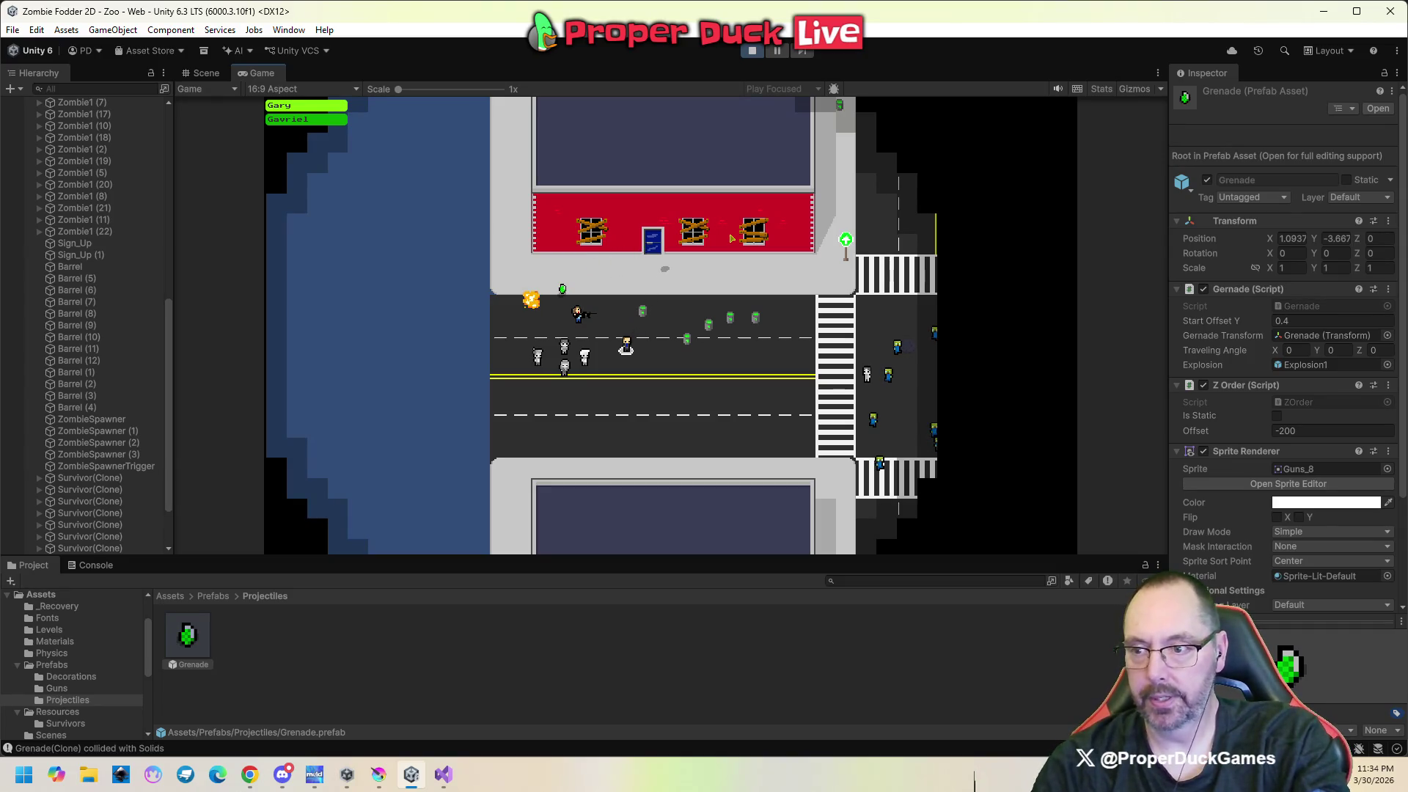
{"action": "left_click_drag", "start_coordinate": [606, 331], "coordinate": [662, 378]}
{"action": "key", "text": "Escape"}
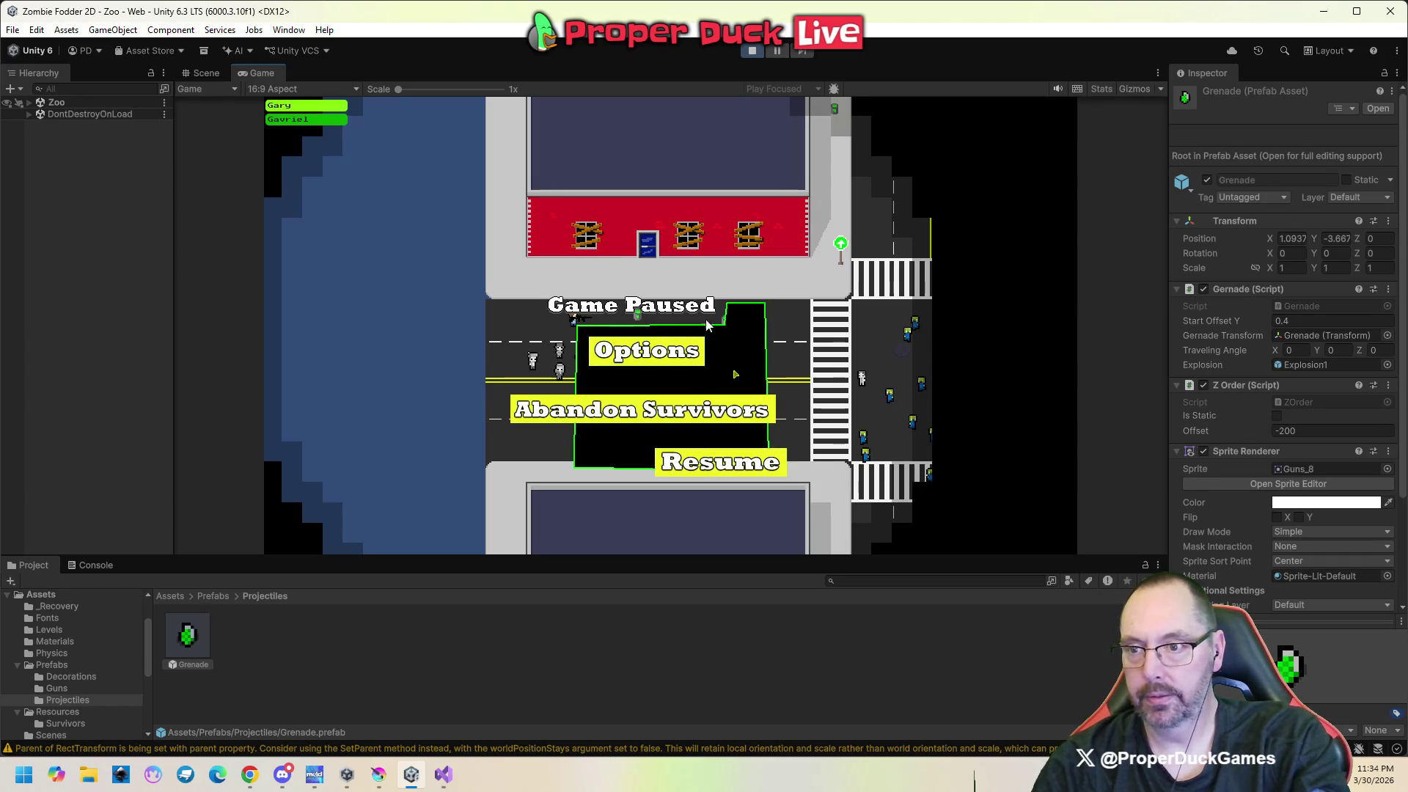
In the Scene view, expand Zoo in the Hierarchy and select Grenade(Clone).
{"action": "left_click", "coordinate": [220, 72]}
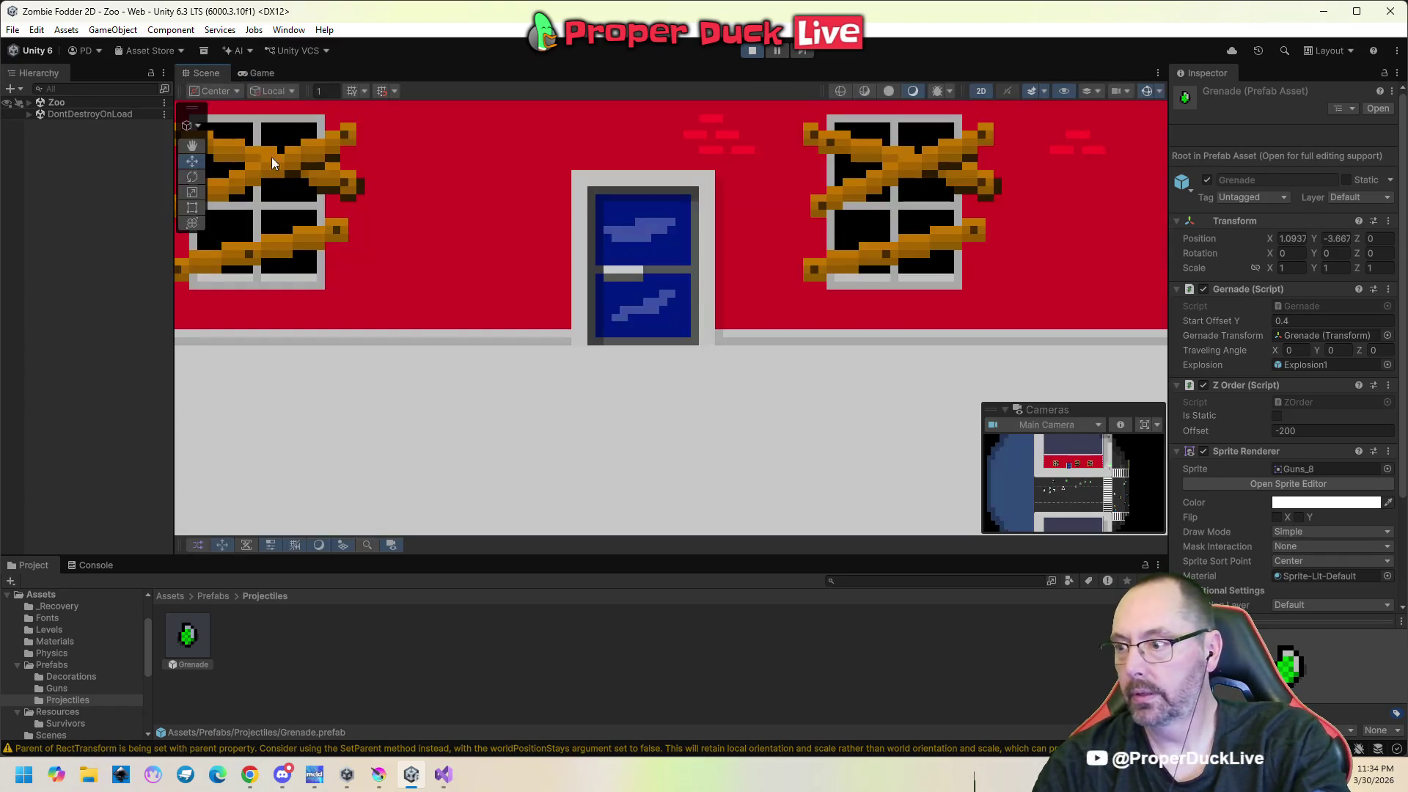
{"action": "left_click", "coordinate": [30, 115]}
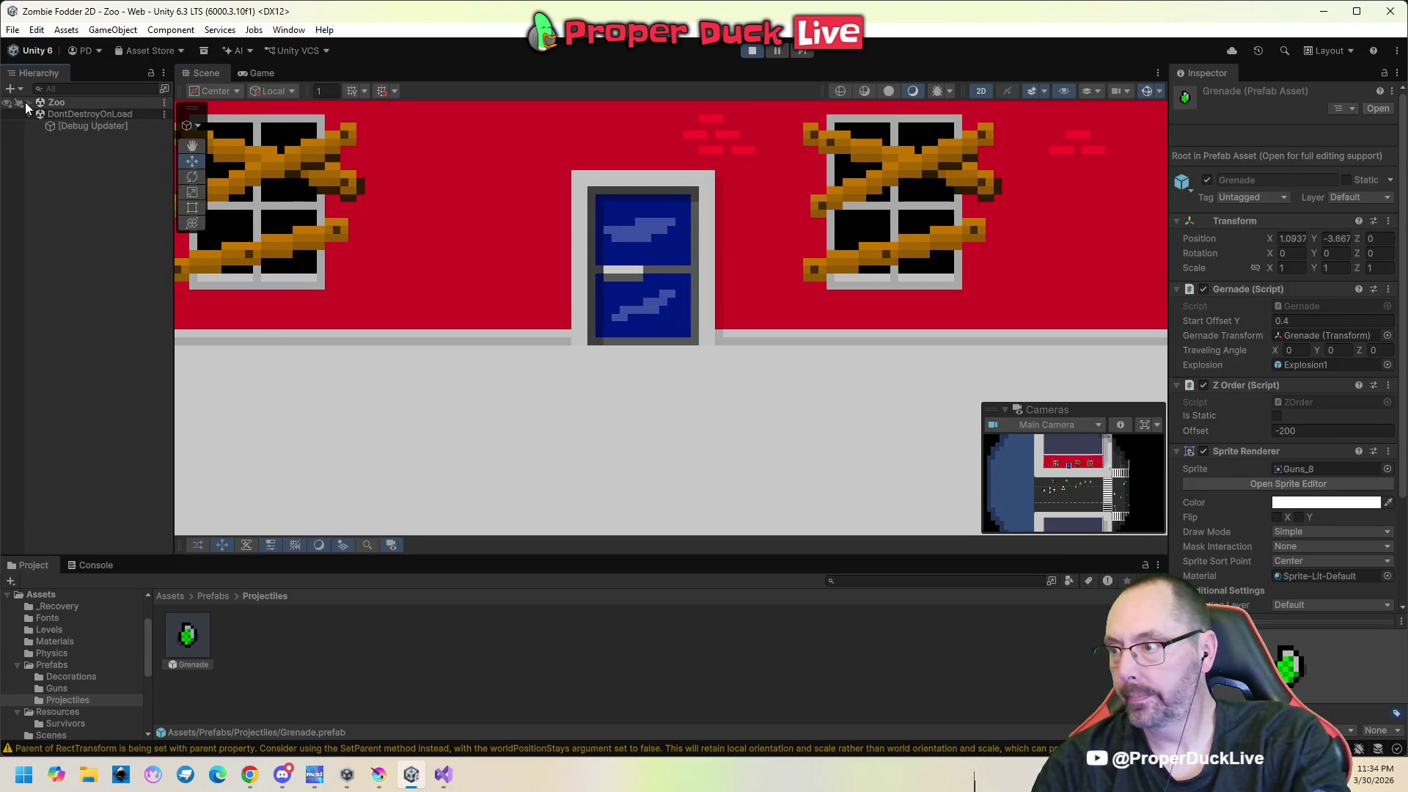
{"action": "left_click", "coordinate": [30, 115]}
{"action": "left_click", "coordinate": [29, 104]}
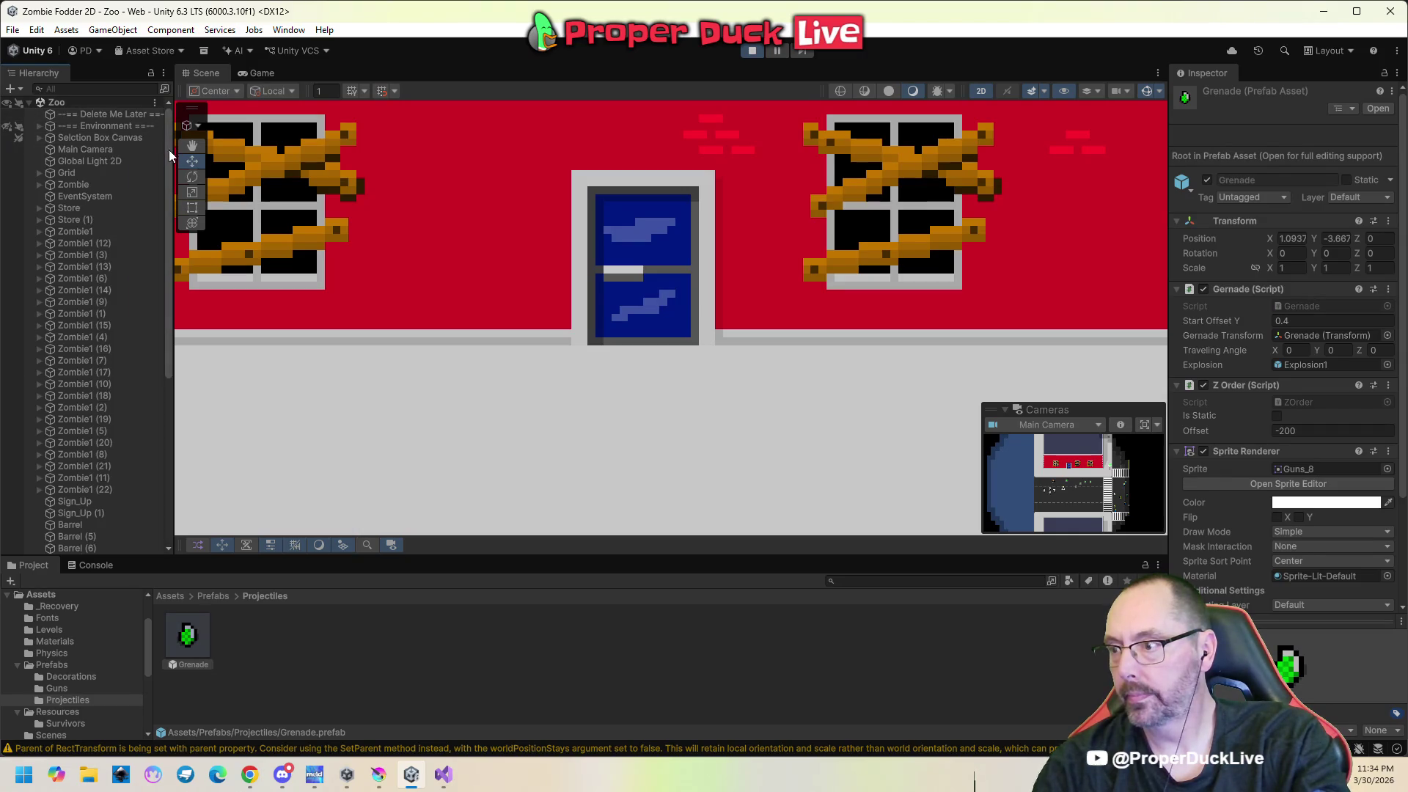
{"action": "left_click_drag", "start_coordinate": [169, 149], "coordinate": [186, 451]}
{"action": "left_click", "coordinate": [138, 536]}
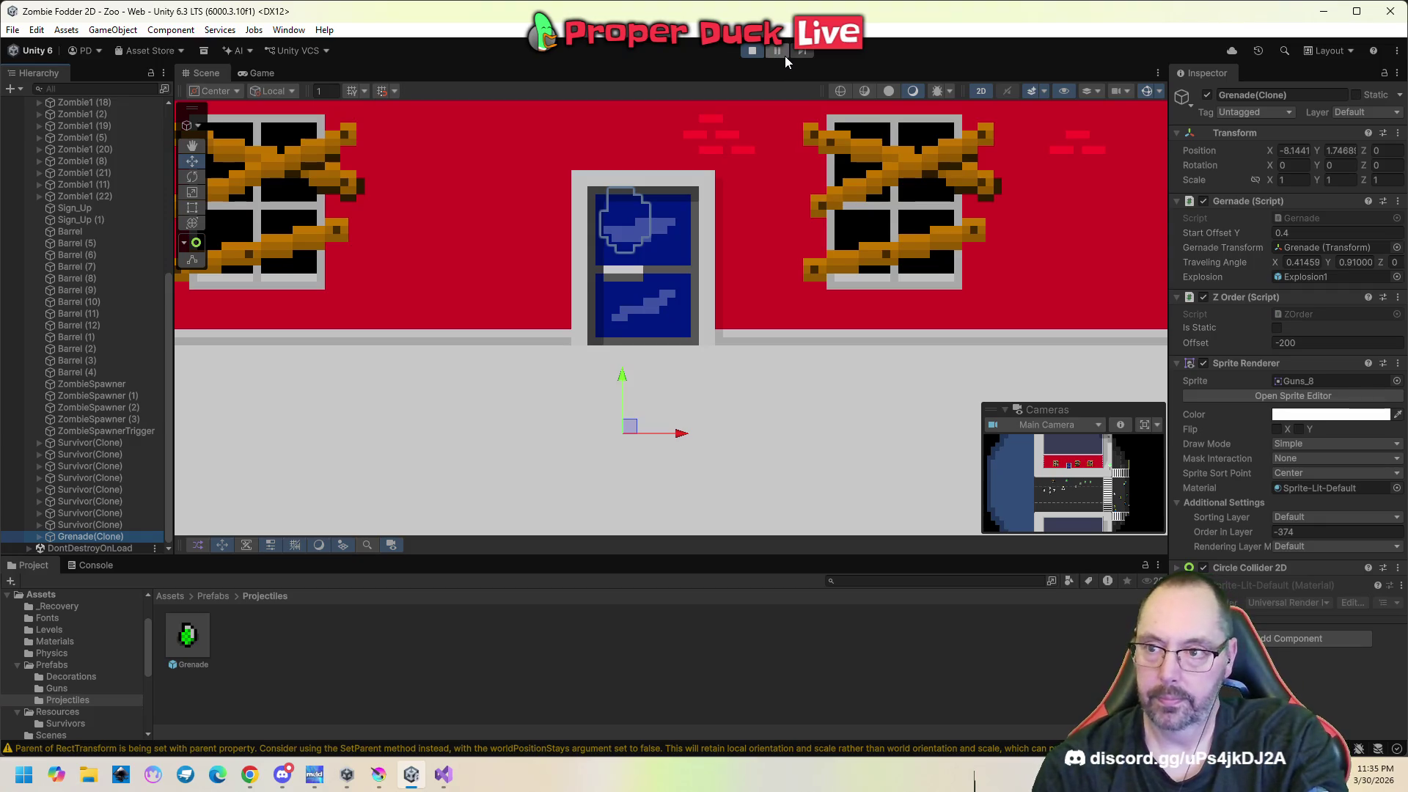
Stop and restart play mode from the Game view, then pause with Escape.
{"action": "left_click", "coordinate": [262, 73]}
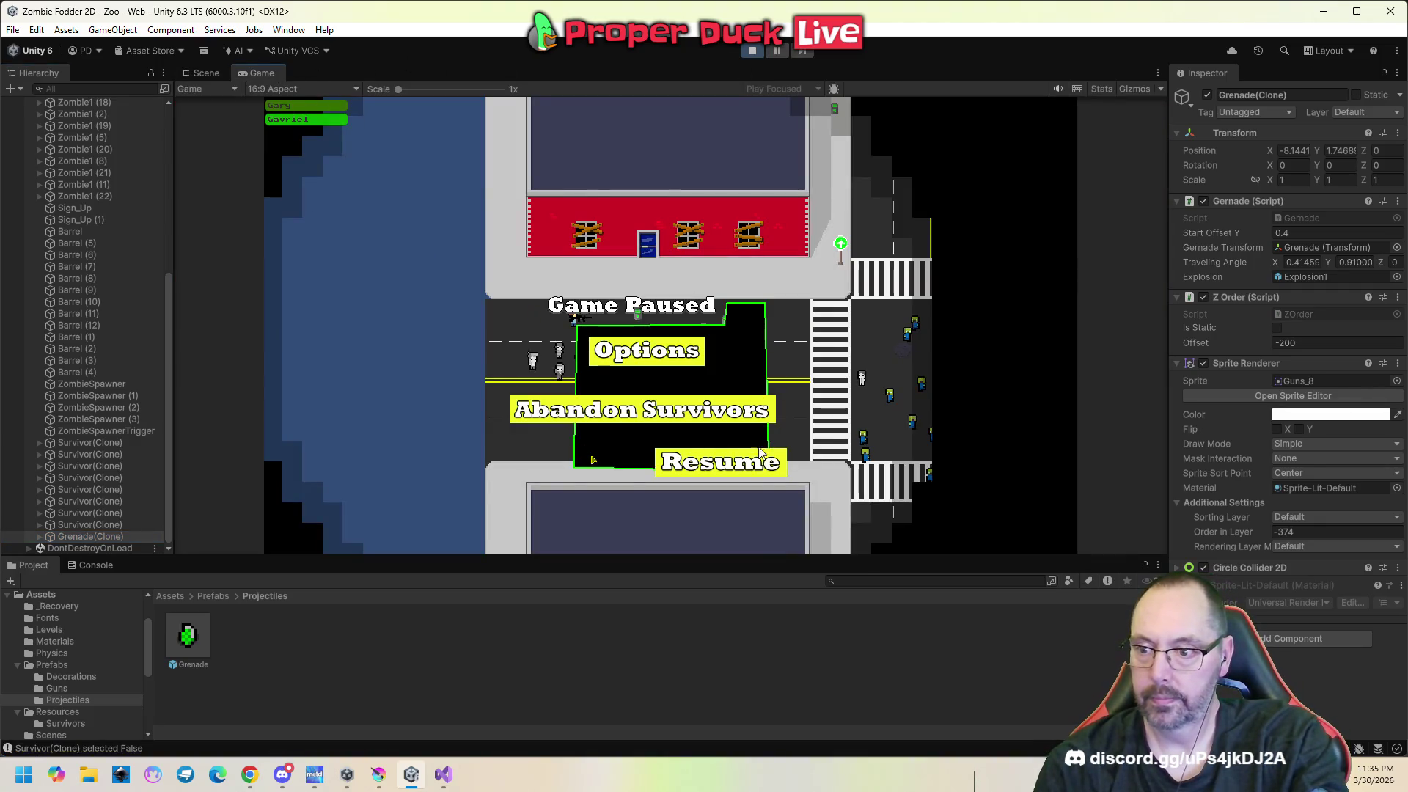
{"action": "key", "text": "Escape"}
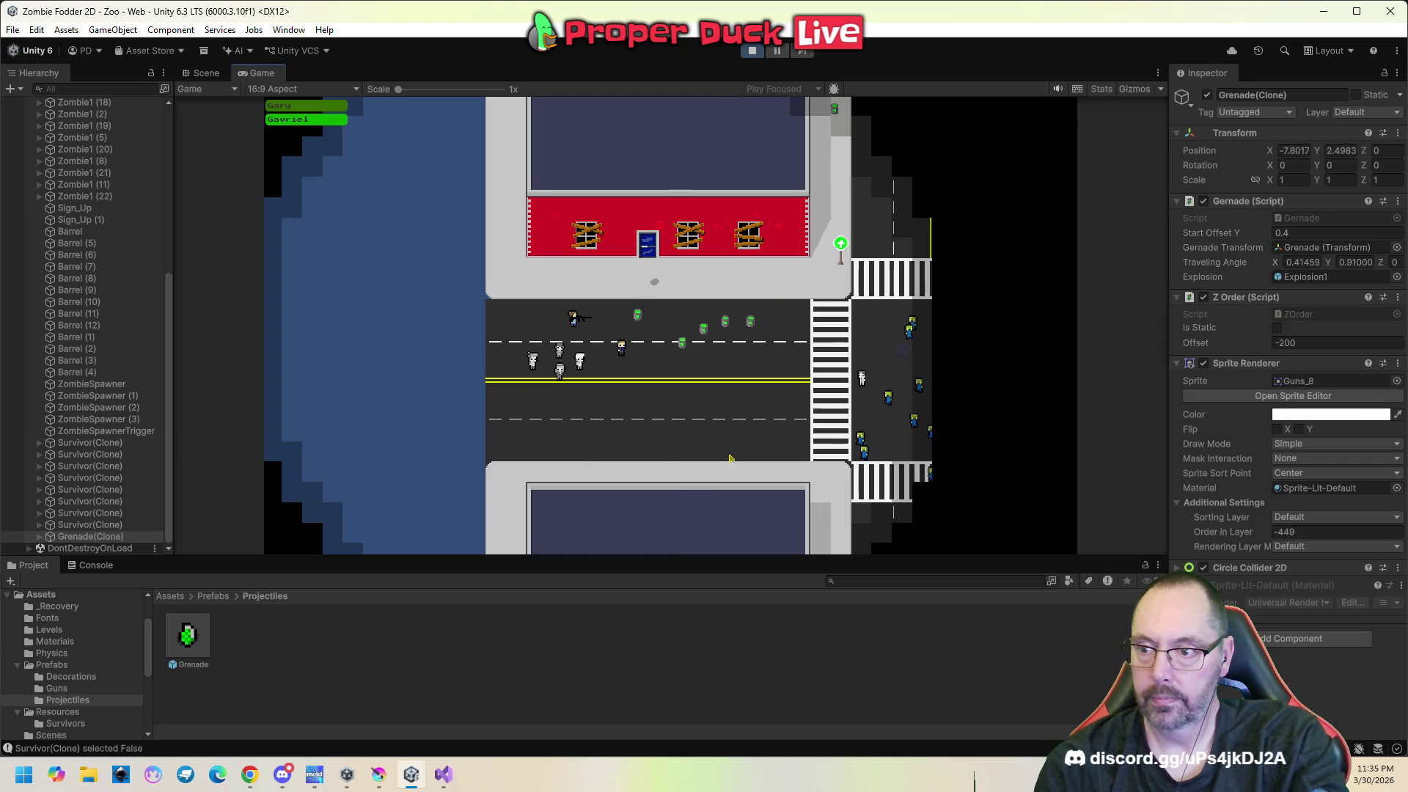
{"action": "key", "text": "Escape"}
{"action": "key", "text": "ctrl+p"}
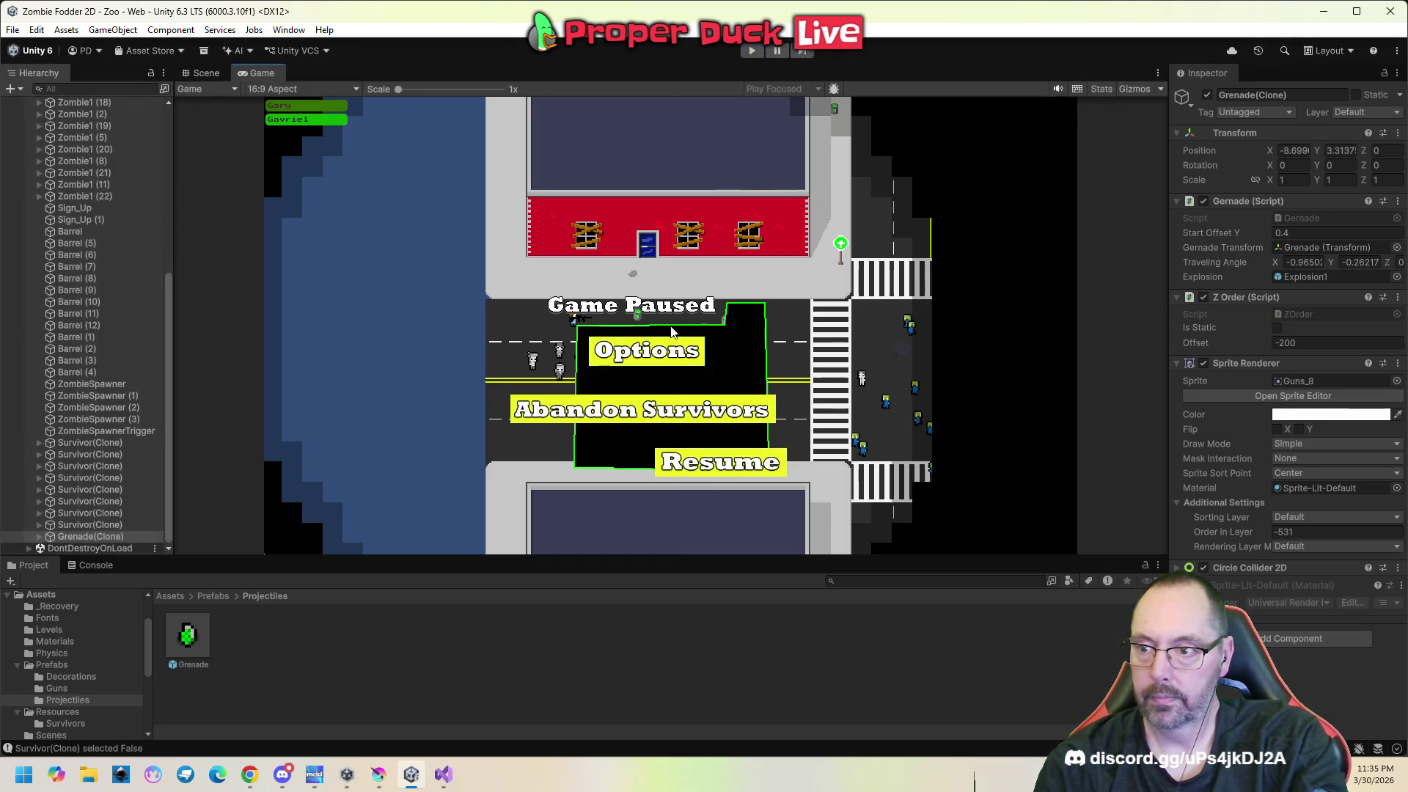
{"action": "left_click", "coordinate": [753, 51]}
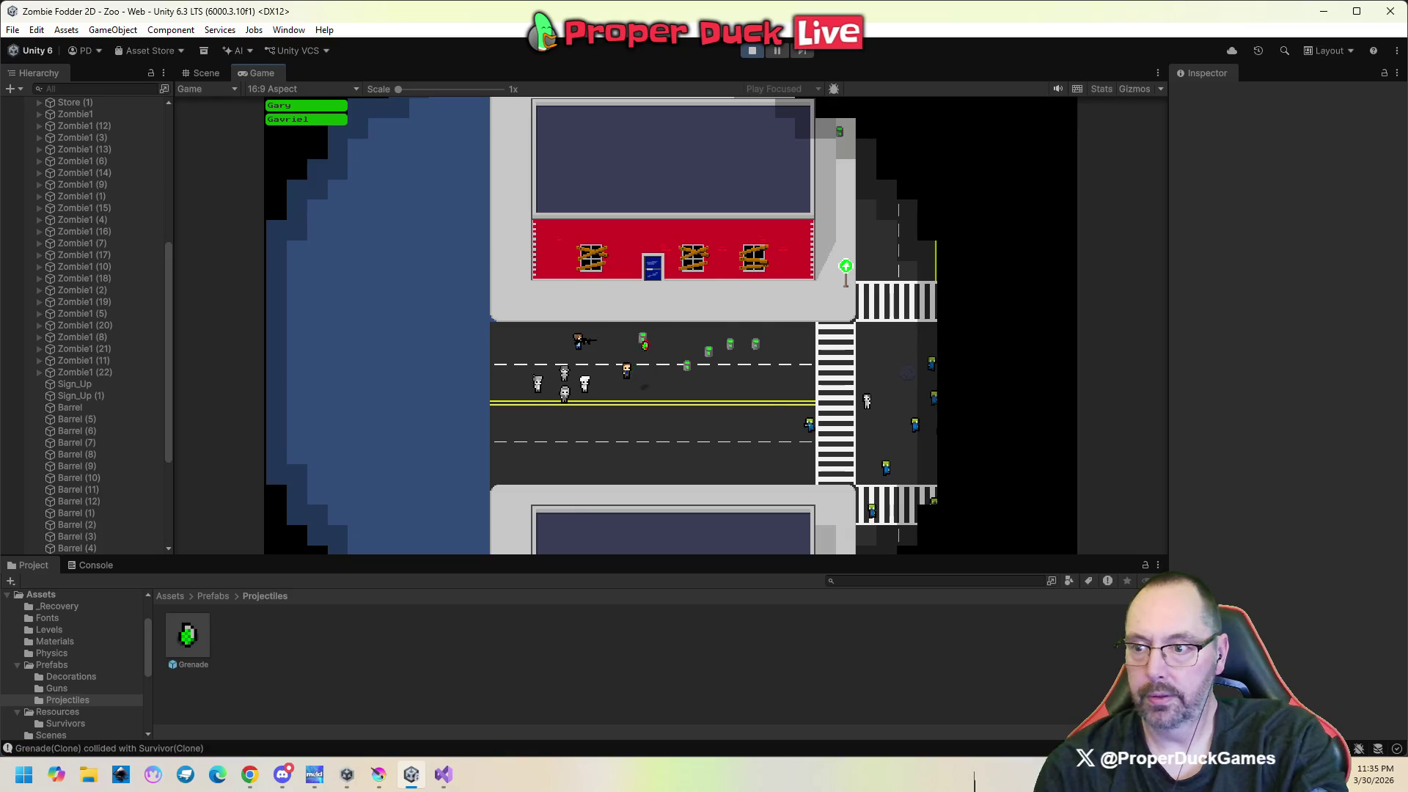
{"action": "key", "text": "Escape"}
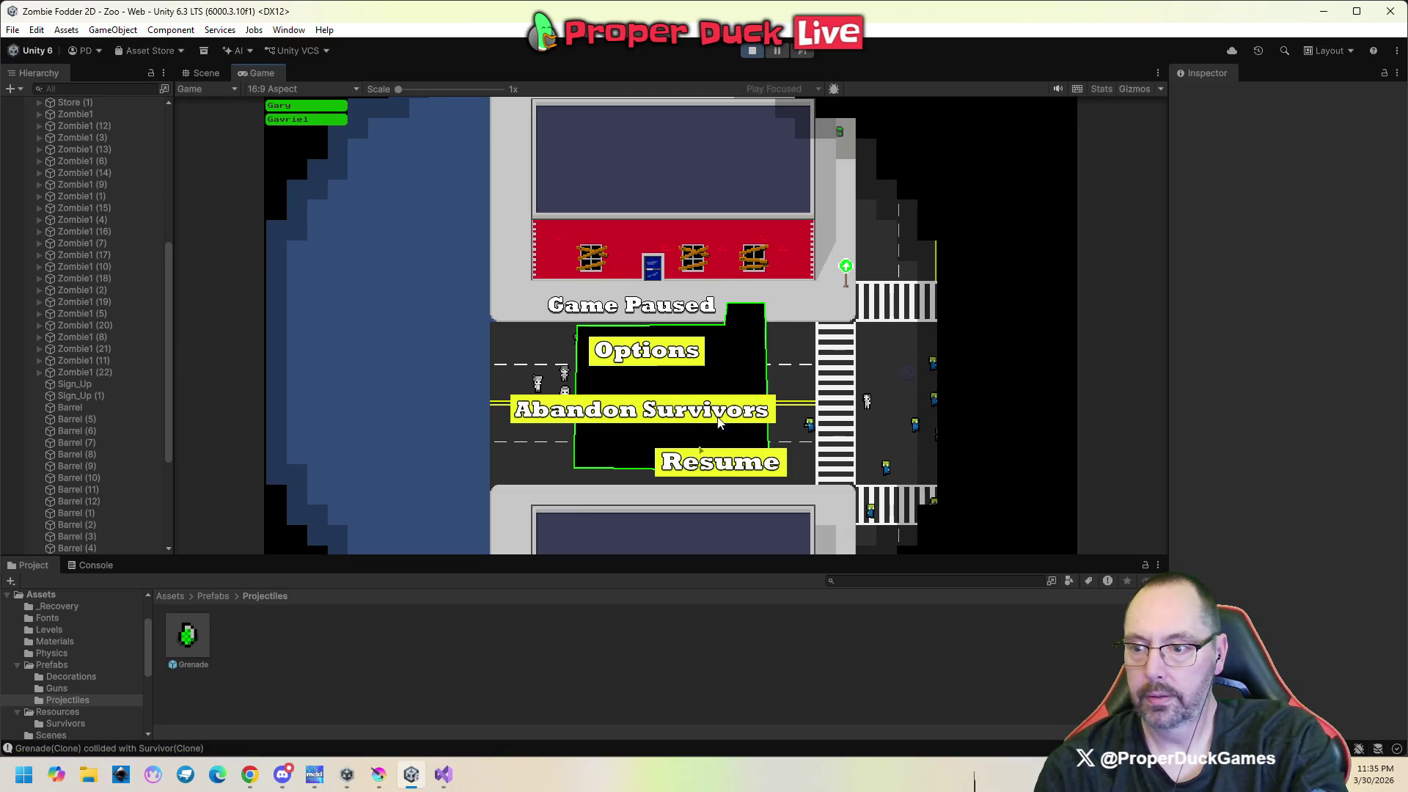
Drag Grenade(Clone) up behind the door, dropping its Order in Layer to -472.
{"action": "left_click", "coordinate": [203, 73]}
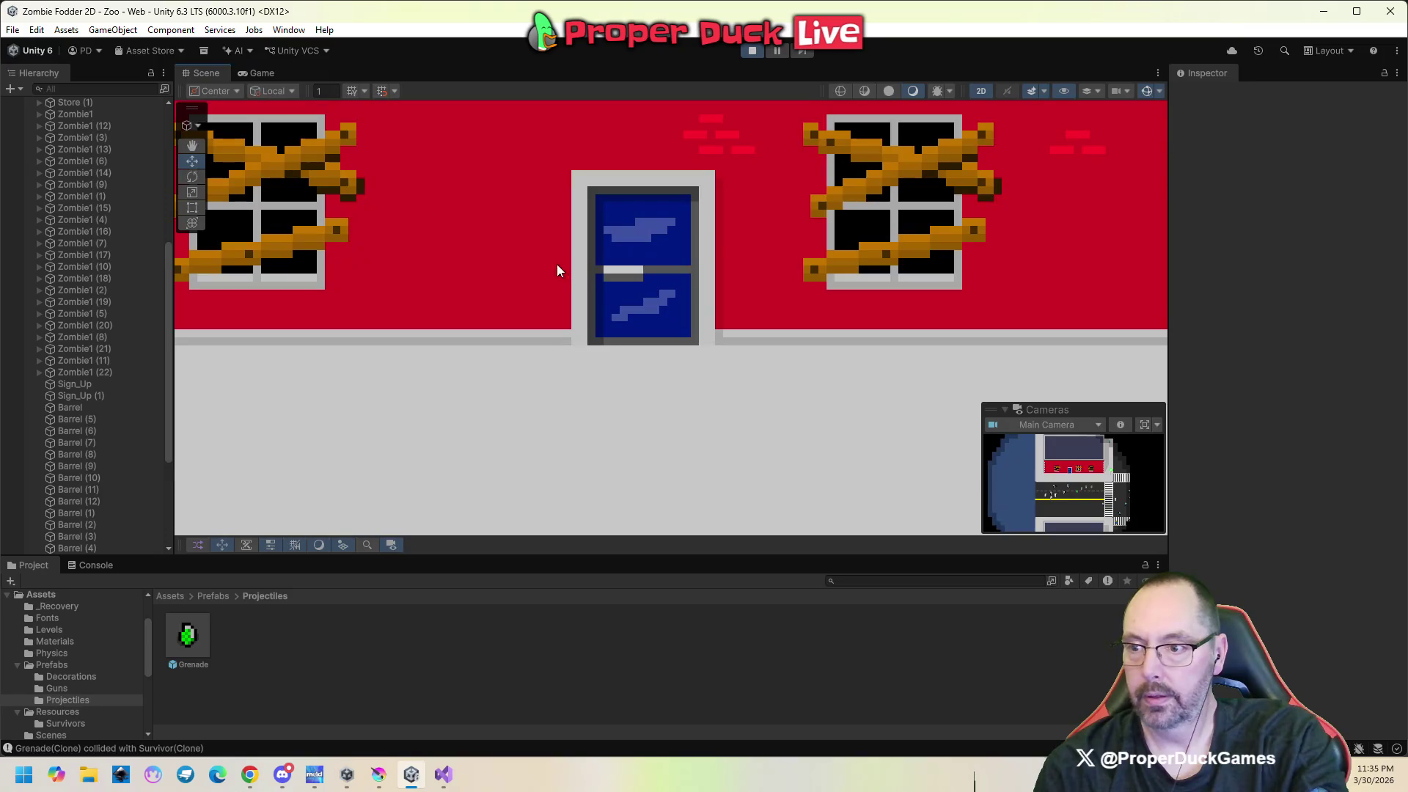
{"action": "scroll", "coordinate": [613, 493], "scroll_direction": "down", "scroll_amount": 5}
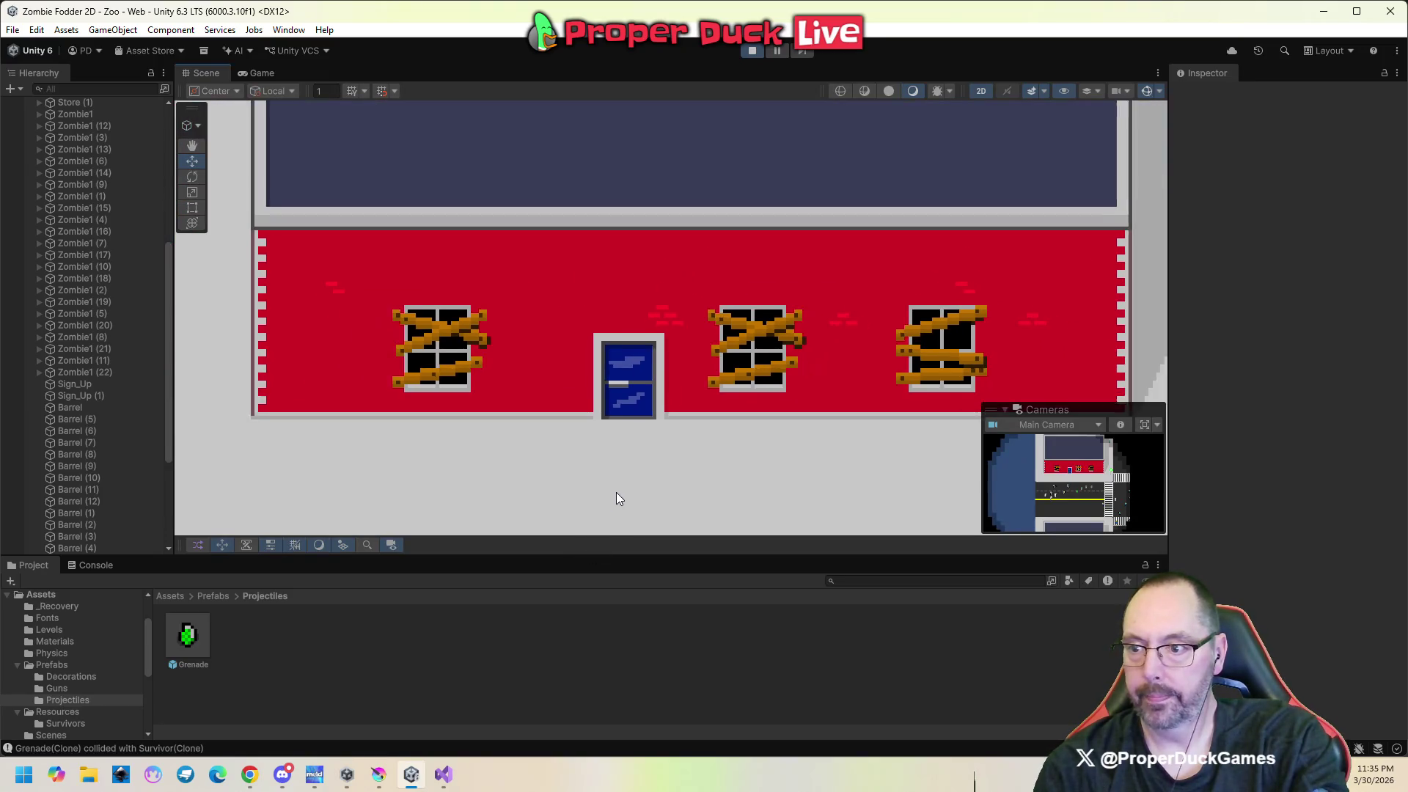
{"action": "mouse_move", "coordinate": [616, 491]}
{"action": "left_mouse_down"}
{"action": "mouse_move", "coordinate": [606, 349]}
{"action": "mouse_move", "coordinate": [578, 345]}
{"action": "left_mouse_up"}
{"action": "scroll", "coordinate": [134, 481], "scroll_direction": "down", "scroll_amount": 5}
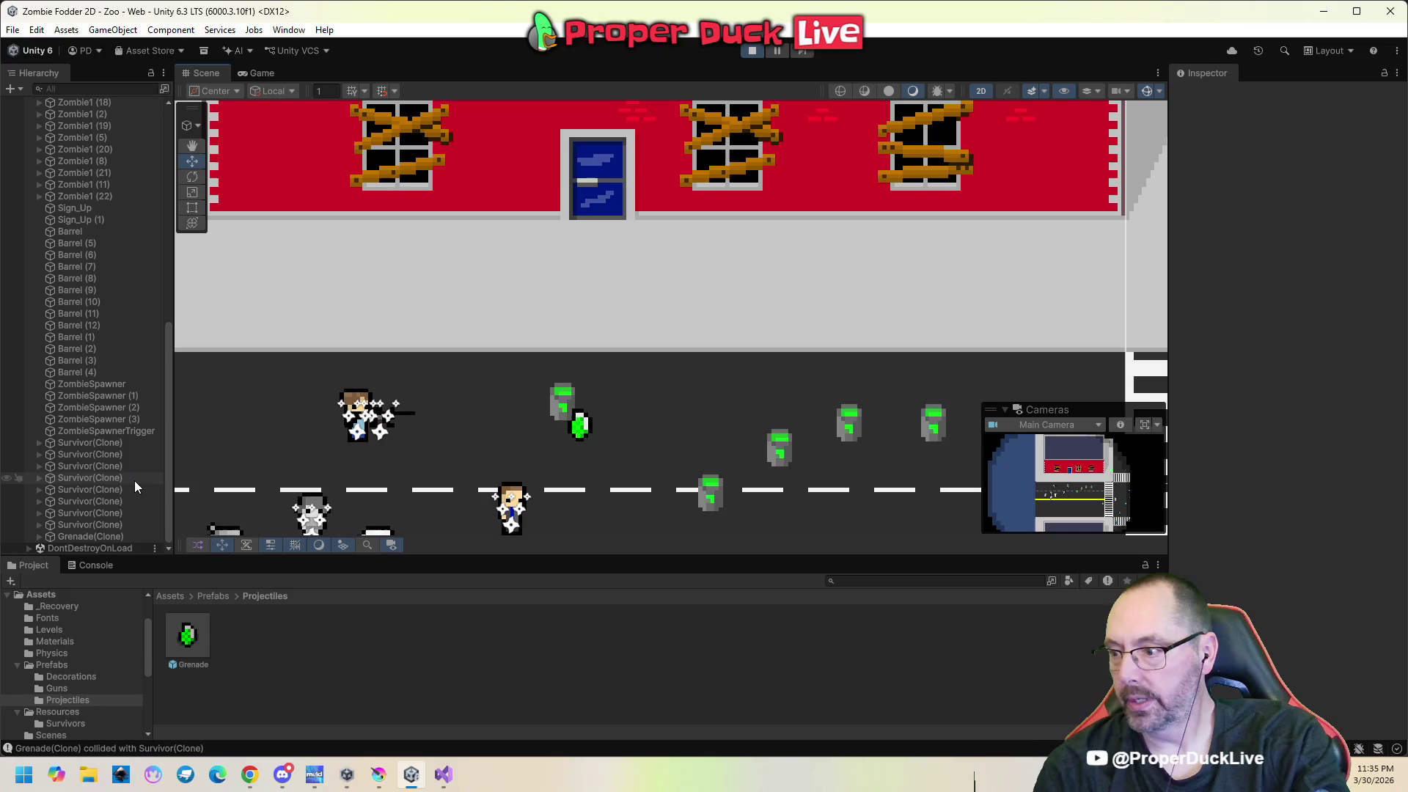
{"action": "left_click", "coordinate": [108, 534]}
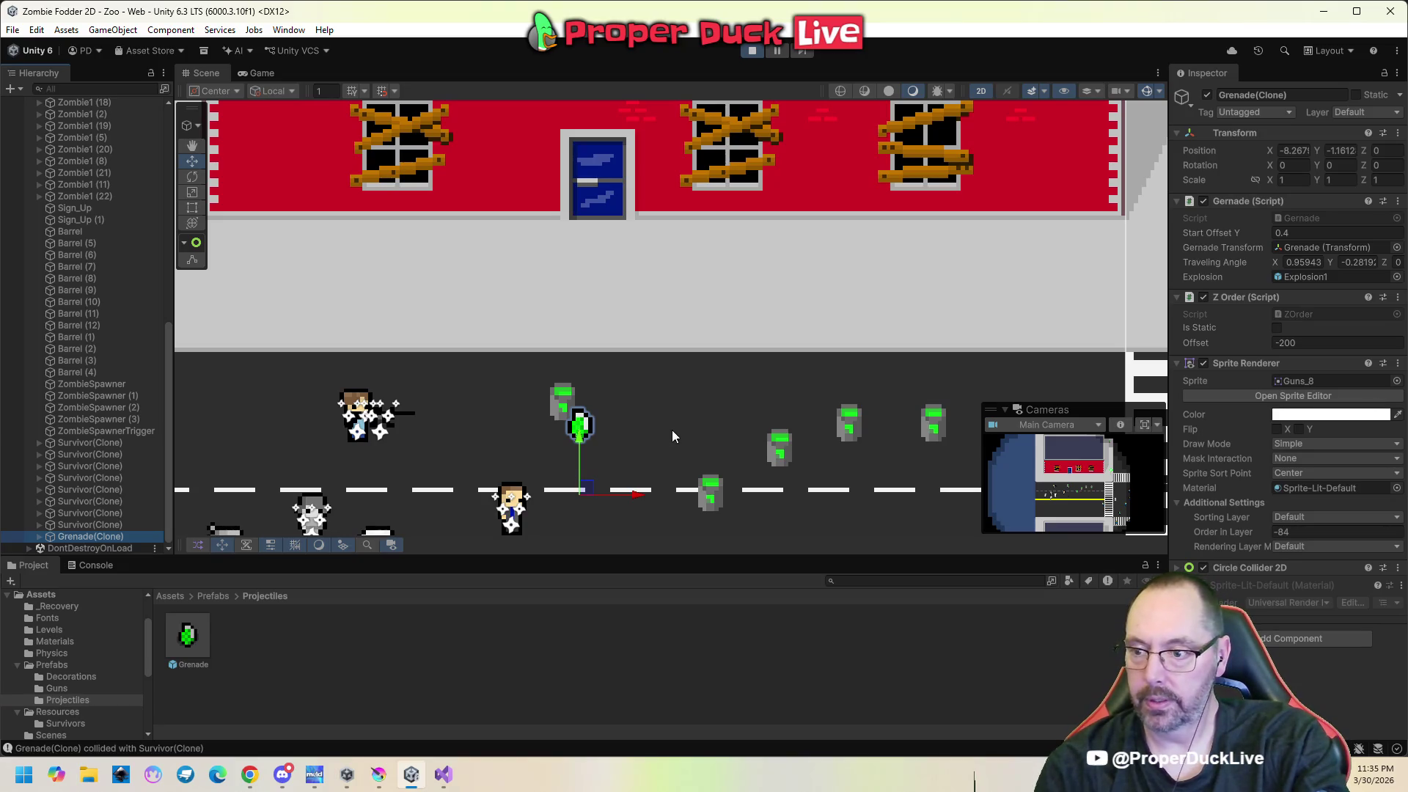
{"action": "left_click_drag", "start_coordinate": [582, 449], "coordinate": [588, 205]}
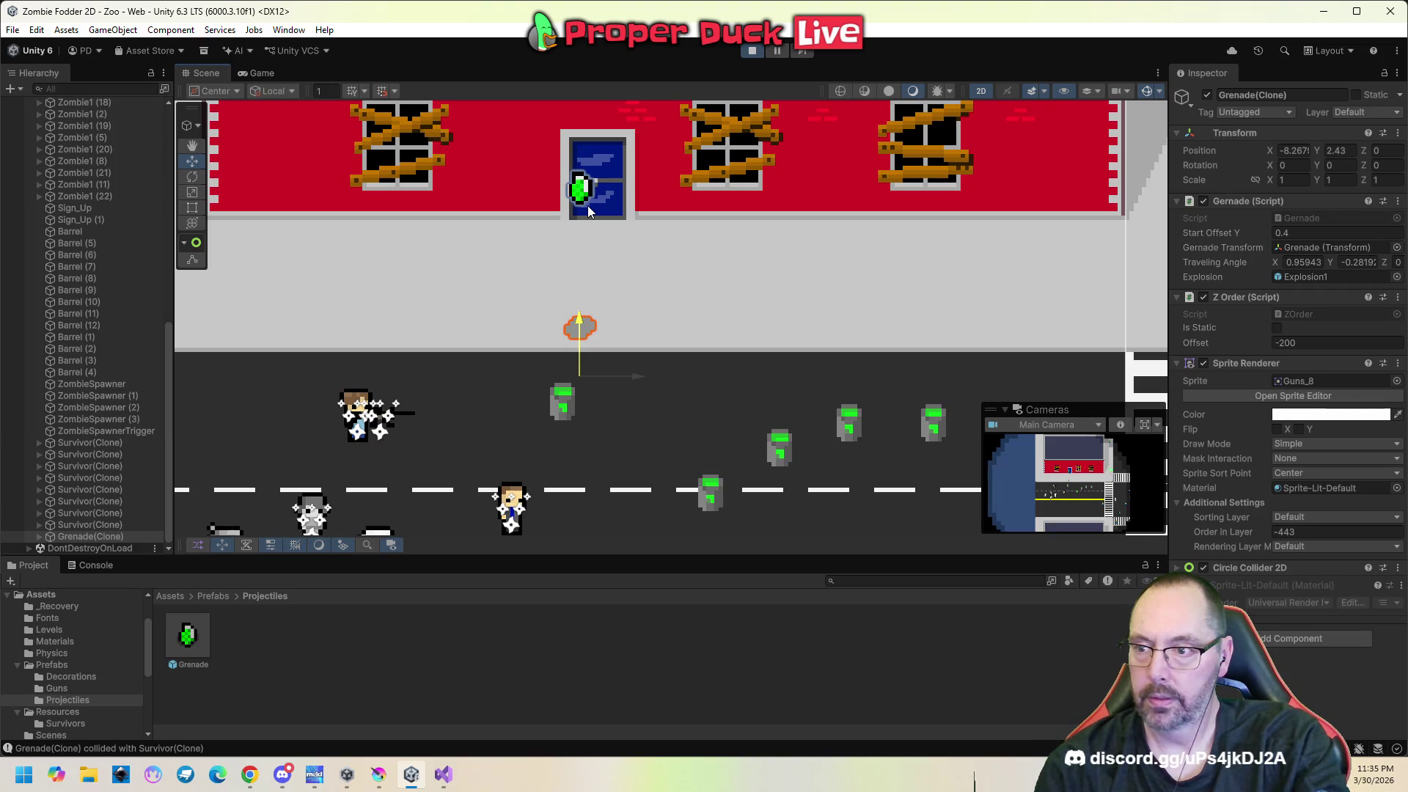
{"action": "left_click_drag", "start_coordinate": [587, 206], "coordinate": [589, 188]}
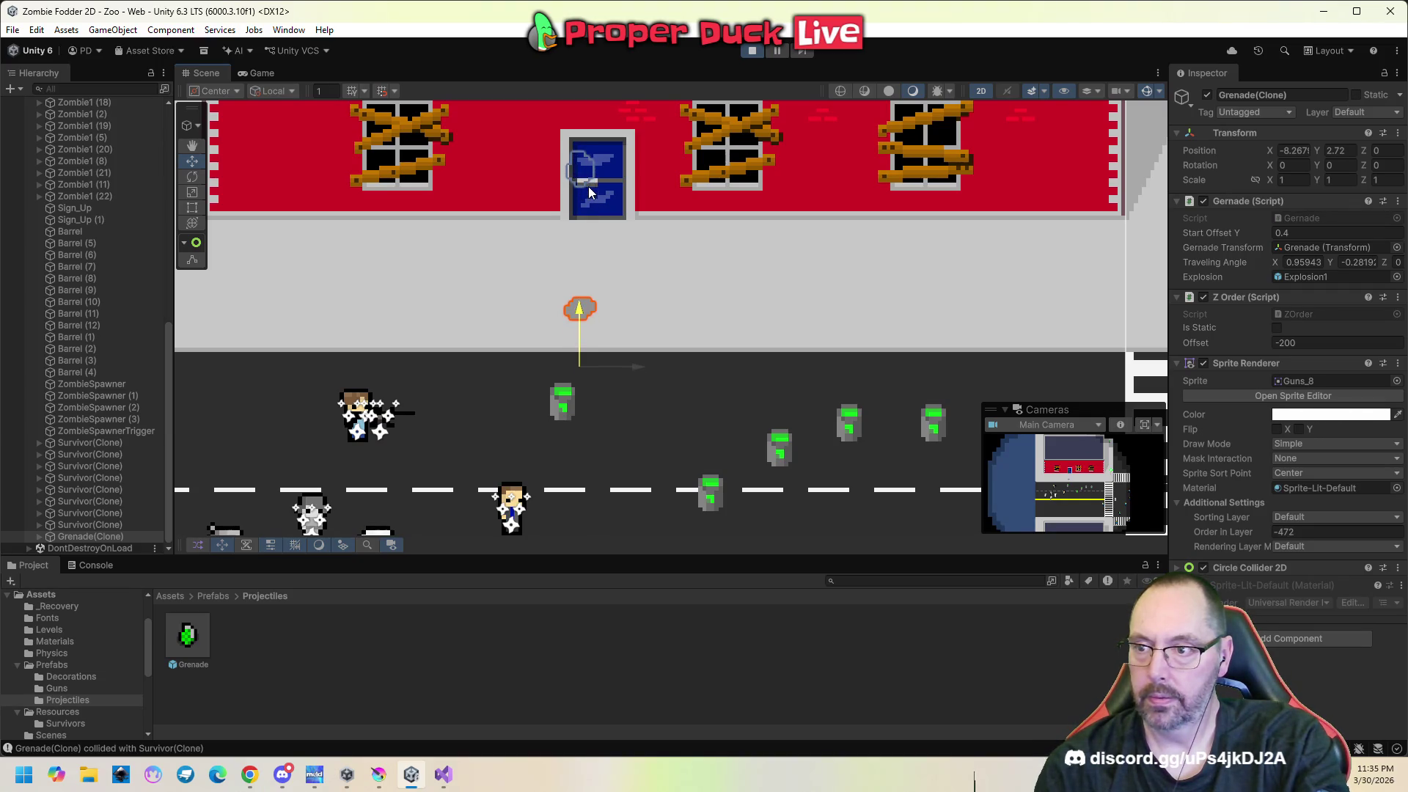
Try different Z Order offsets on the grenade clone, settling back on 200.
{"action": "left_click", "coordinate": [1283, 342]}
{"action": "type", "text": "3"}
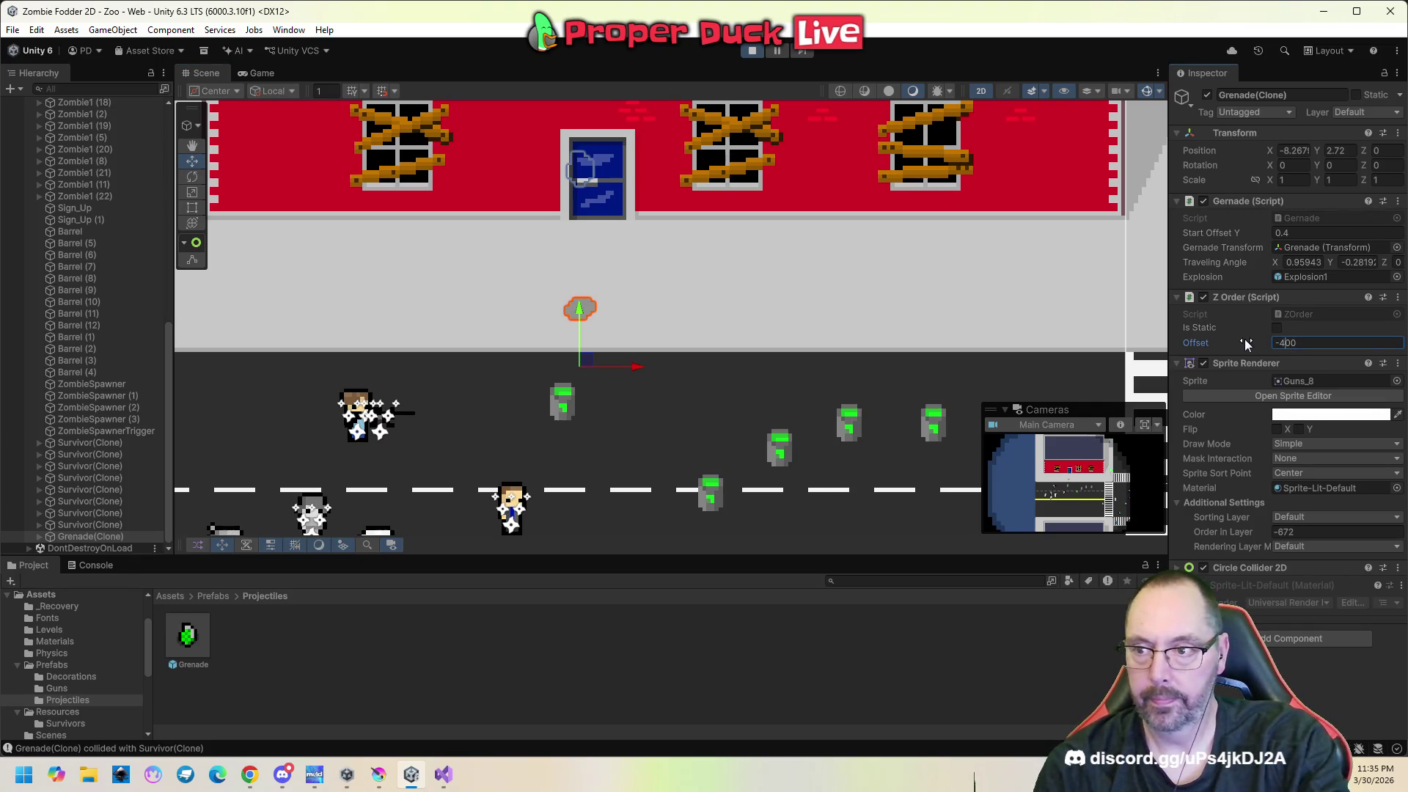
{"action": "key", "text": "BackSpace"}
{"action": "type", "text": "4"}
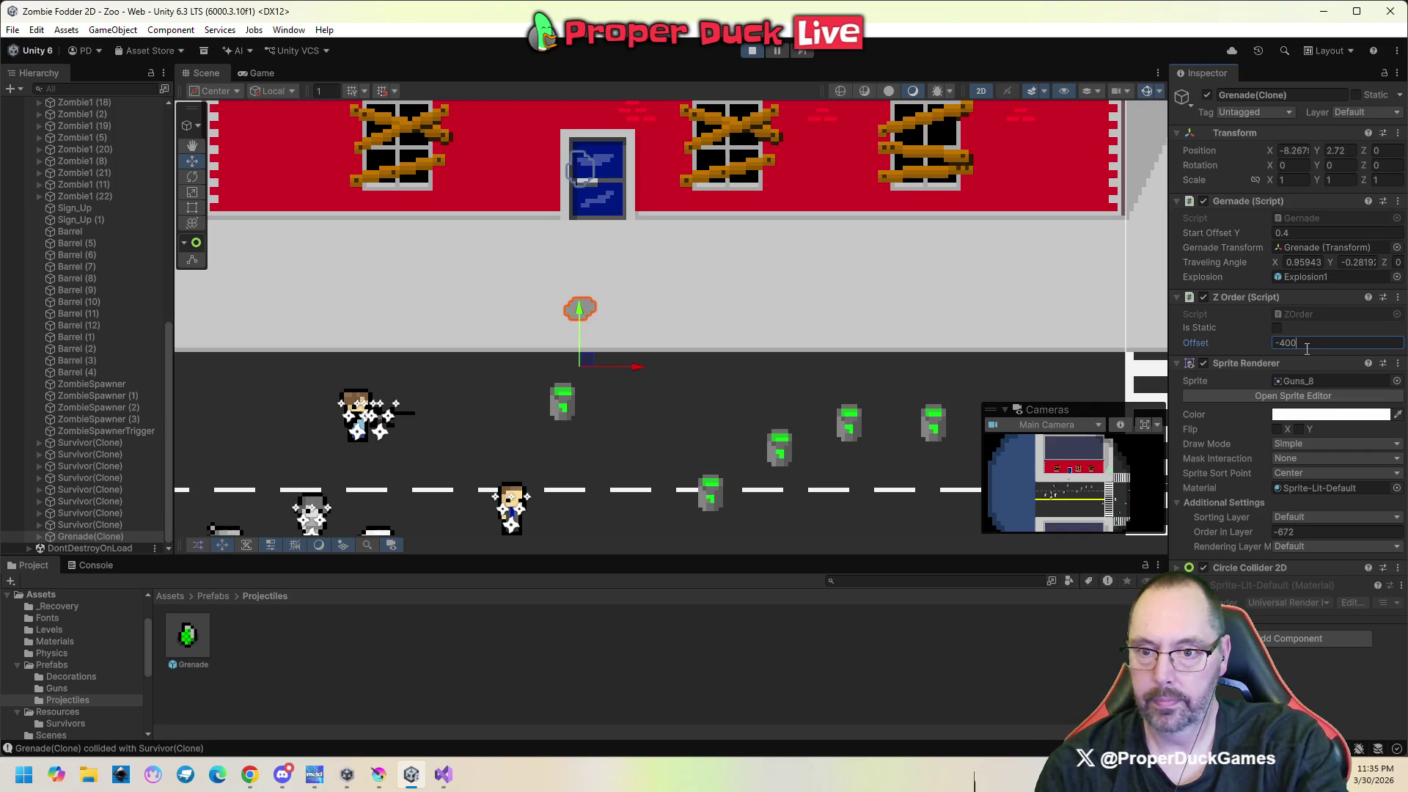
{"action": "key", "text": "BackSpace"}
{"action": "key", "text": "BackSpace"}
{"action": "key", "text": "BackSpace"}
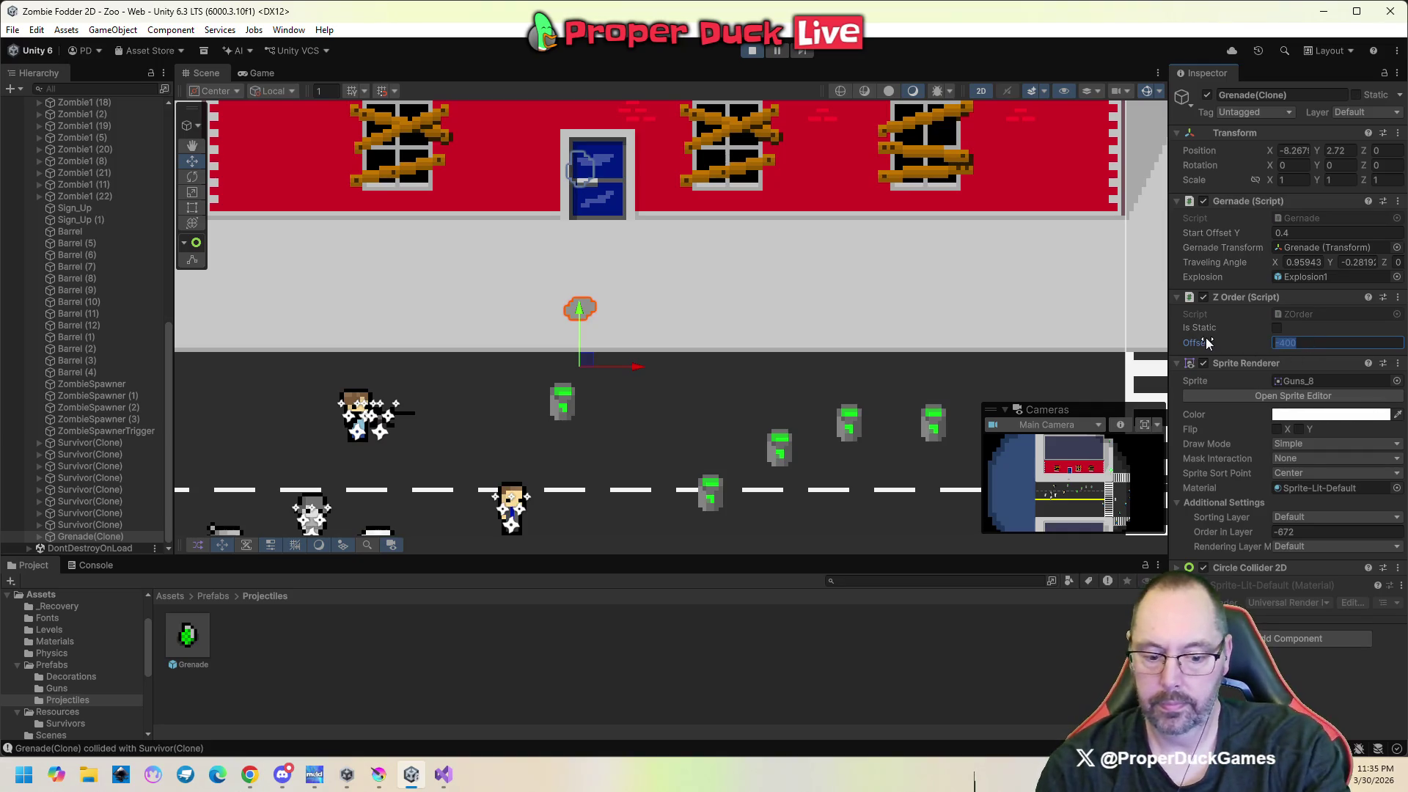
{"action": "type", "text": "200"}
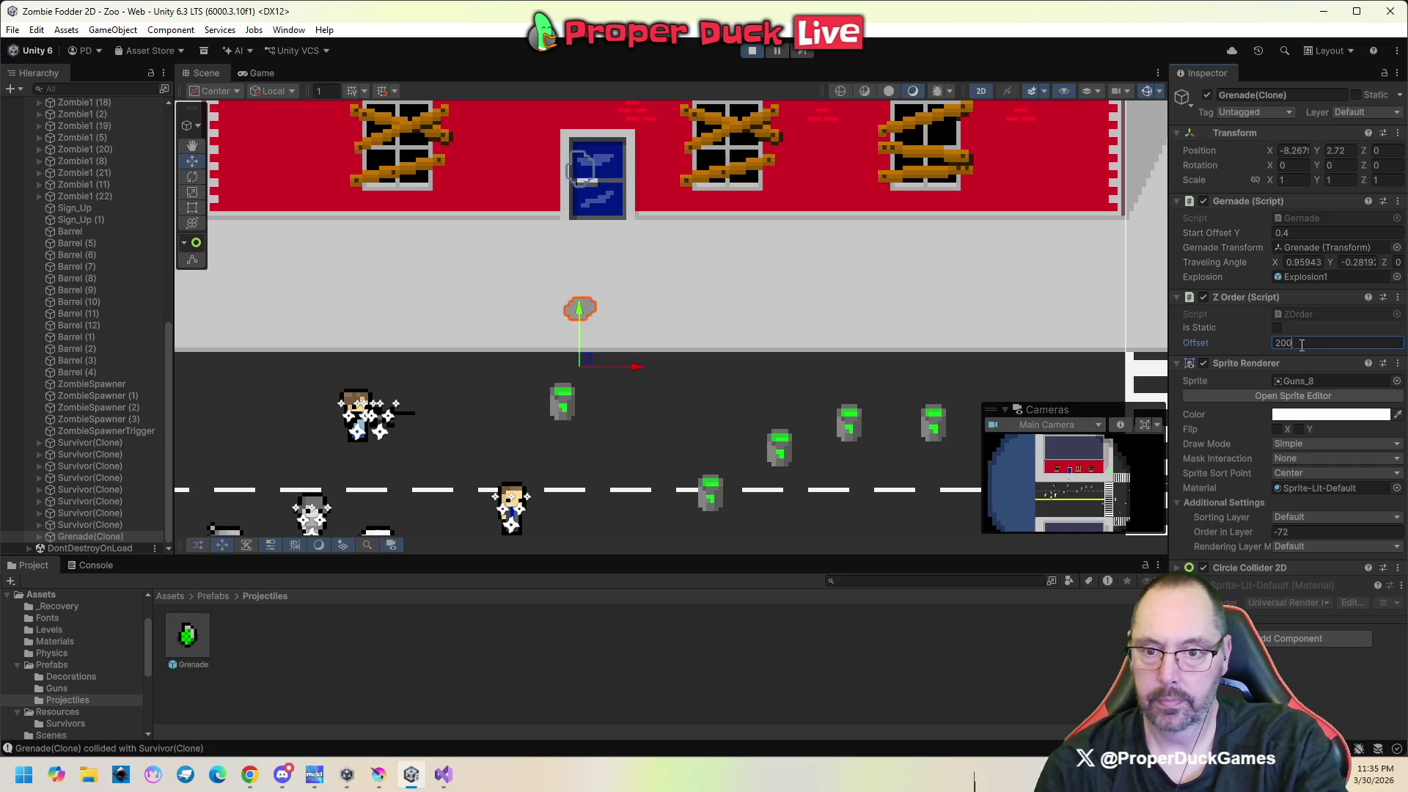
Raise the clone's Z Order offset to 200000, then -200000, and stop play mode.
{"action": "left_click_drag", "start_coordinate": [1310, 343], "coordinate": [1265, 343]}
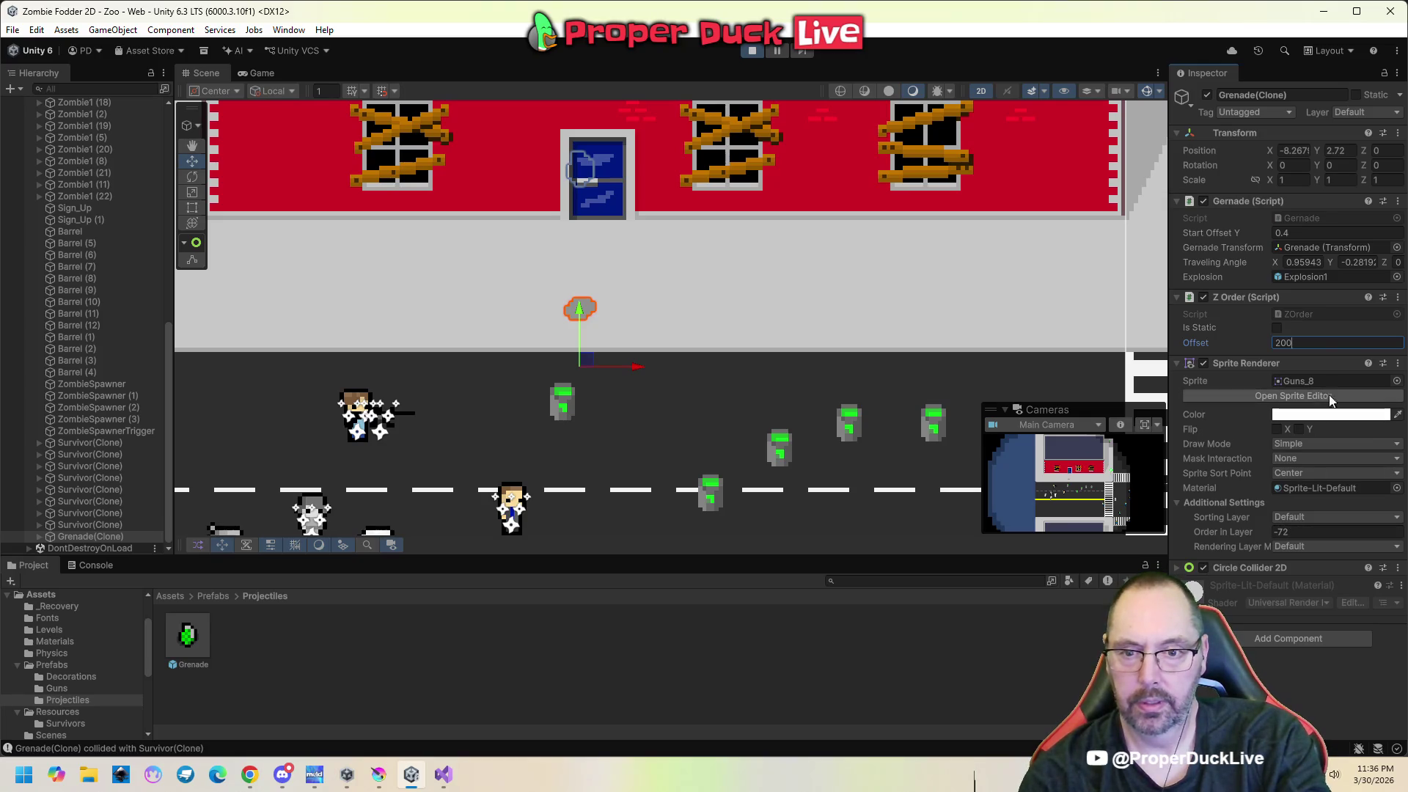
{"action": "double_click", "coordinate": [1320, 338]}
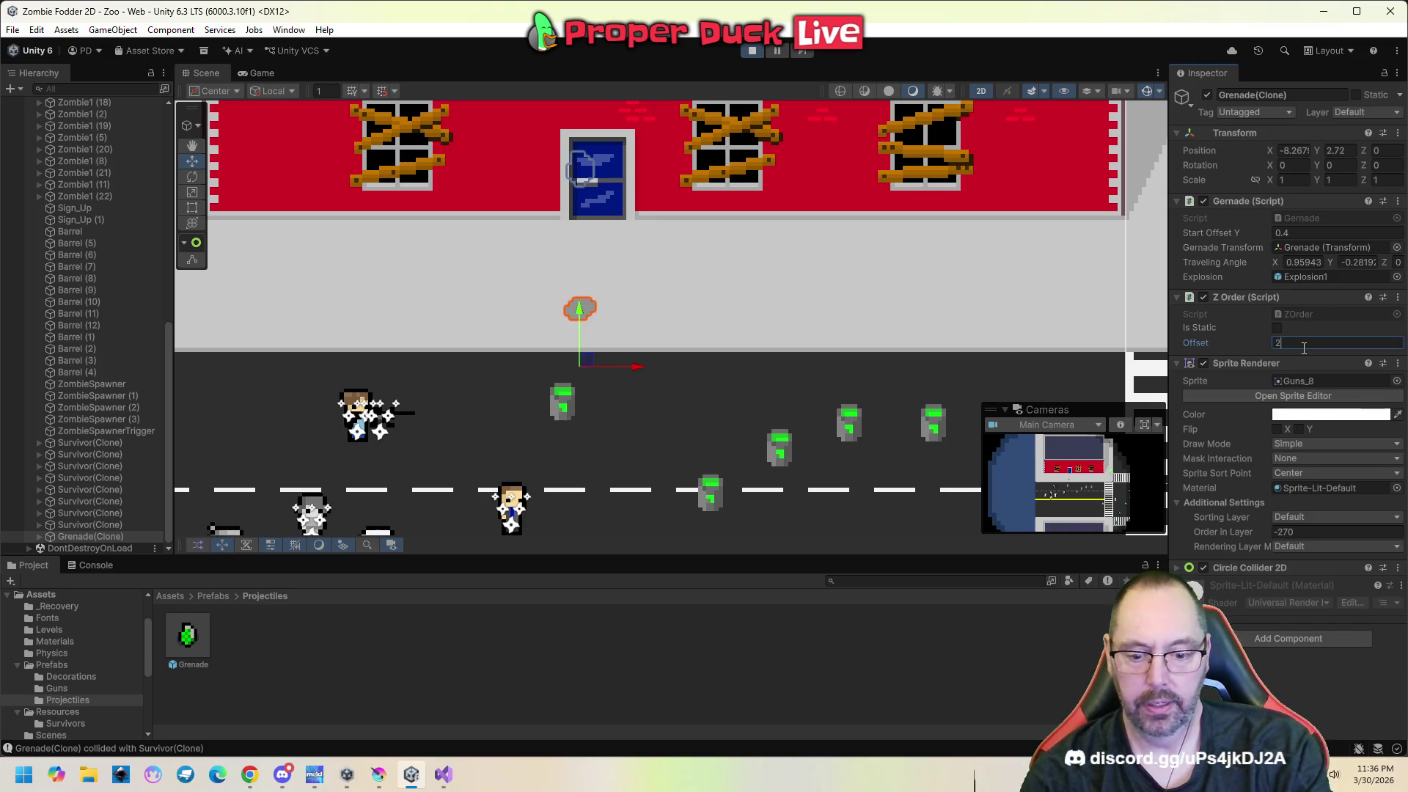
{"action": "type", "text": "00"}
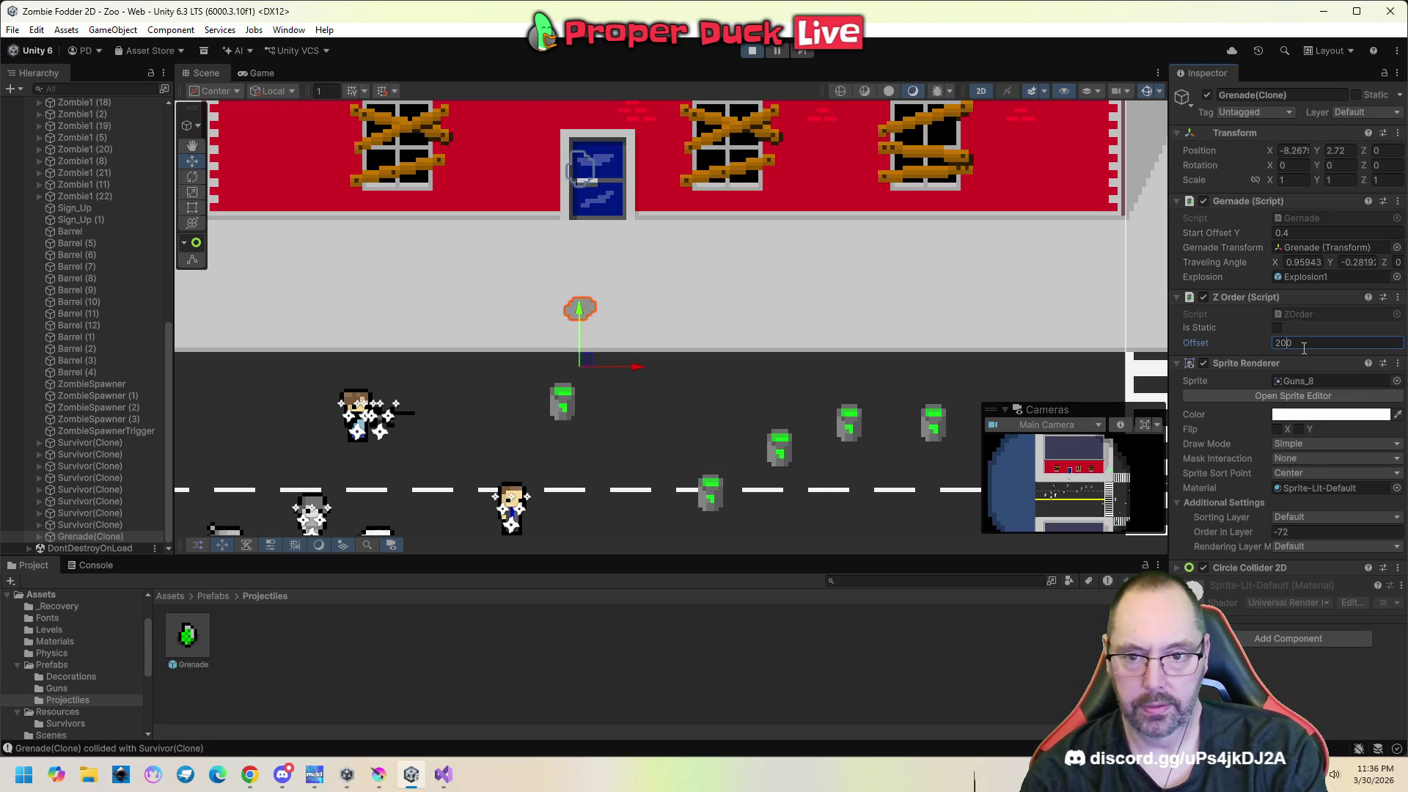
{"action": "type", "text": "00"}
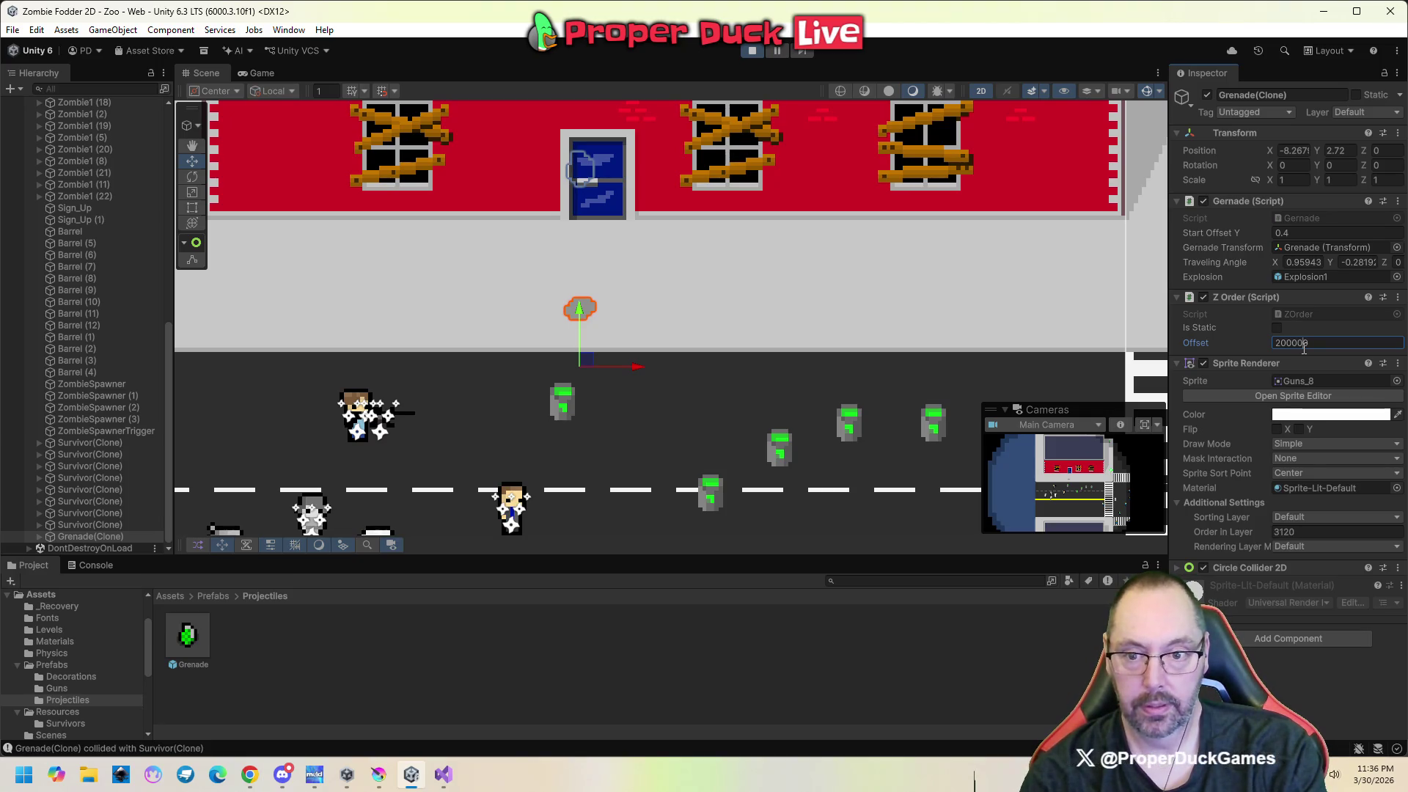
{"action": "key", "text": "Home"}
{"action": "type", "text": "-"}
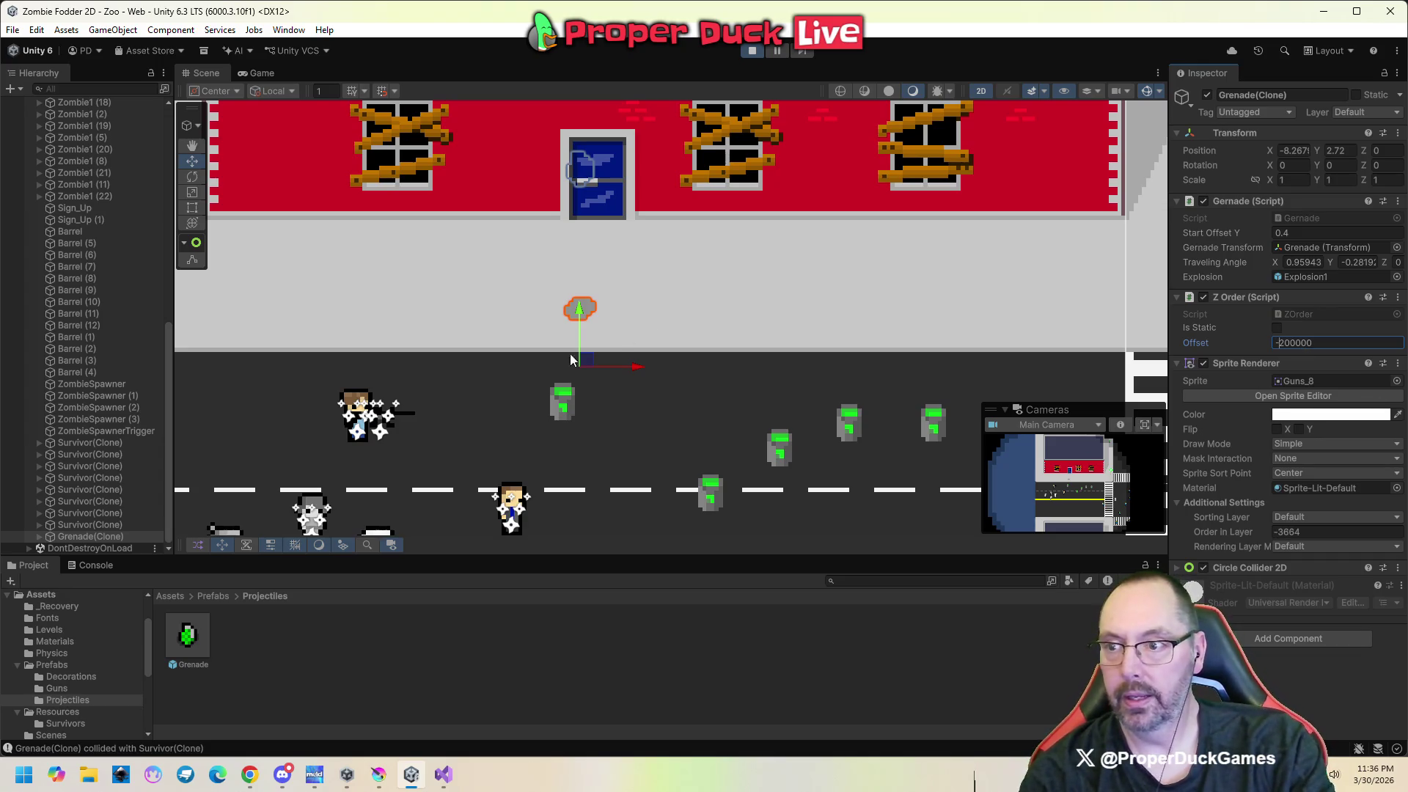
{"action": "left_click", "coordinate": [749, 51]}
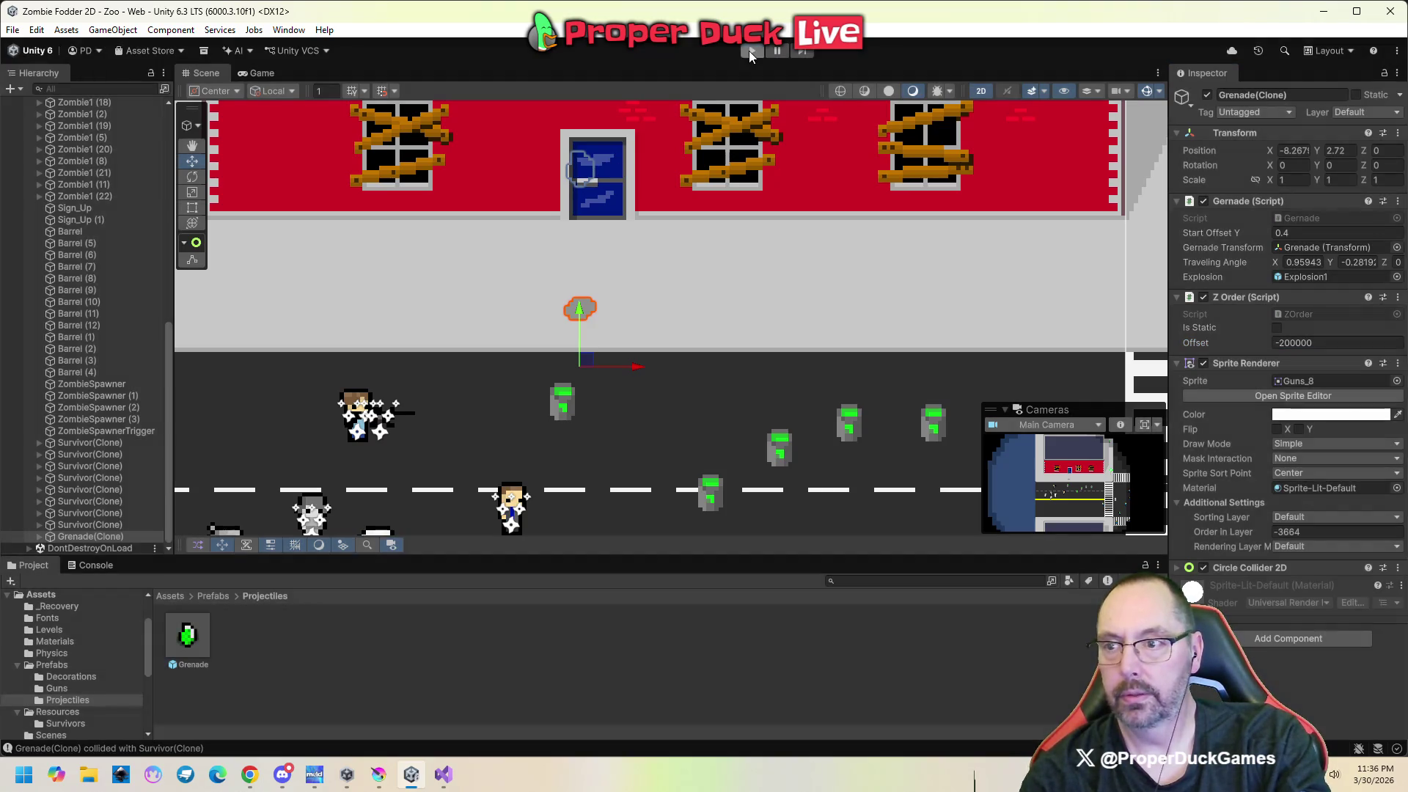
{"action": "left_click", "coordinate": [580, 200]}
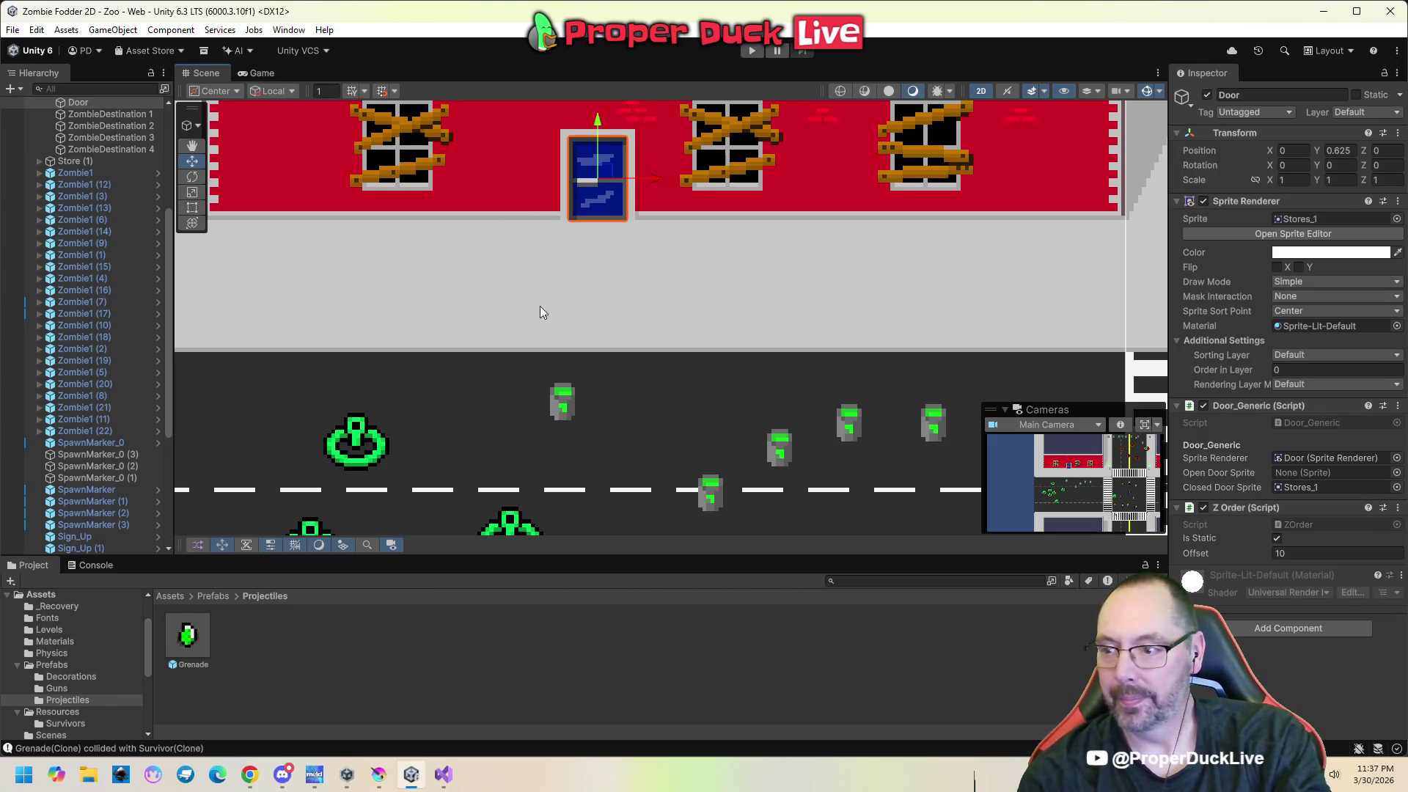
Inspect the Grenade prefab in Prefabs > Projectiles, offset -200, then enter play mode.
{"action": "left_click", "coordinate": [187, 639]}
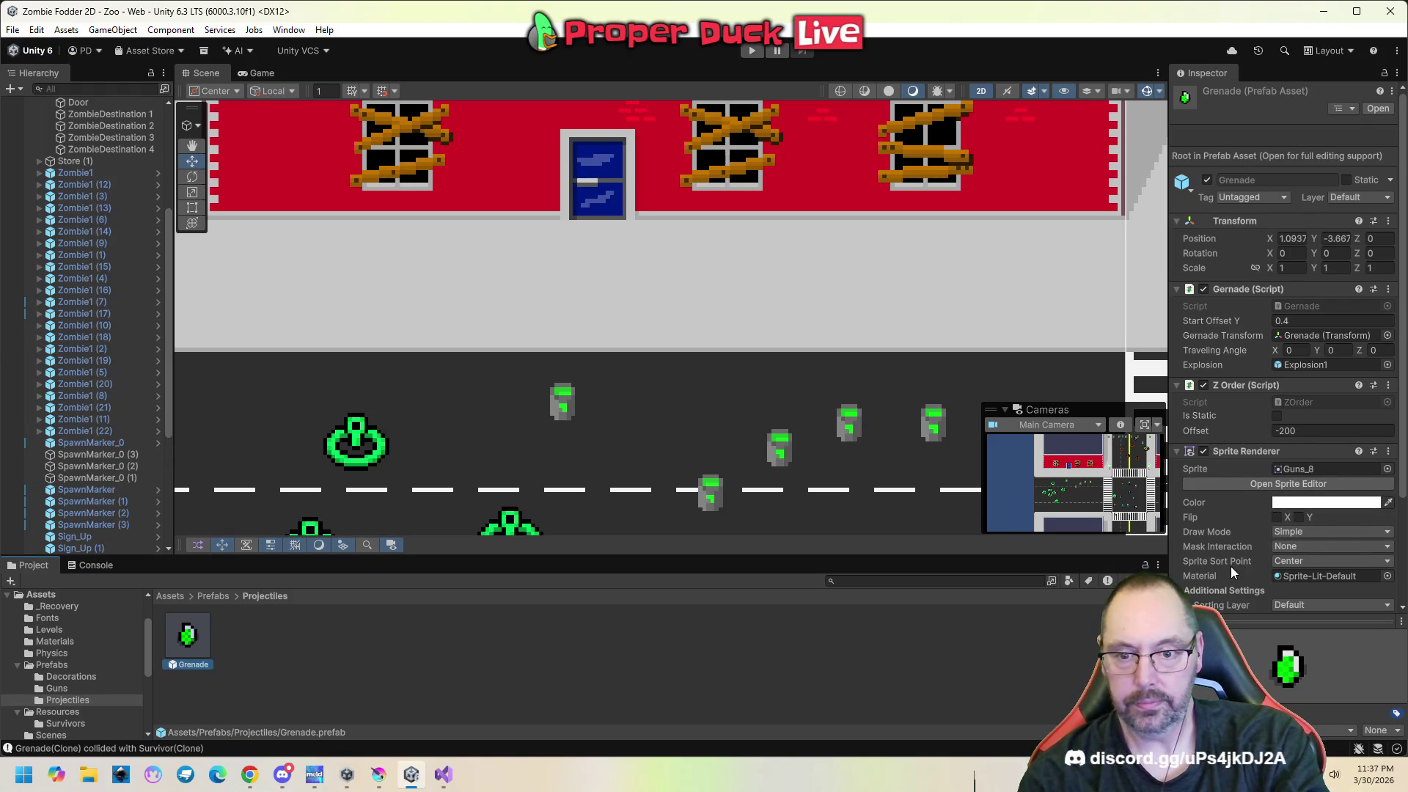
{"action": "scroll", "coordinate": [1230, 566], "scroll_direction": "down", "scroll_amount": 3}
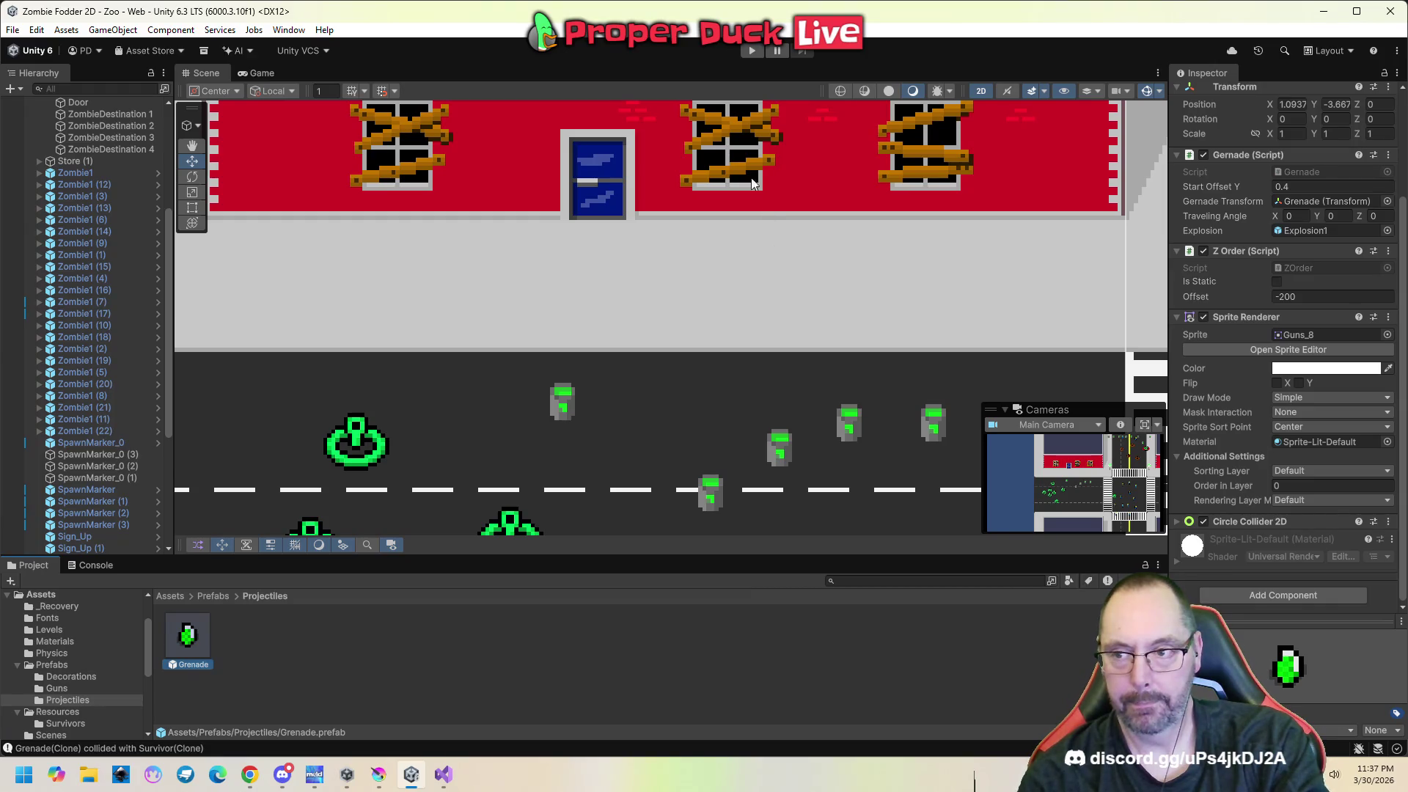
{"action": "left_click", "coordinate": [752, 51]}
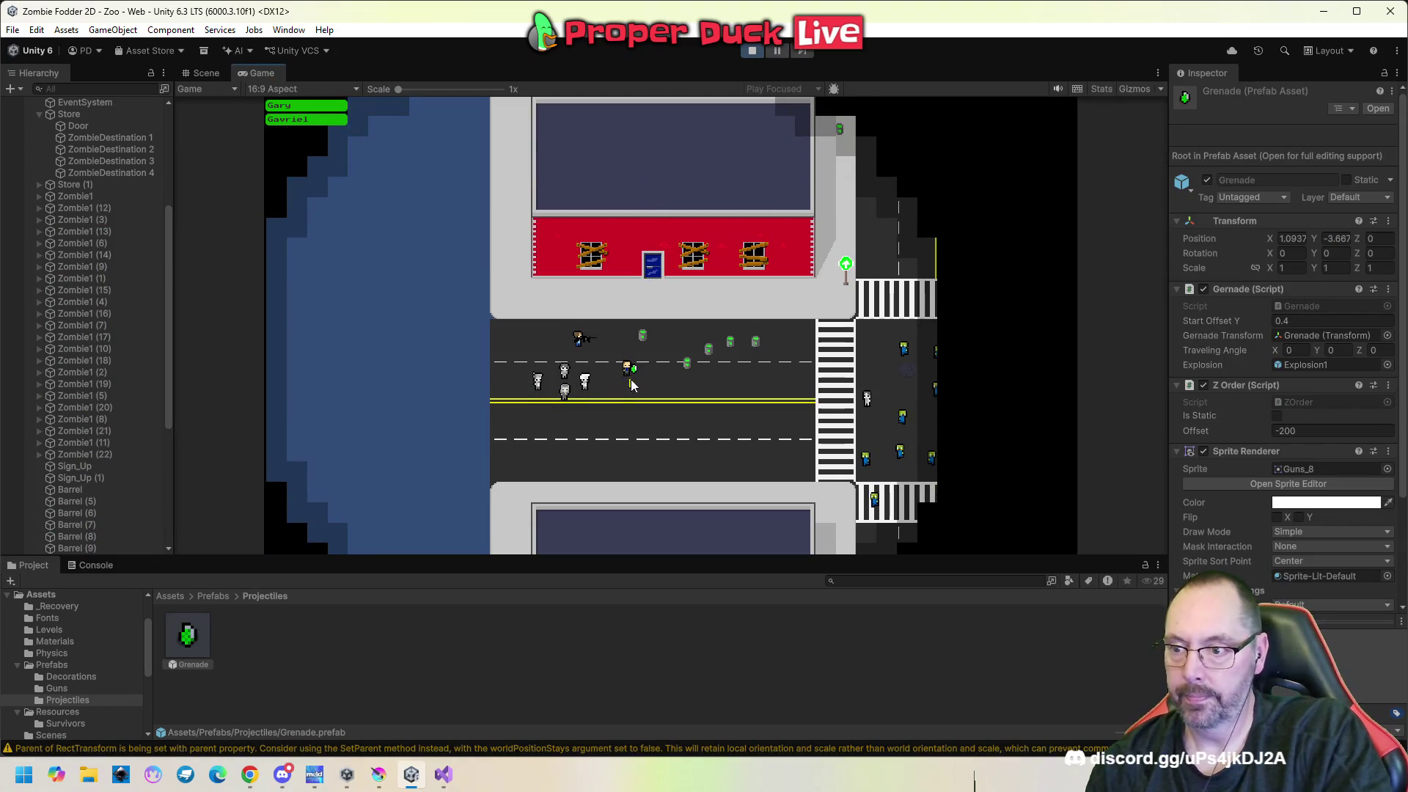
Pause the game after a grenade throw and return to the Scene view.
{"action": "left_click", "coordinate": [627, 368]}
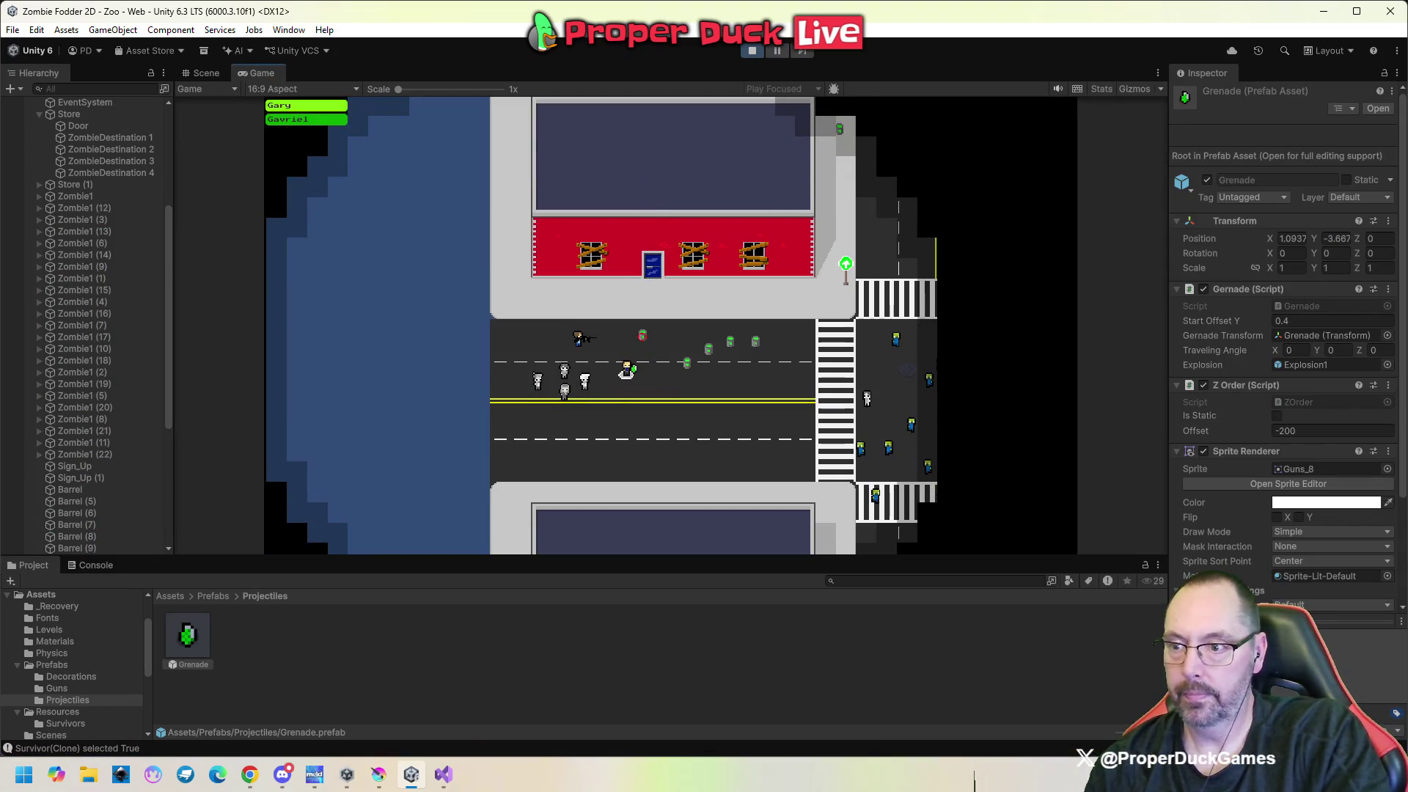
{"action": "key", "text": "Escape"}
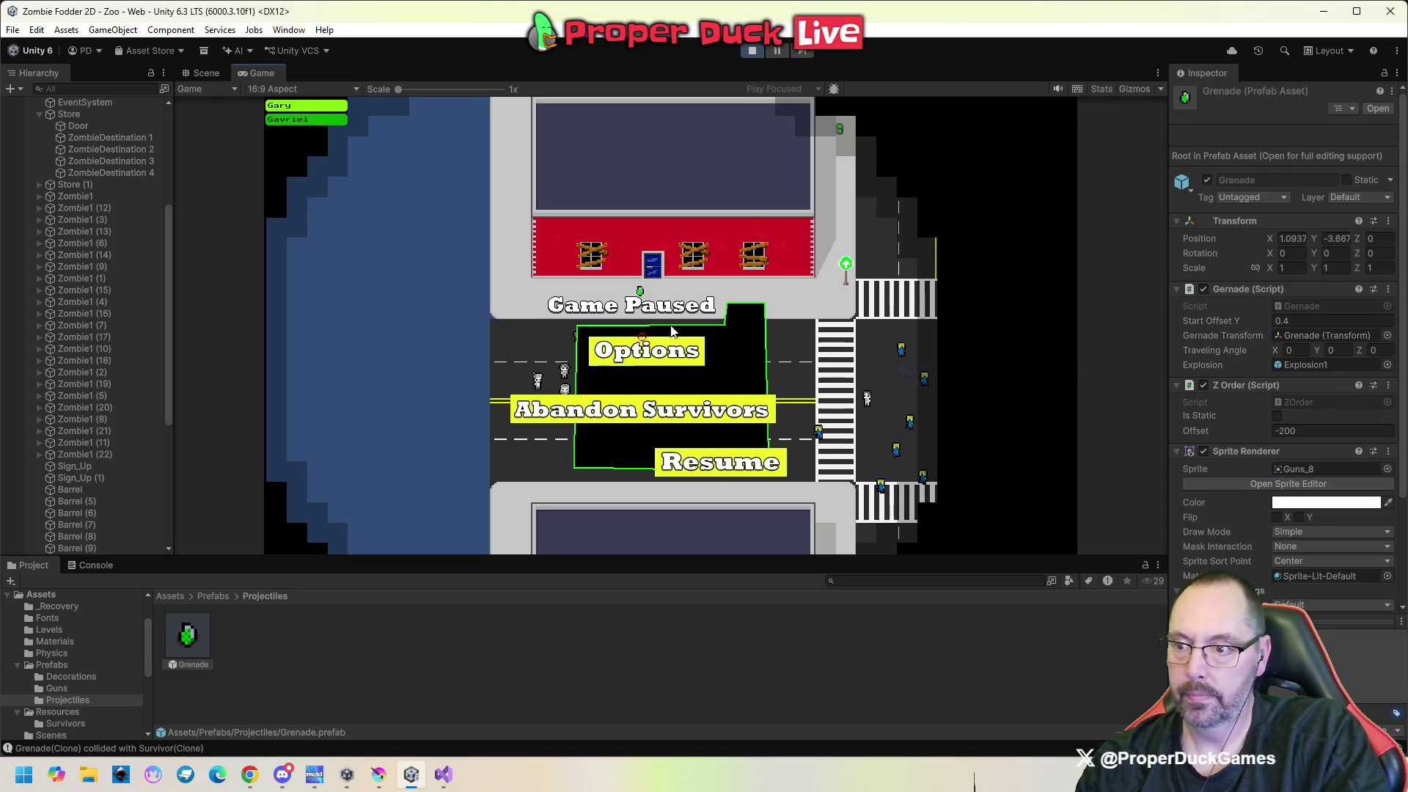
{"action": "left_click", "coordinate": [708, 503]}
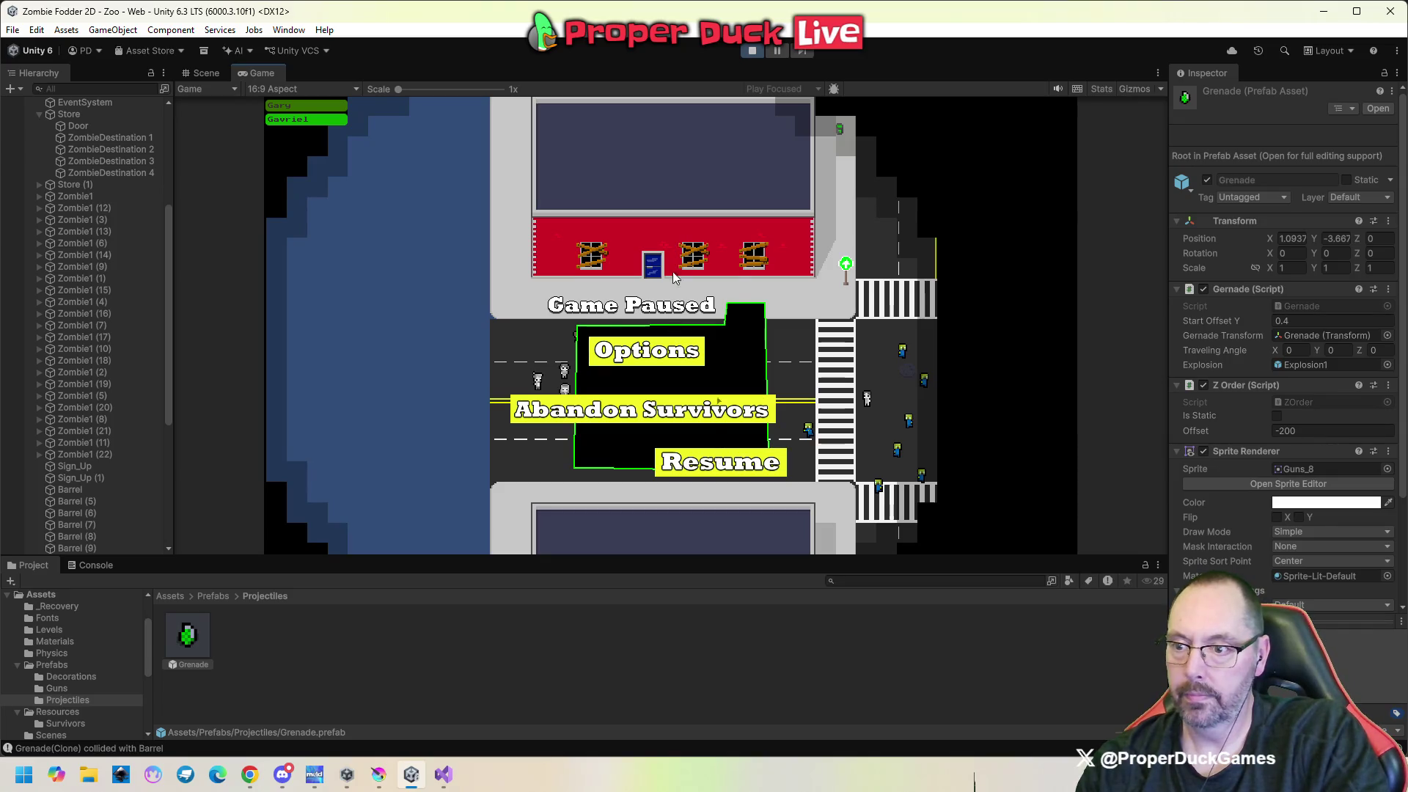
{"action": "left_click", "coordinate": [206, 73]}
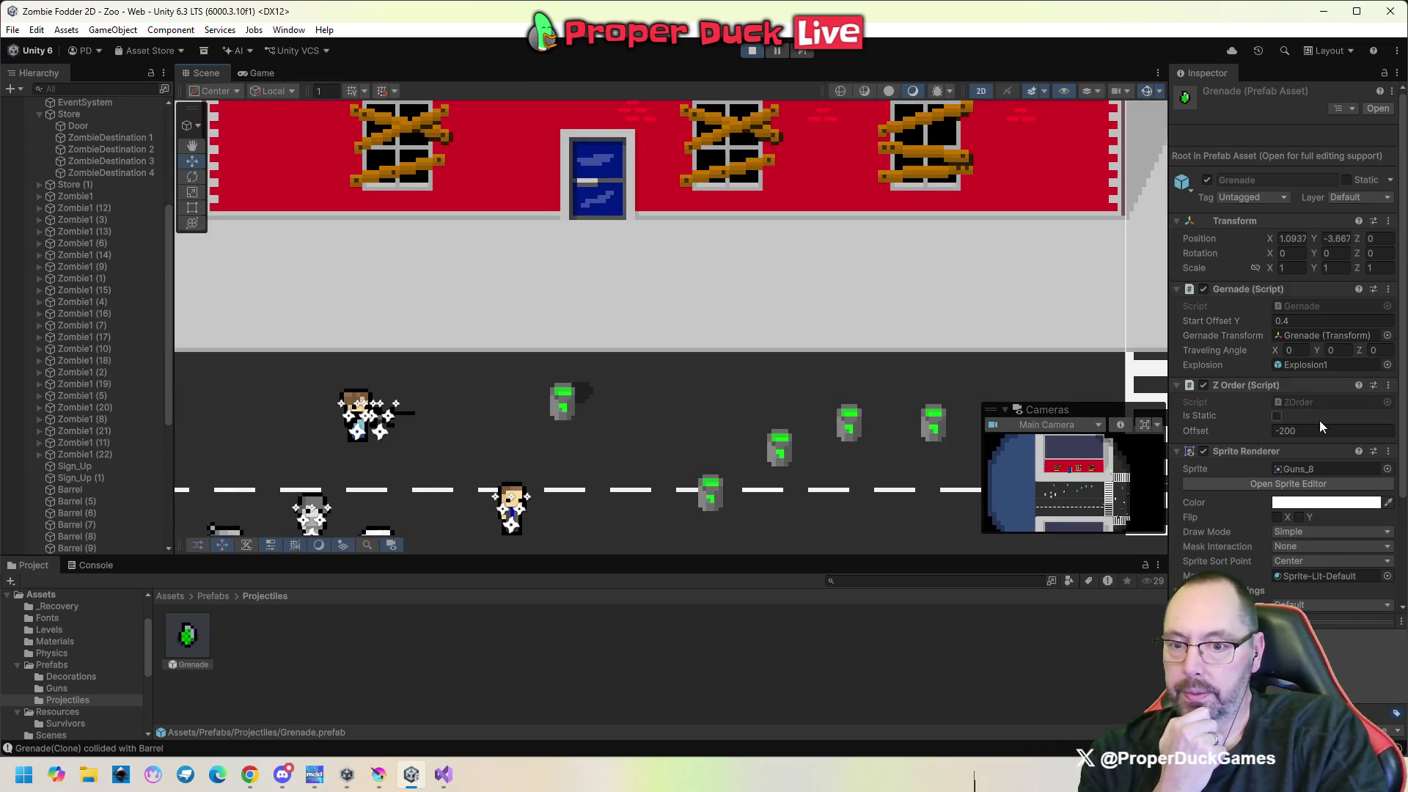
Scrub the Grenade prefab's Z Order offset down to around -342 and -587.
{"action": "left_click", "coordinate": [1276, 431]}
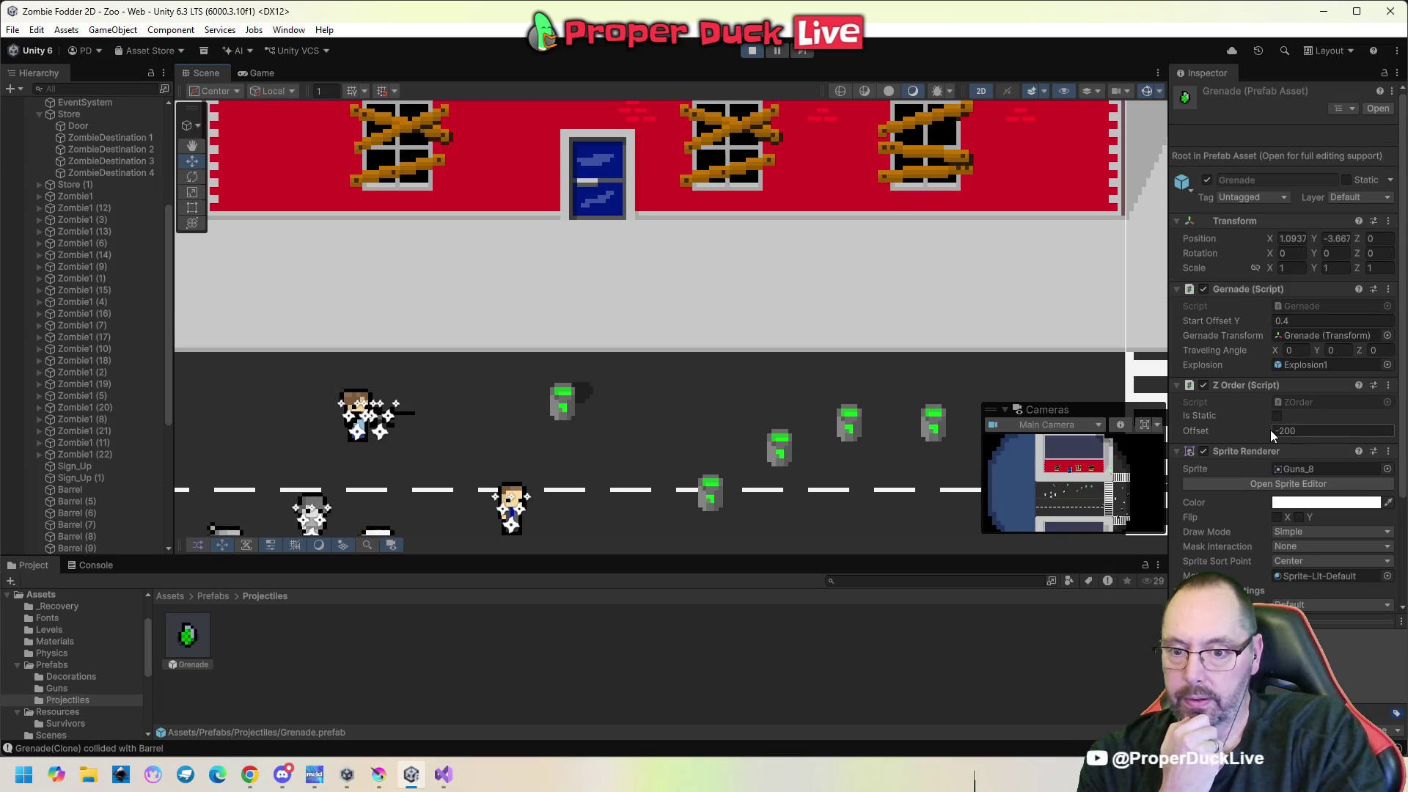
{"action": "mouse_move", "coordinate": [1277, 429]}
{"action": "left_mouse_down"}
{"action": "mouse_move", "coordinate": [1348, 426]}
{"action": "mouse_move", "coordinate": [1164, 433]}
{"action": "left_mouse_up"}
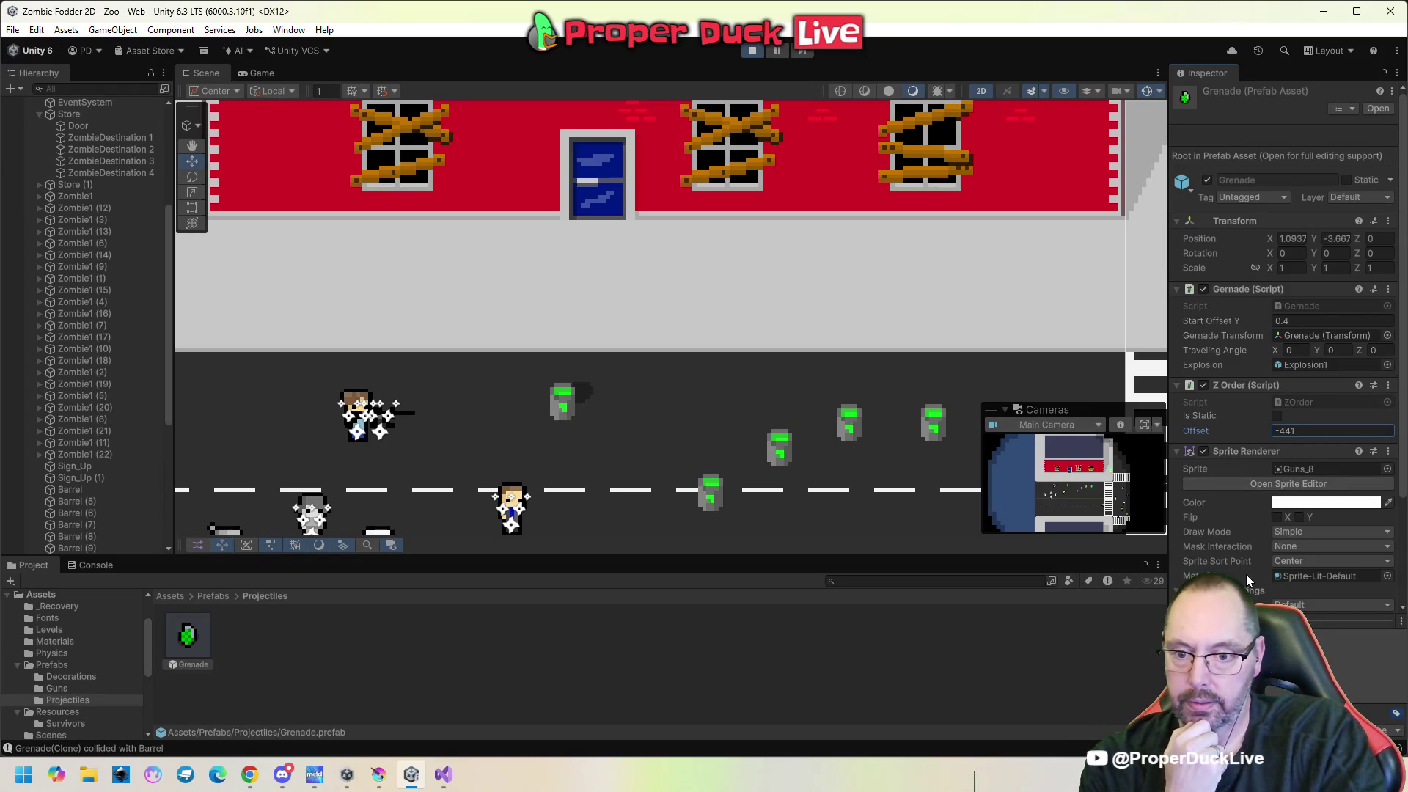
{"action": "scroll", "coordinate": [1247, 574], "scroll_direction": "down", "scroll_amount": 3}
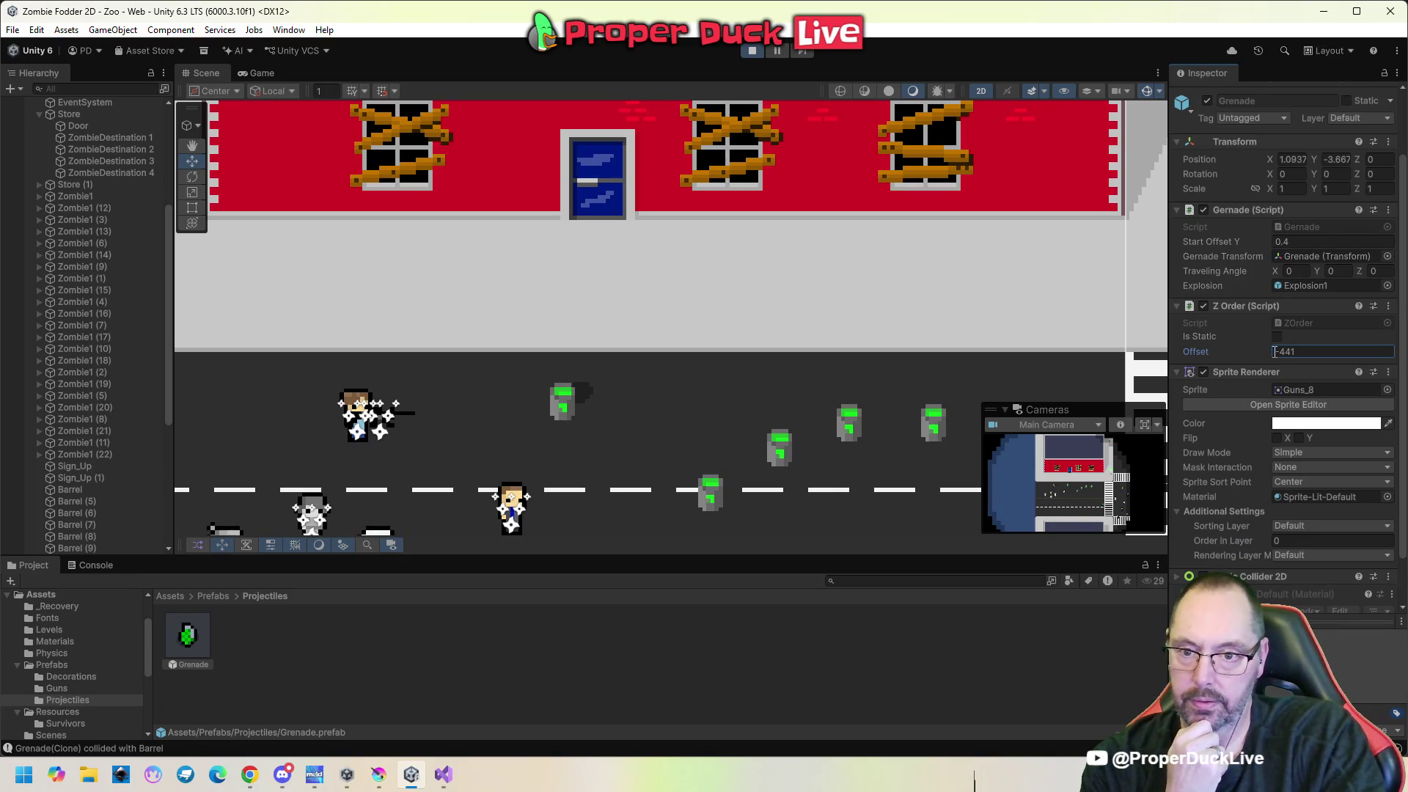
{"action": "left_click_drag", "start_coordinate": [1264, 351], "coordinate": [1176, 351]}
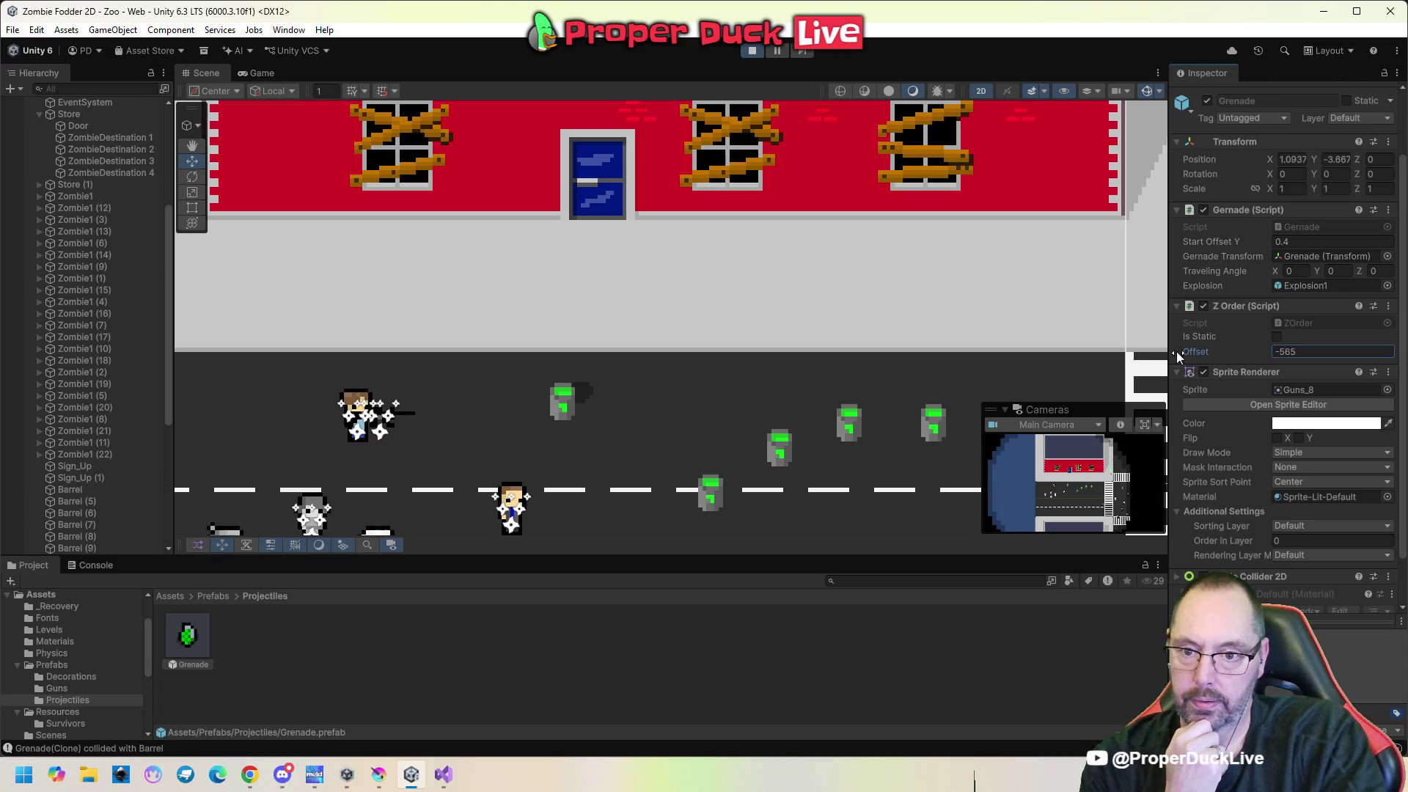
{"action": "type", "text": "2"}
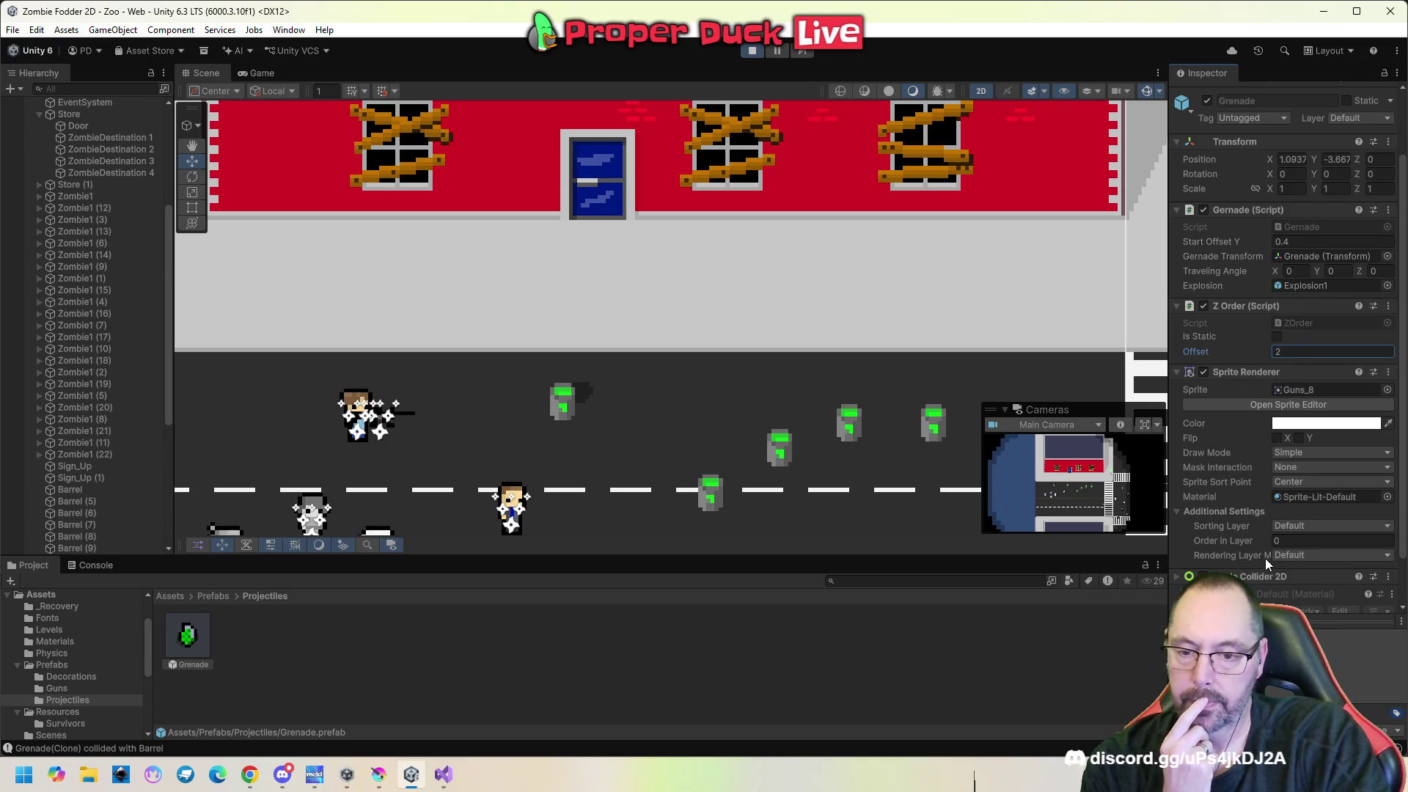
Set the prefab's Order in Layer and Z Order offset to 0, then select Grenade(Clone).
{"action": "left_click", "coordinate": [1280, 541]}
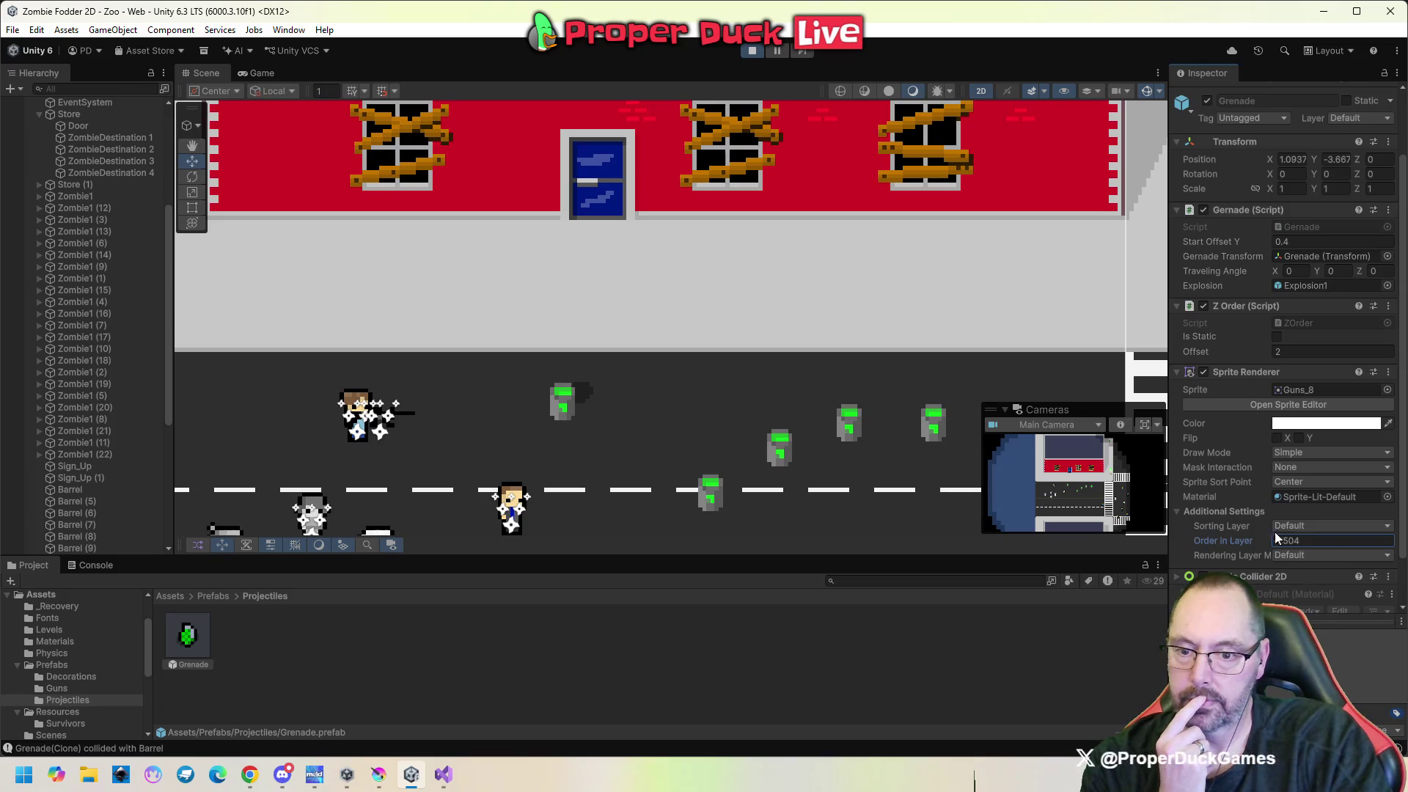
{"action": "left_click", "coordinate": [1315, 540]}
{"action": "type", "text": "0"}
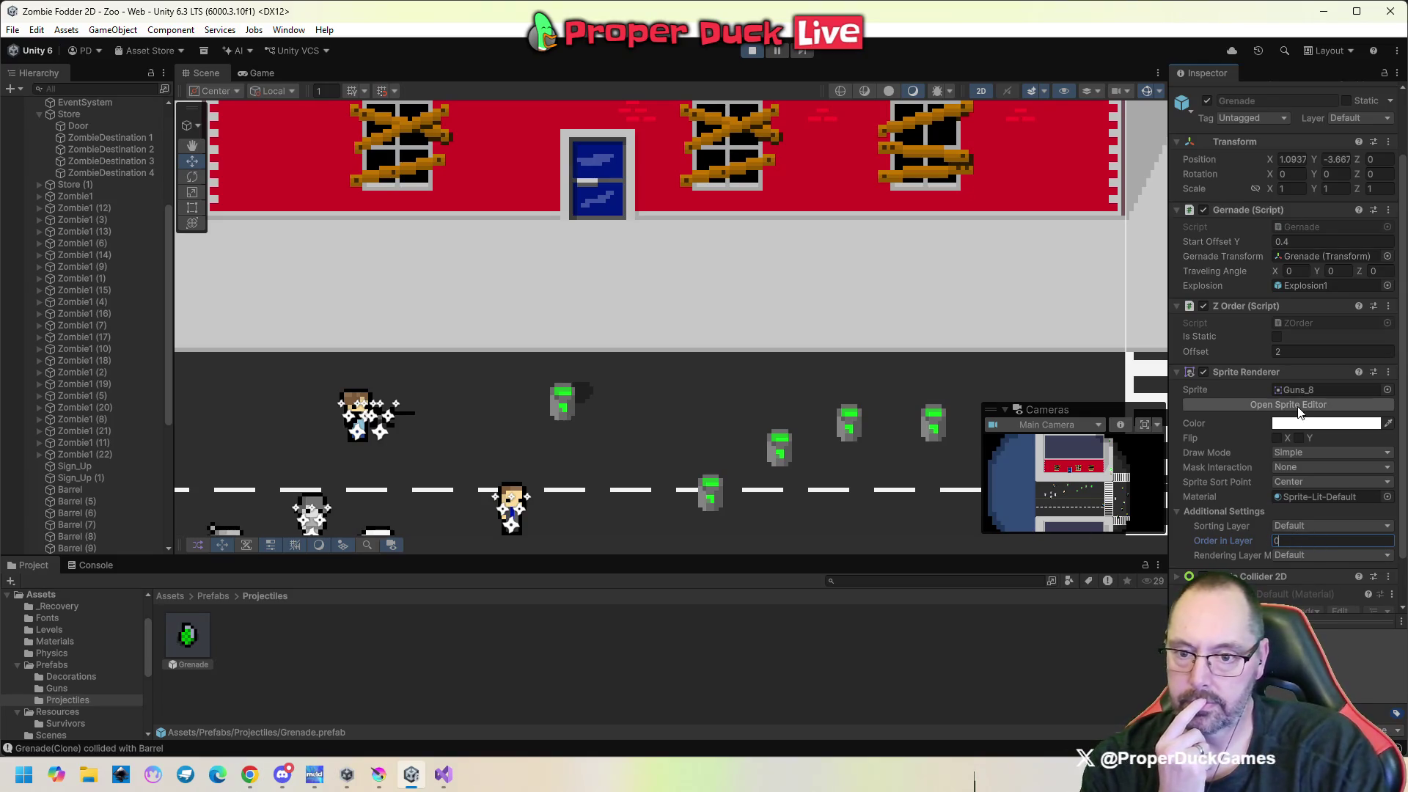
{"action": "left_click", "coordinate": [1308, 353]}
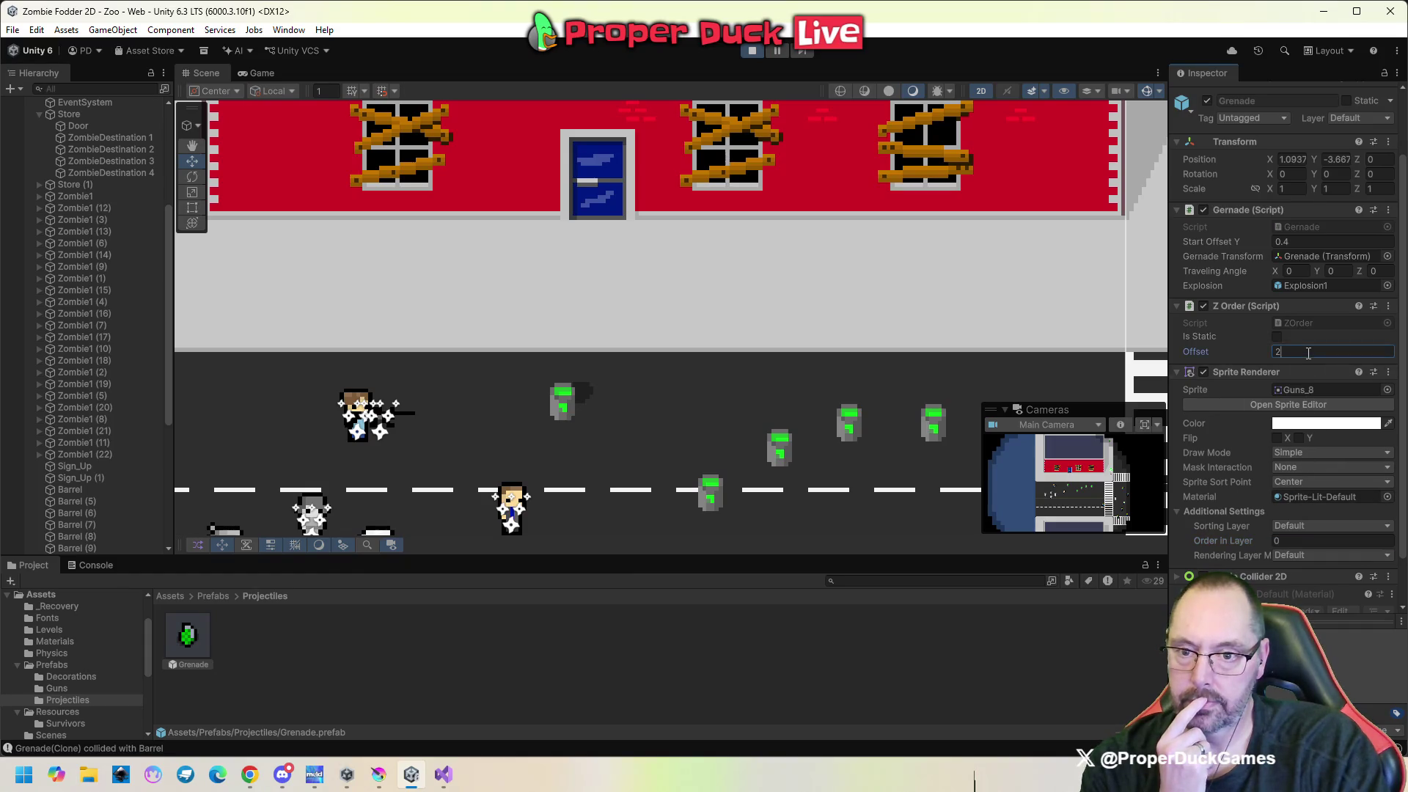
{"action": "type", "text": "0"}
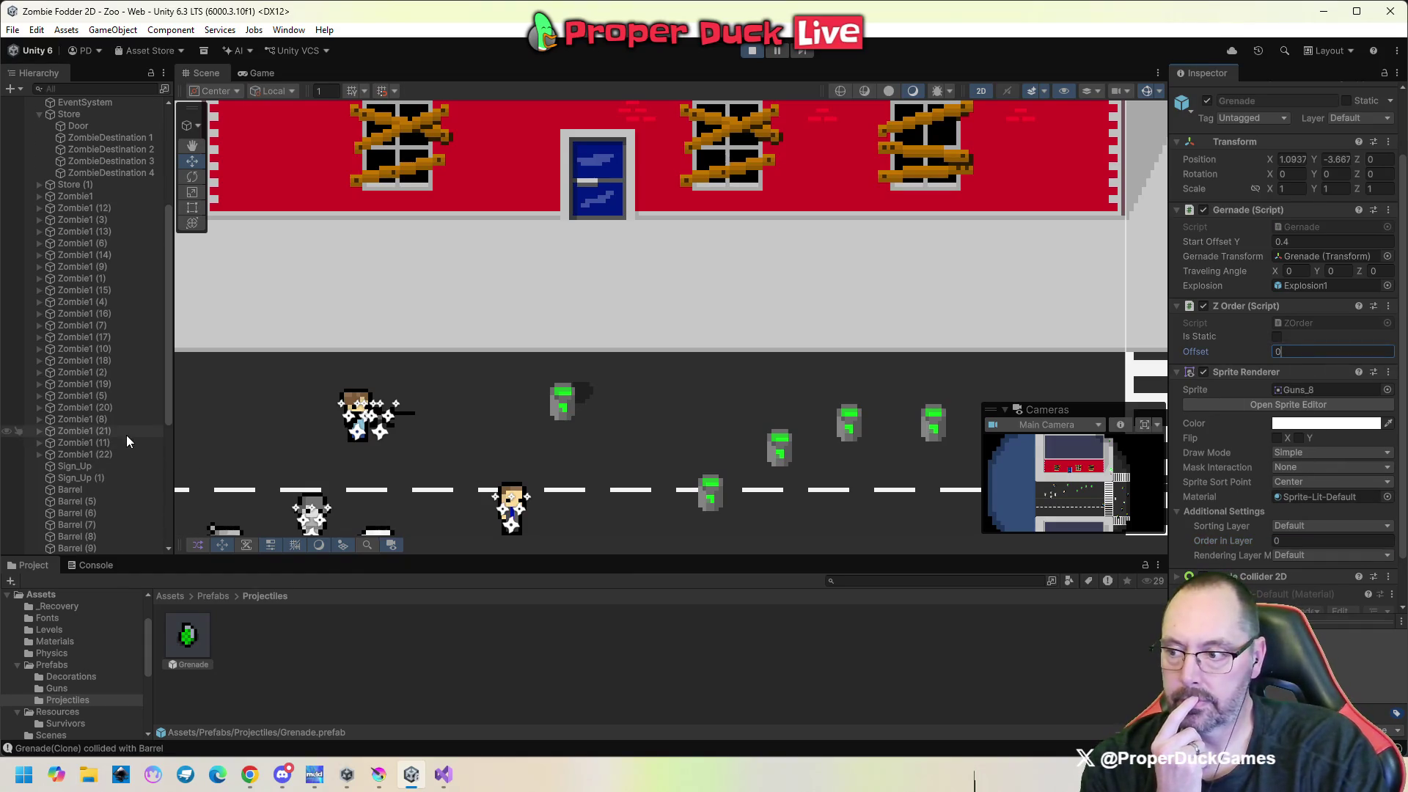
{"action": "scroll", "coordinate": [126, 434], "scroll_direction": "down", "scroll_amount": 6}
{"action": "left_click", "coordinate": [117, 535]}
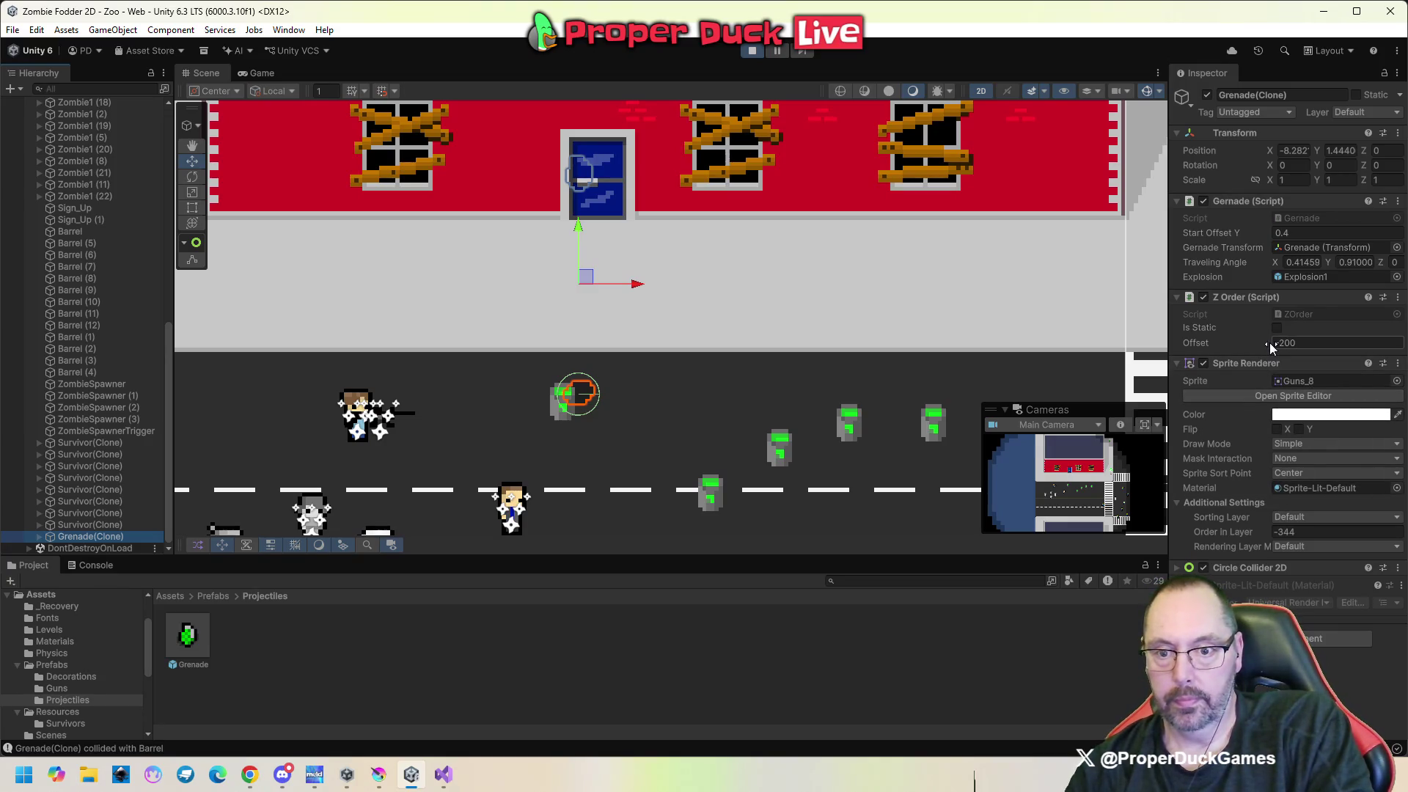
Scrub the clone's Z Order offset between -255 and 96, then check the Door's Order in Layer.
{"action": "left_click_drag", "start_coordinate": [1273, 342], "coordinate": [1057, 341]}
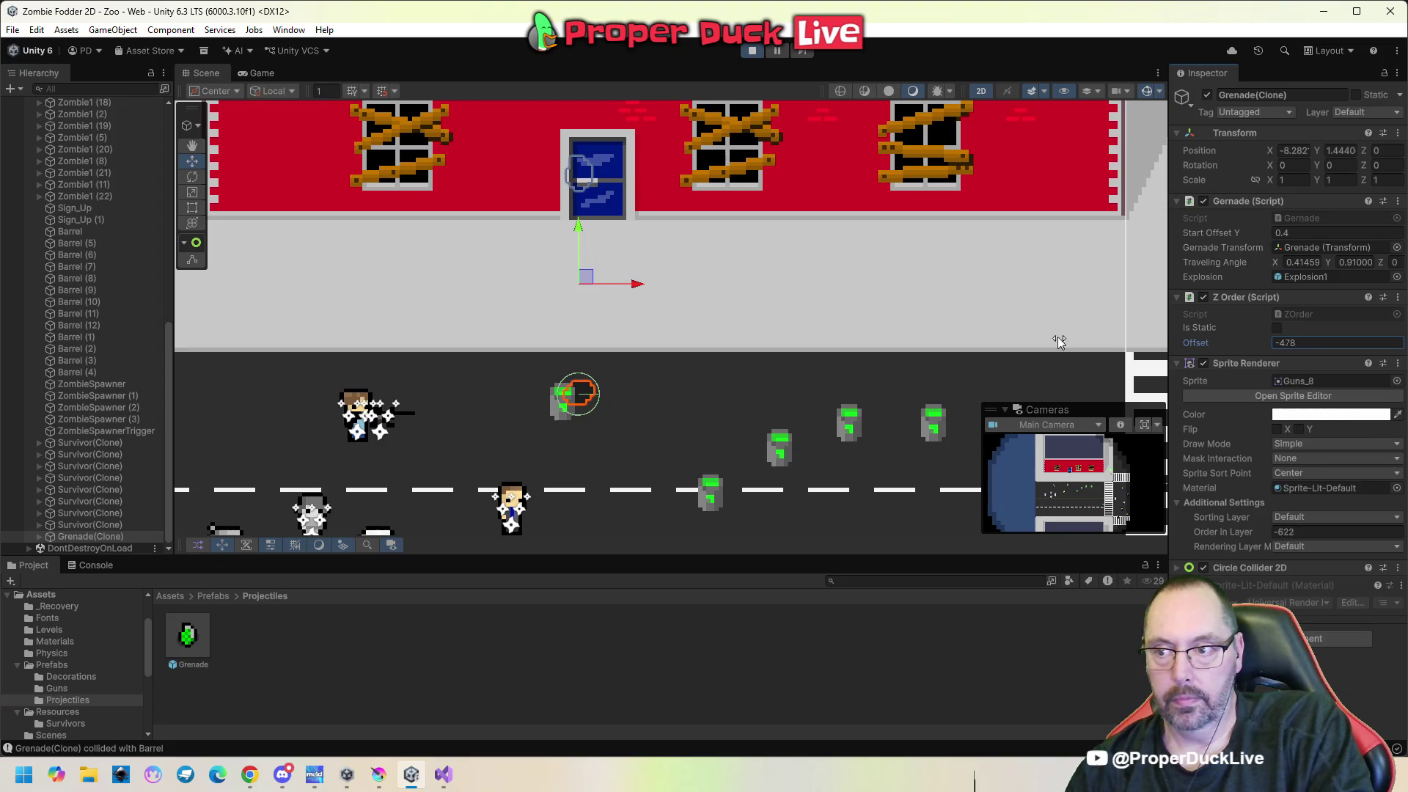
{"action": "left_click_drag", "start_coordinate": [680, 327], "coordinate": [1283, 364]}
{"action": "mouse_move", "coordinate": [1373, 344]}
{"action": "left_mouse_down"}
{"action": "mouse_move", "coordinate": [96, 346]}
{"action": "mouse_move", "coordinate": [1107, 306]}
{"action": "left_mouse_up"}
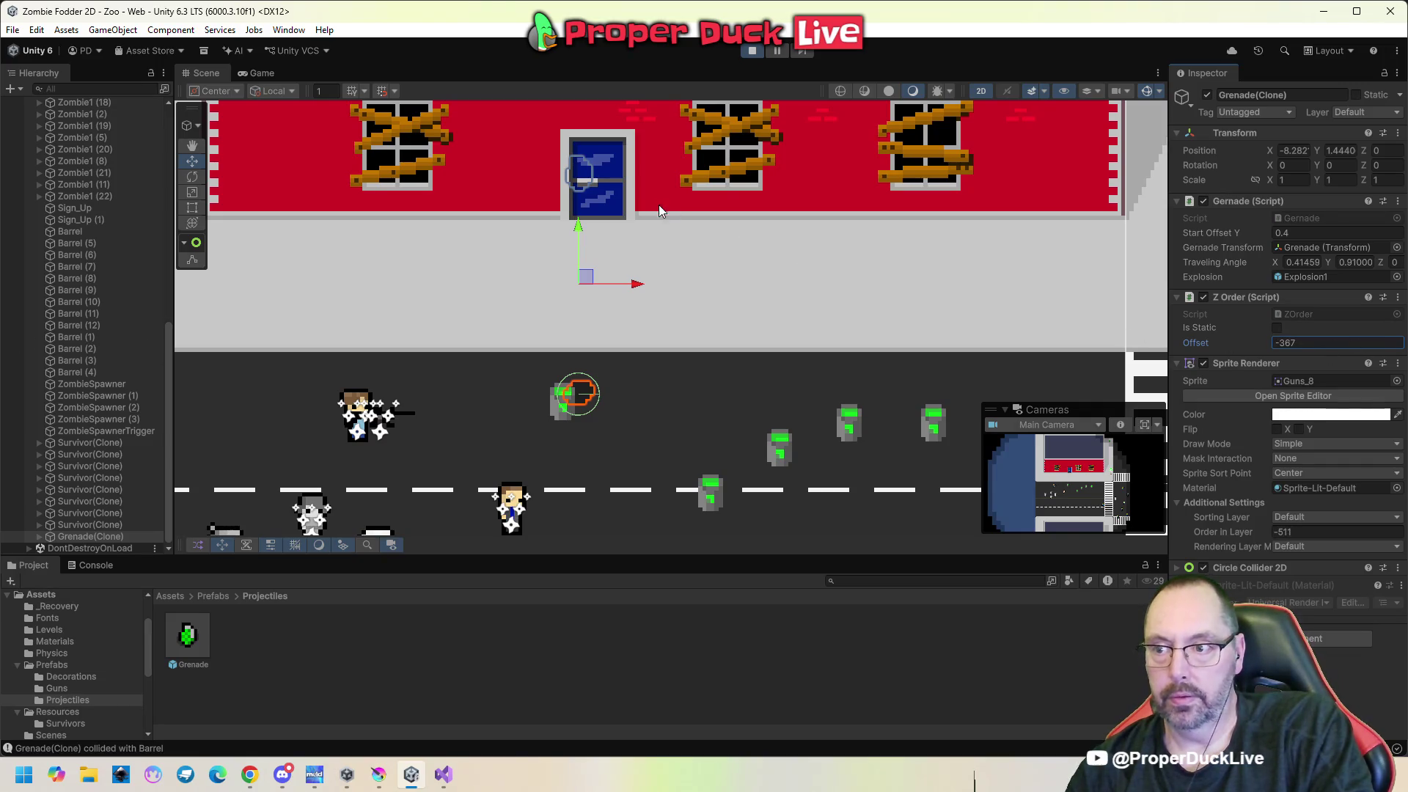
{"action": "left_click", "coordinate": [618, 207]}
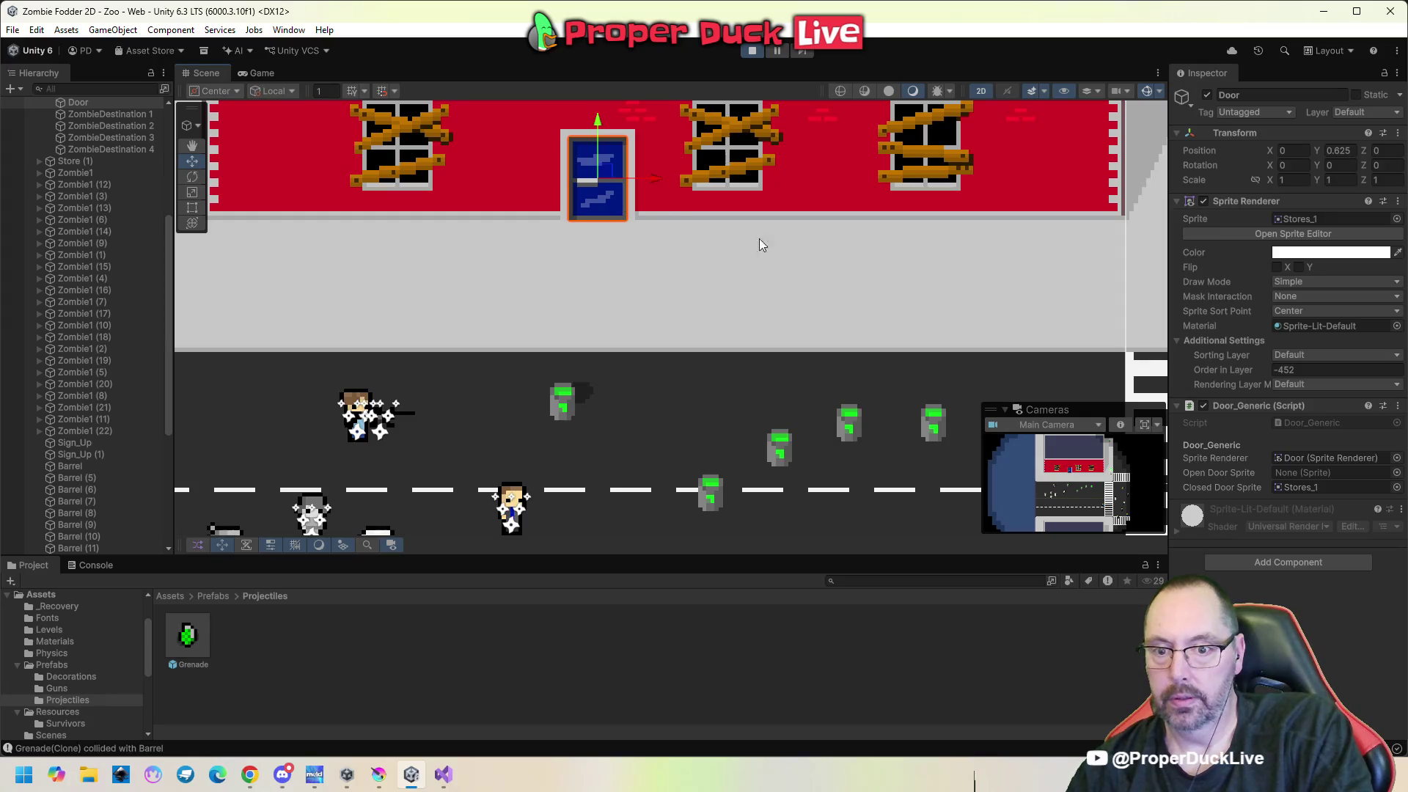
{"action": "left_click", "coordinate": [1298, 370]}
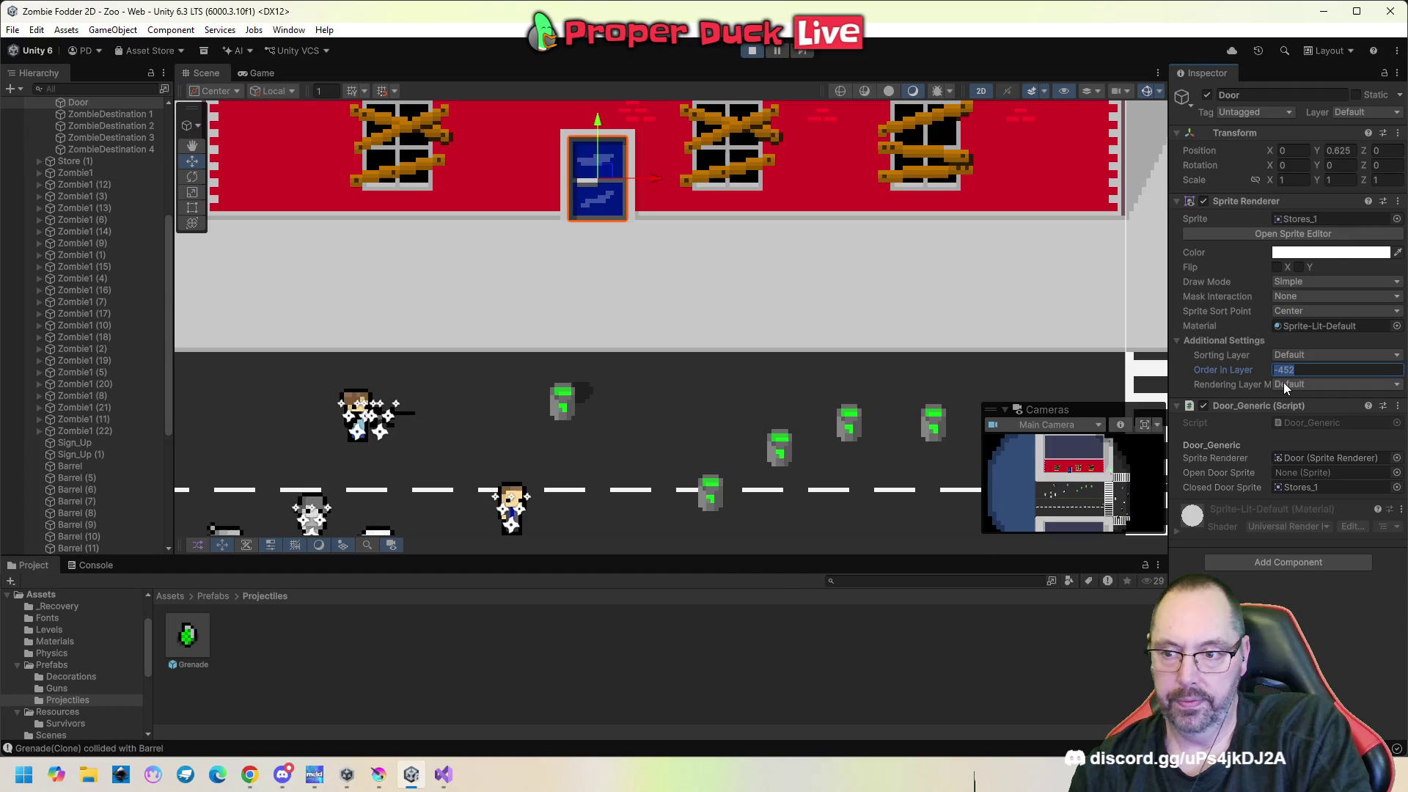
{"action": "scroll", "coordinate": [134, 510], "scroll_direction": "down", "scroll_amount": 5}
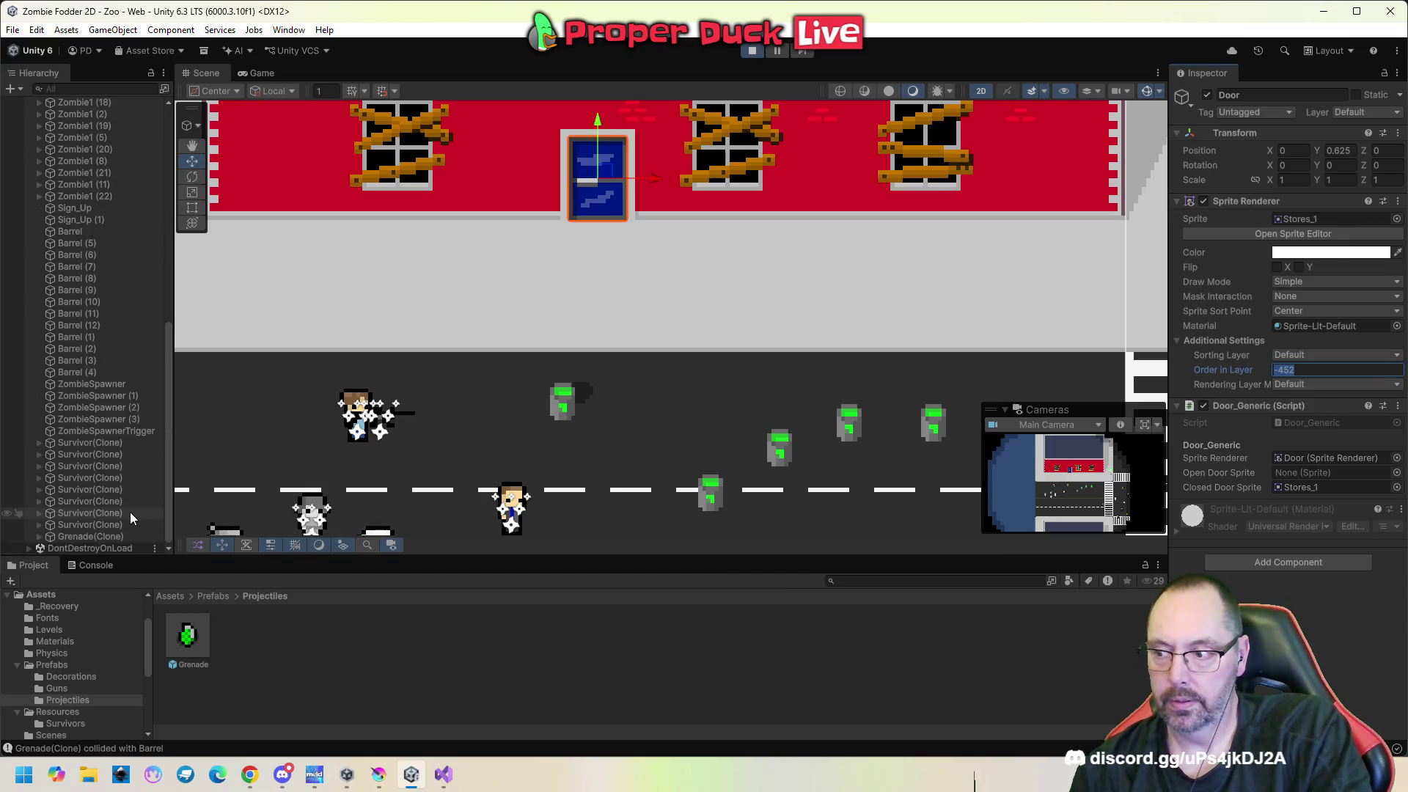
Set Grenade(Clone)'s Z Order offset to -412, lower it, and compare with the Door.
{"action": "left_click", "coordinate": [130, 535]}
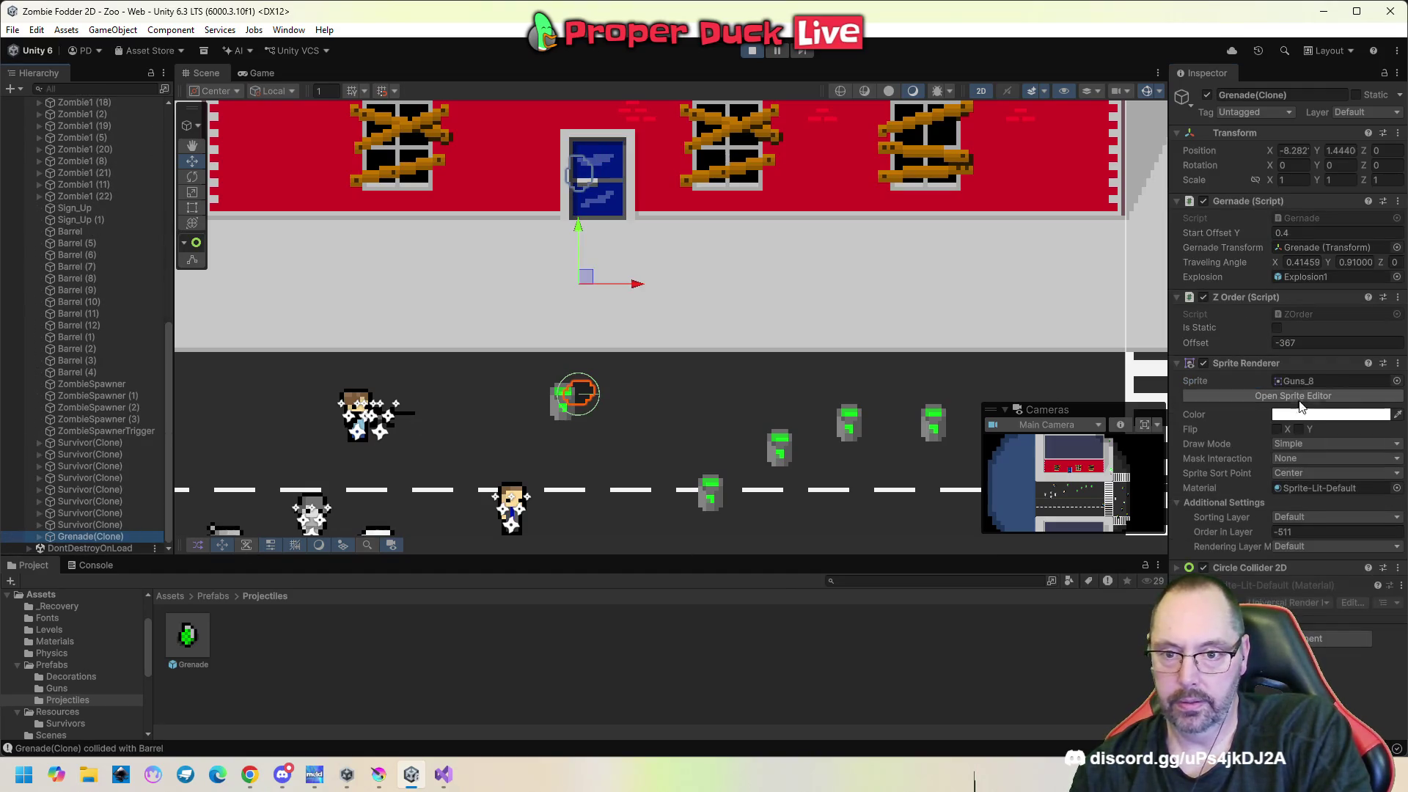
{"action": "left_click", "coordinate": [1255, 346]}
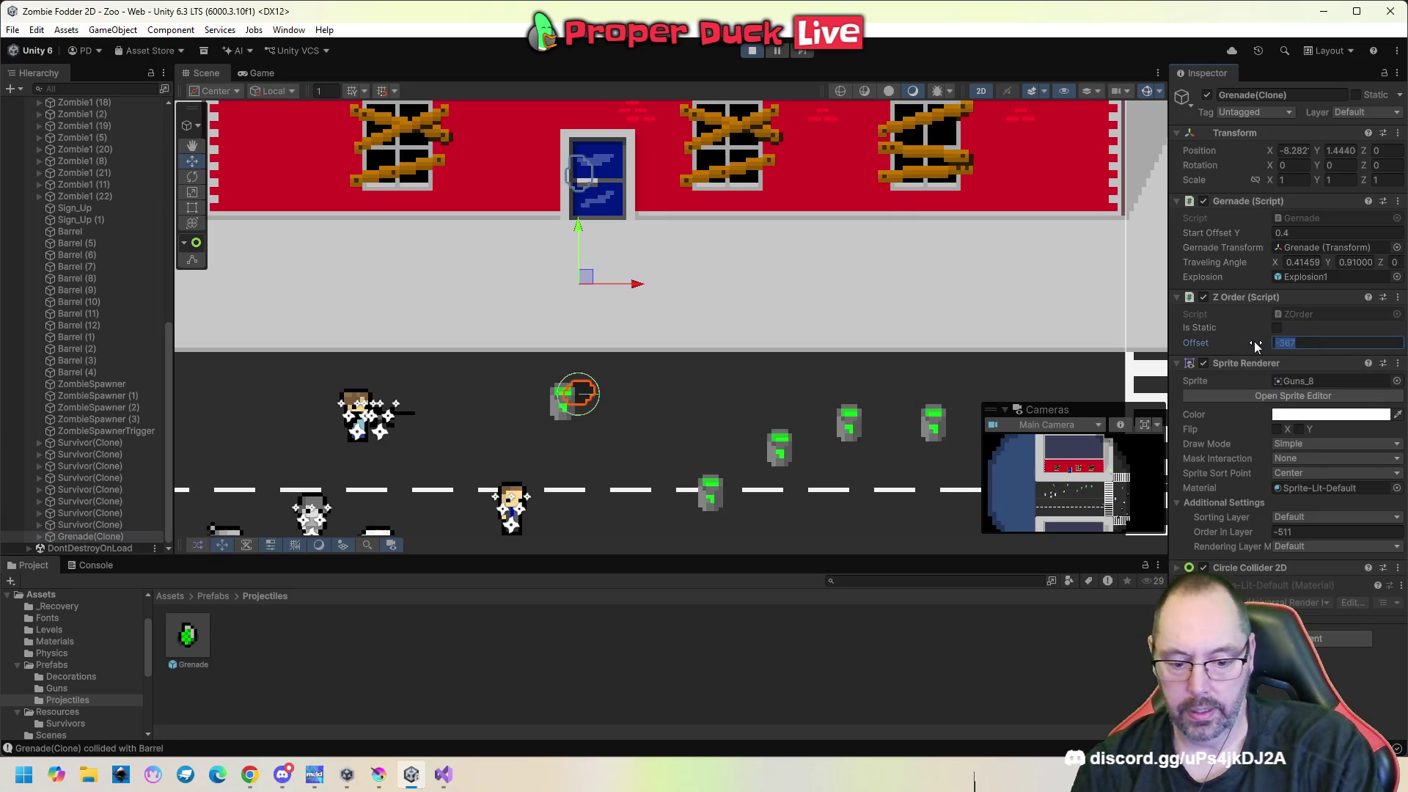
{"action": "type", "text": "-452"}
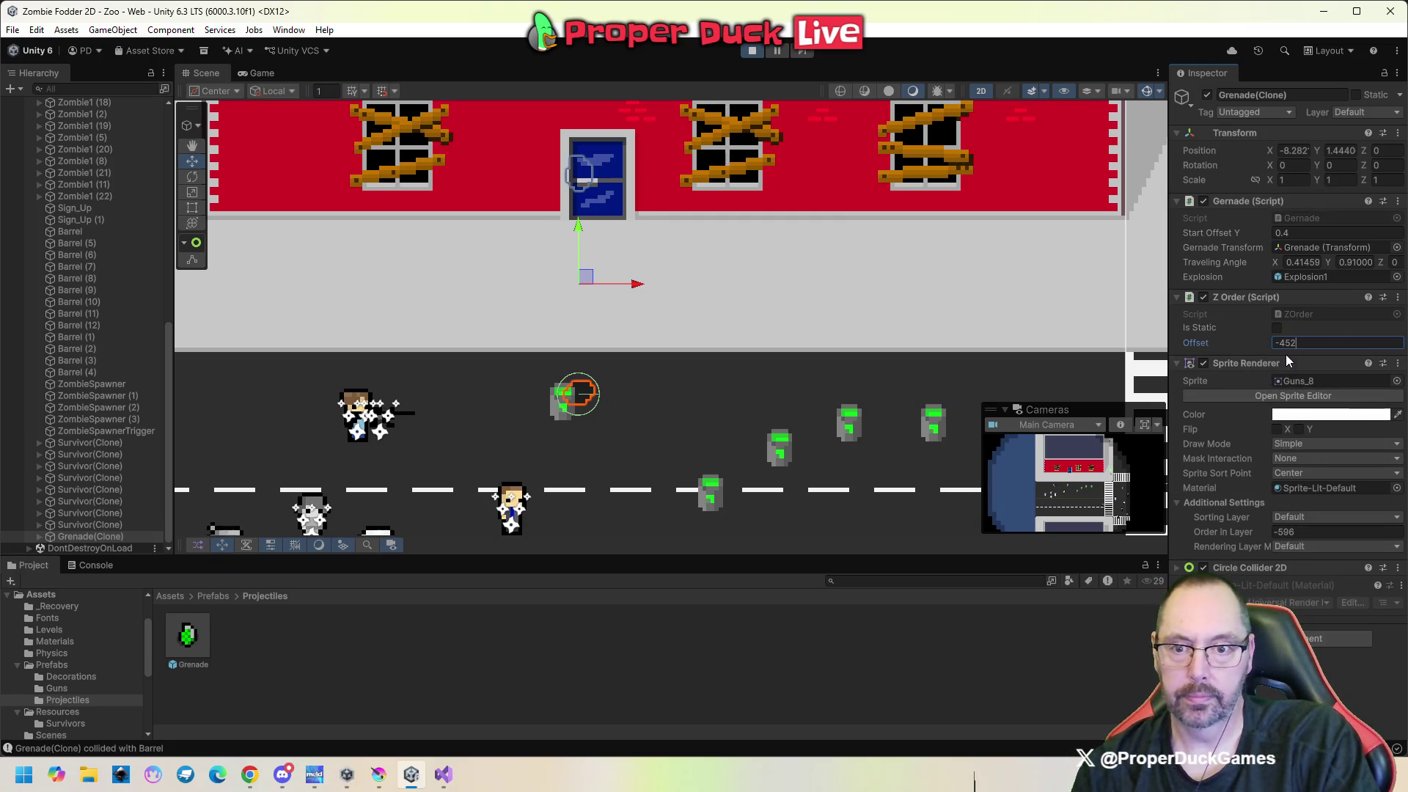
{"action": "left_click_drag", "start_coordinate": [1286, 347], "coordinate": [1288, 344]}
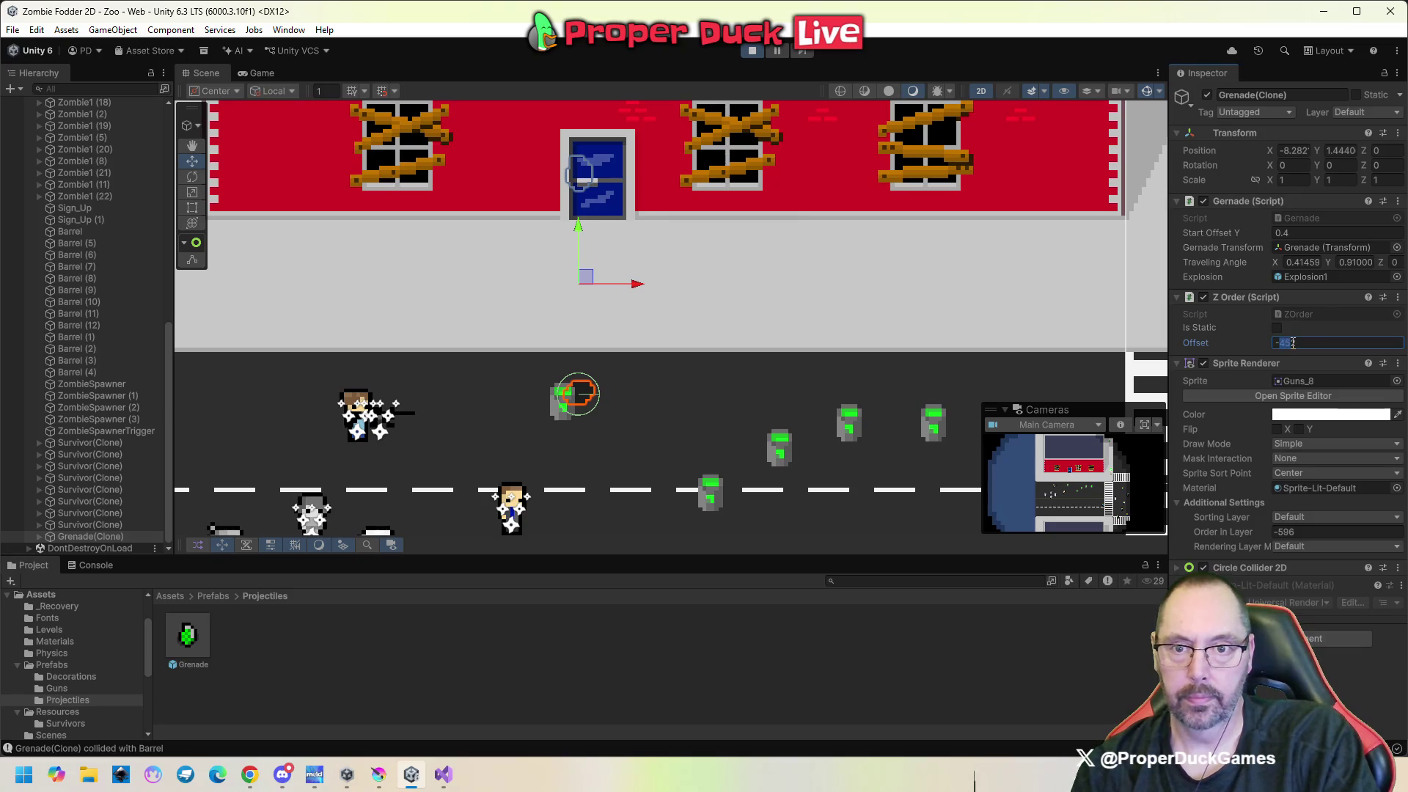
{"action": "type", "text": "-4"}
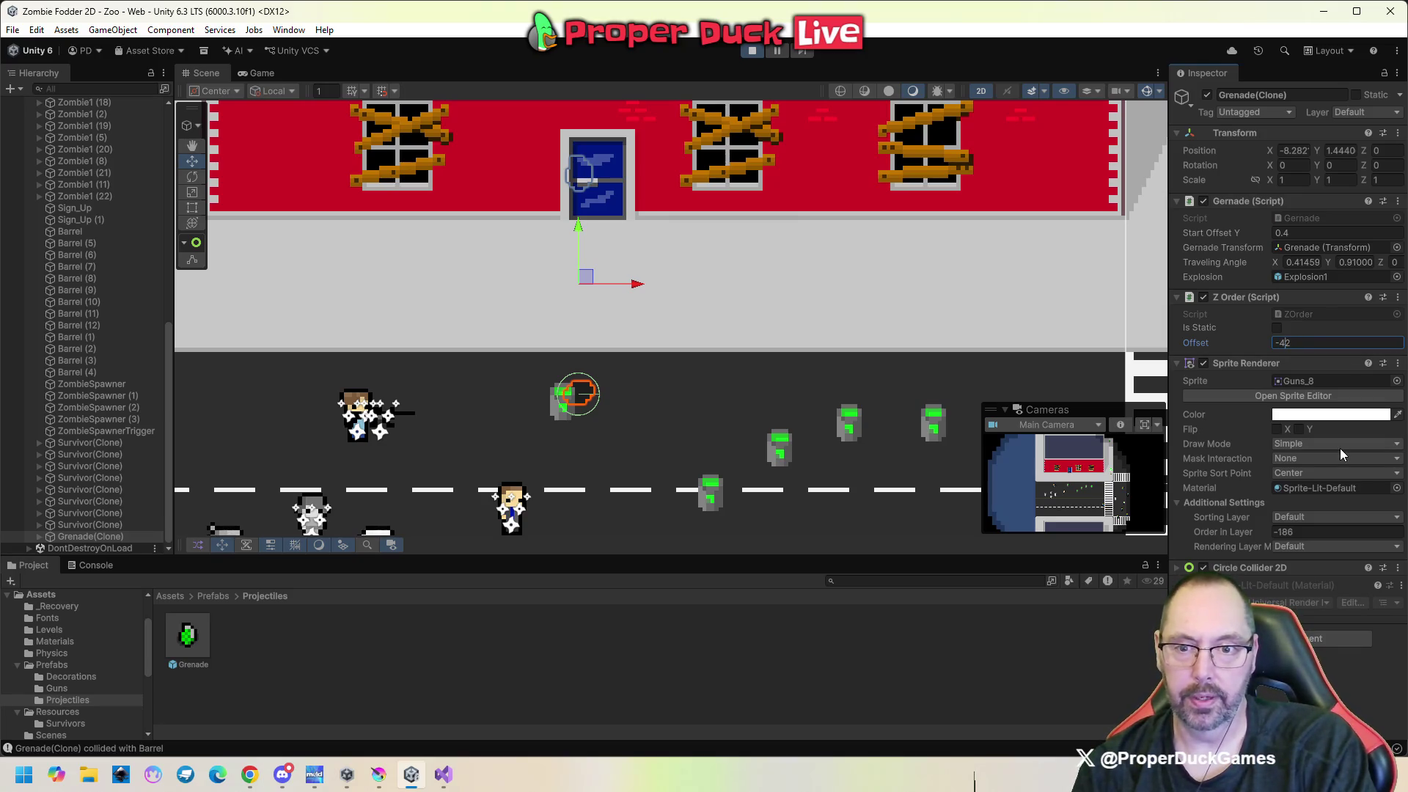
{"action": "type", "text": "1"}
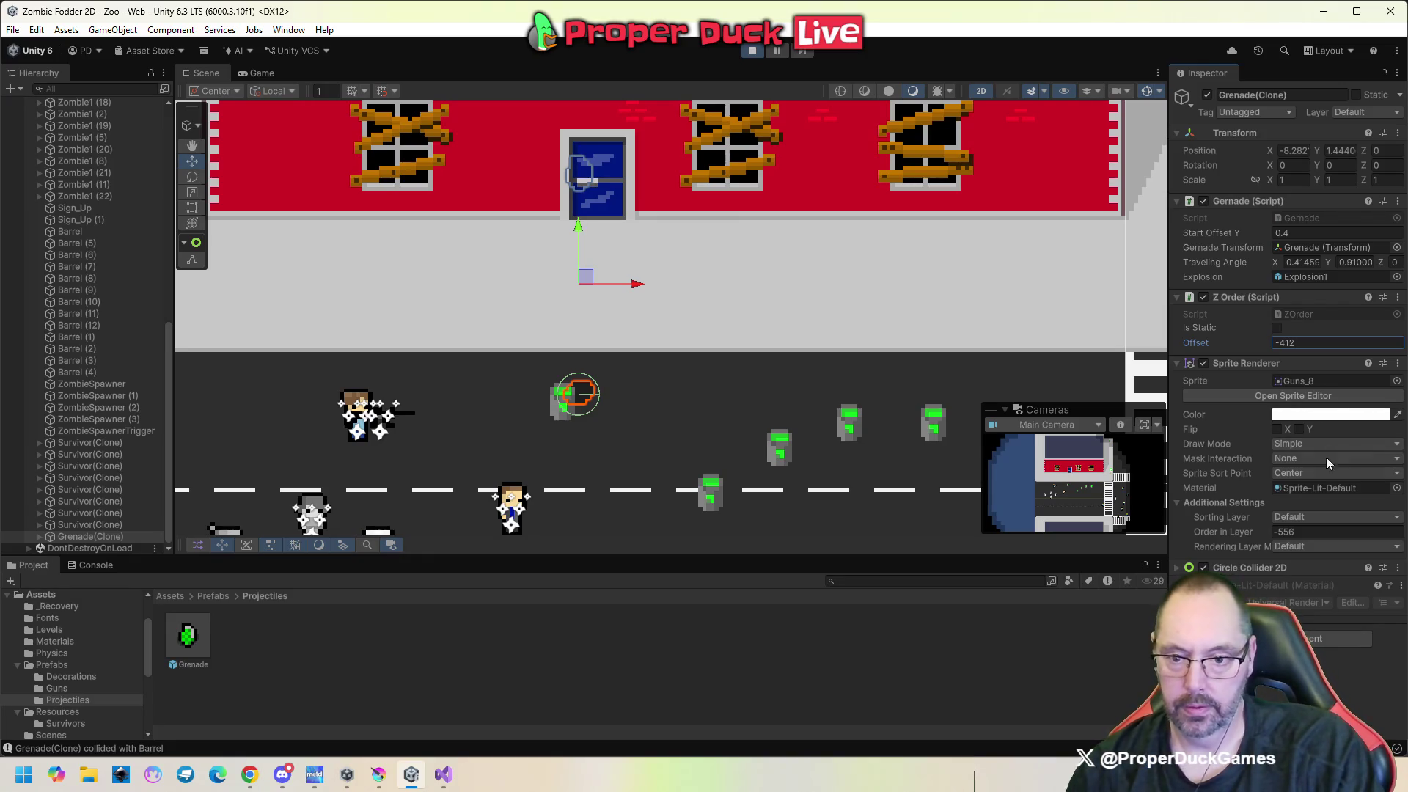
{"action": "left_click", "coordinate": [1269, 531]}
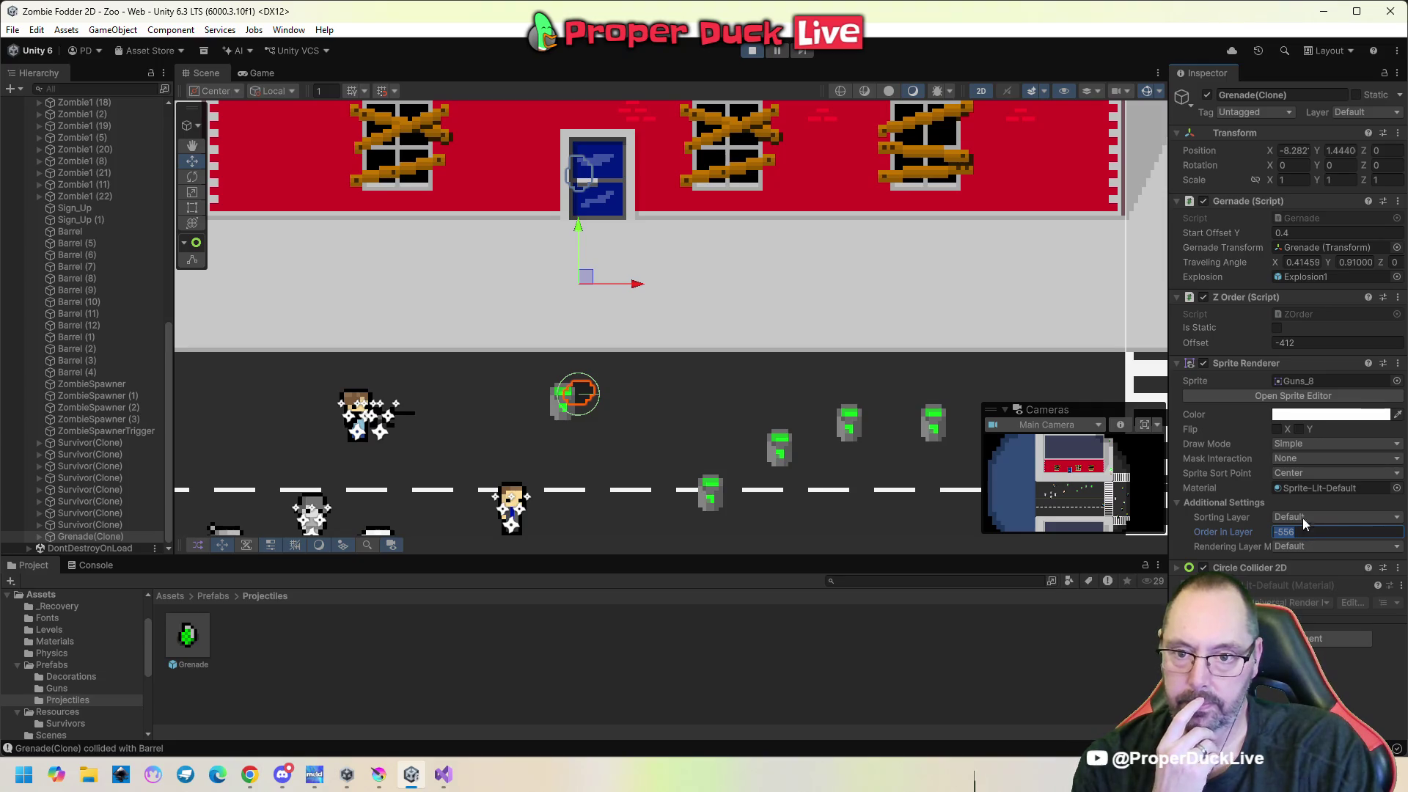
{"action": "left_click", "coordinate": [1269, 343]}
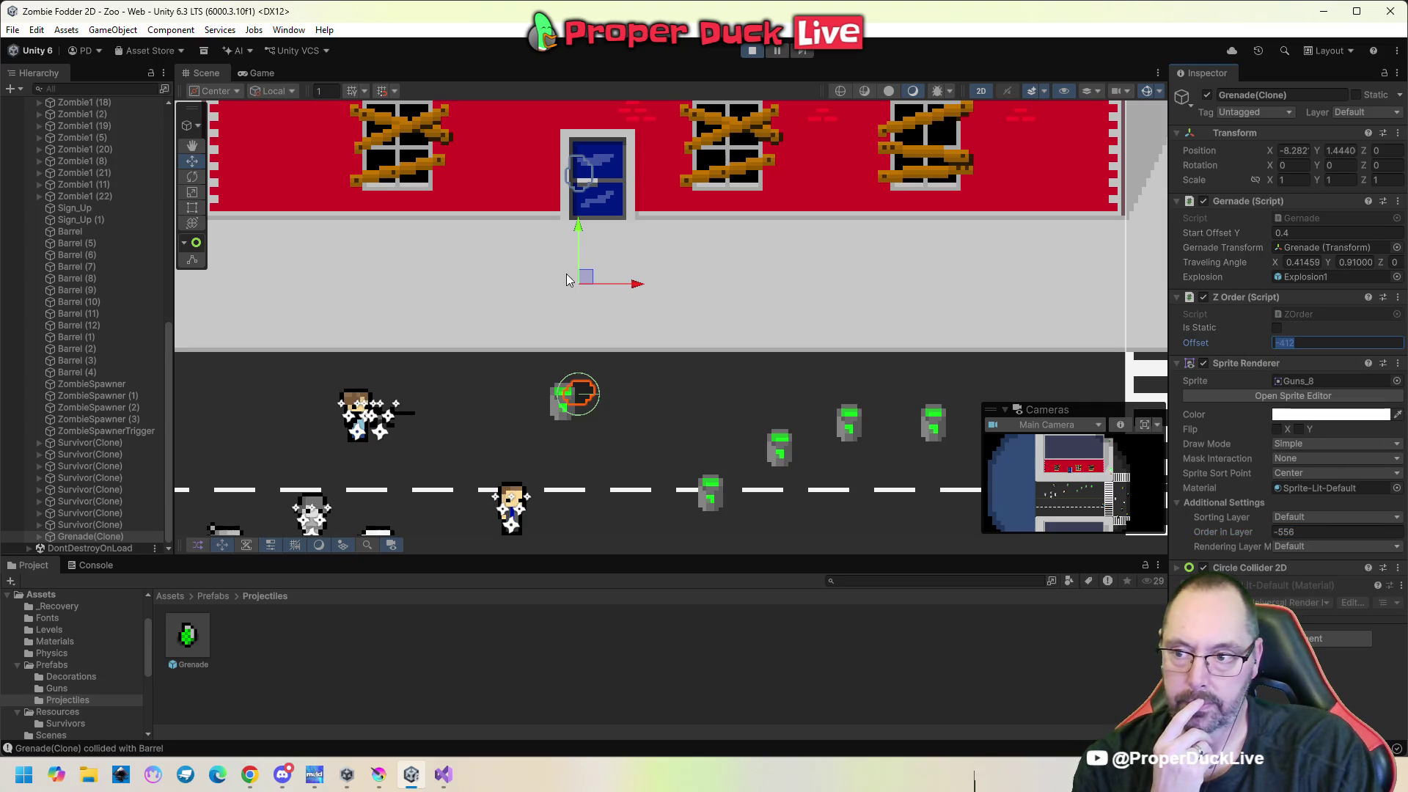
{"action": "mouse_move", "coordinate": [576, 233]}
{"action": "left_mouse_down"}
{"action": "mouse_move", "coordinate": [583, 262]}
{"action": "mouse_move", "coordinate": [587, 245]}
{"action": "left_mouse_up"}
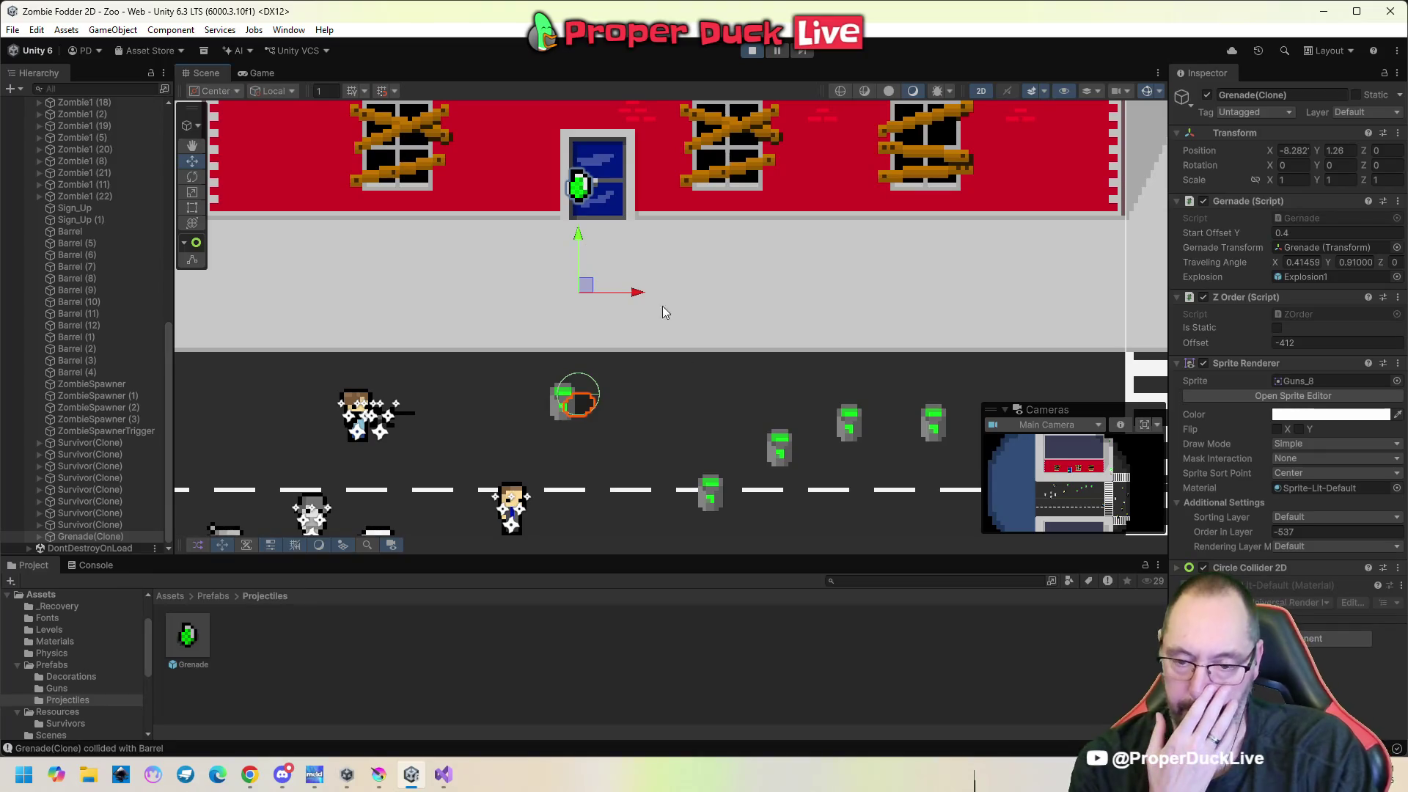
{"action": "left_click", "coordinate": [613, 192]}
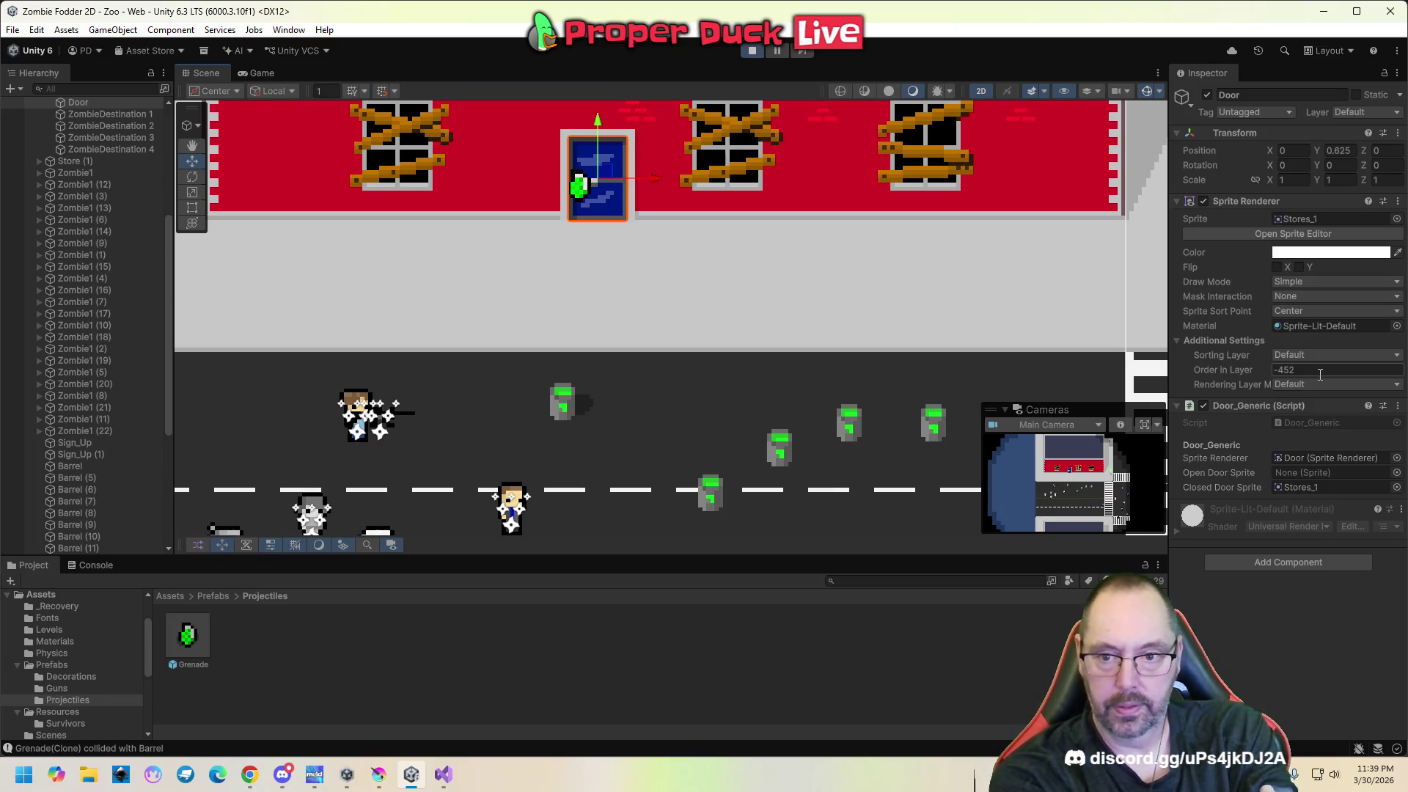
Reselect Grenade(Clone) and nudge it slightly up and down to test sorting.
{"action": "scroll", "coordinate": [132, 494], "scroll_direction": "down", "scroll_amount": 5}
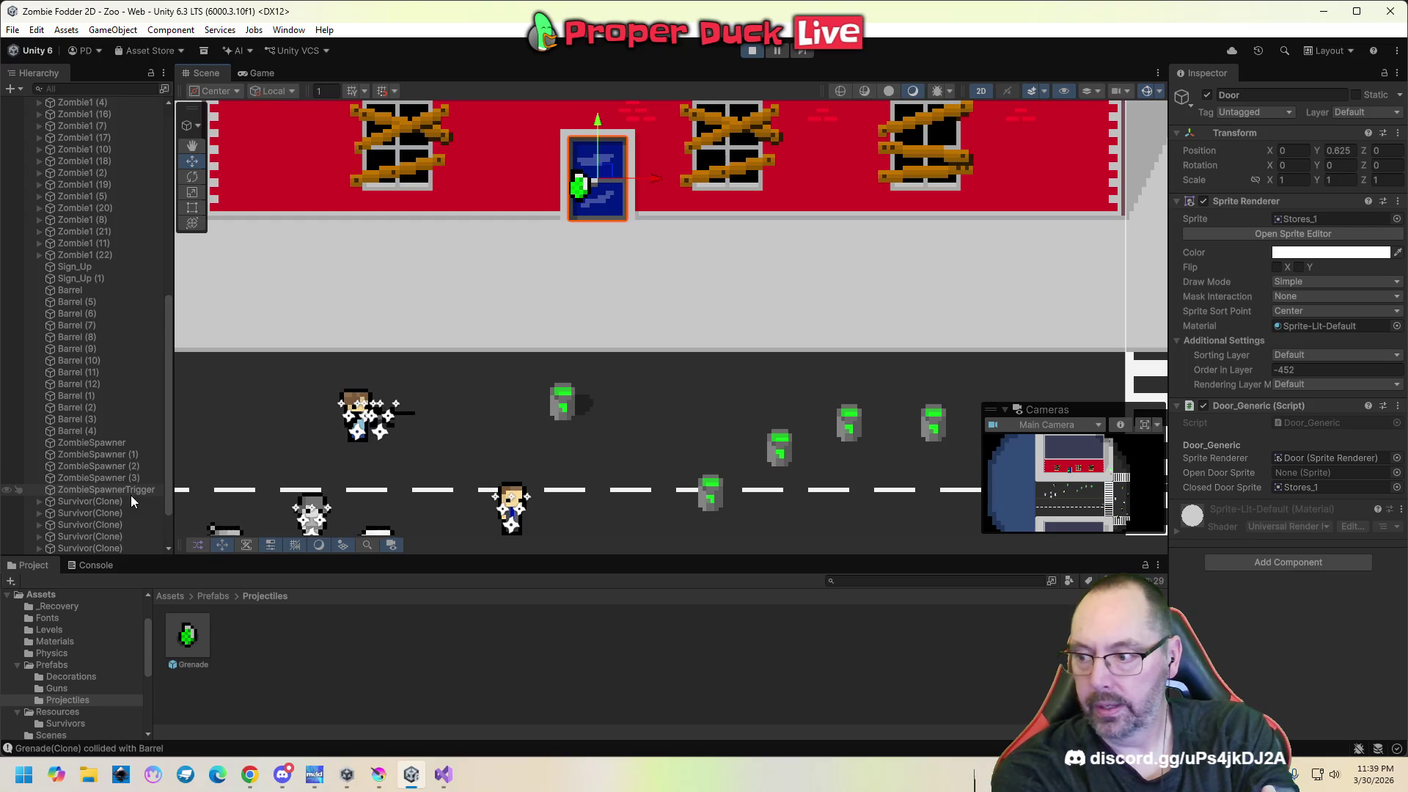
{"action": "left_click", "coordinate": [122, 538]}
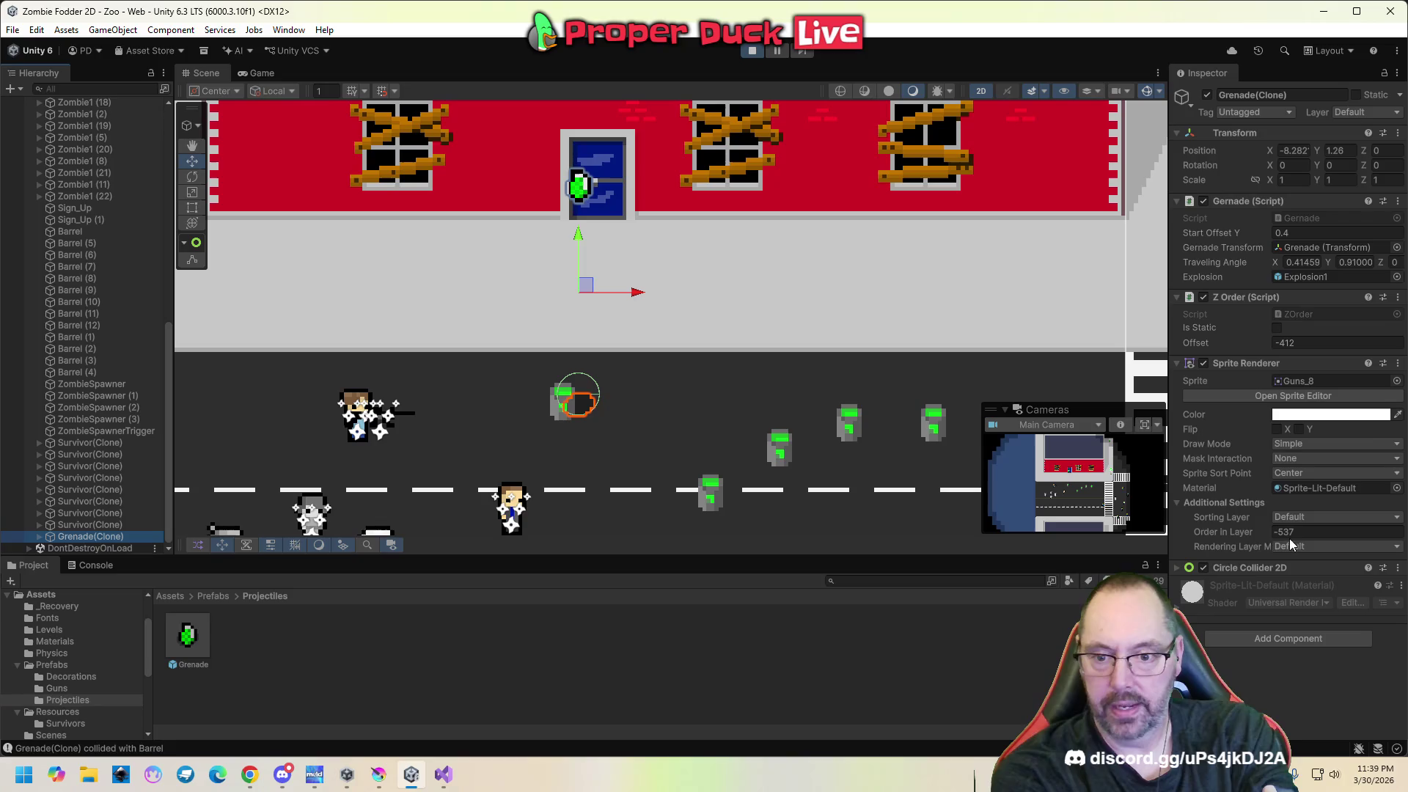
{"action": "left_click_drag", "start_coordinate": [579, 232], "coordinate": [579, 231]}
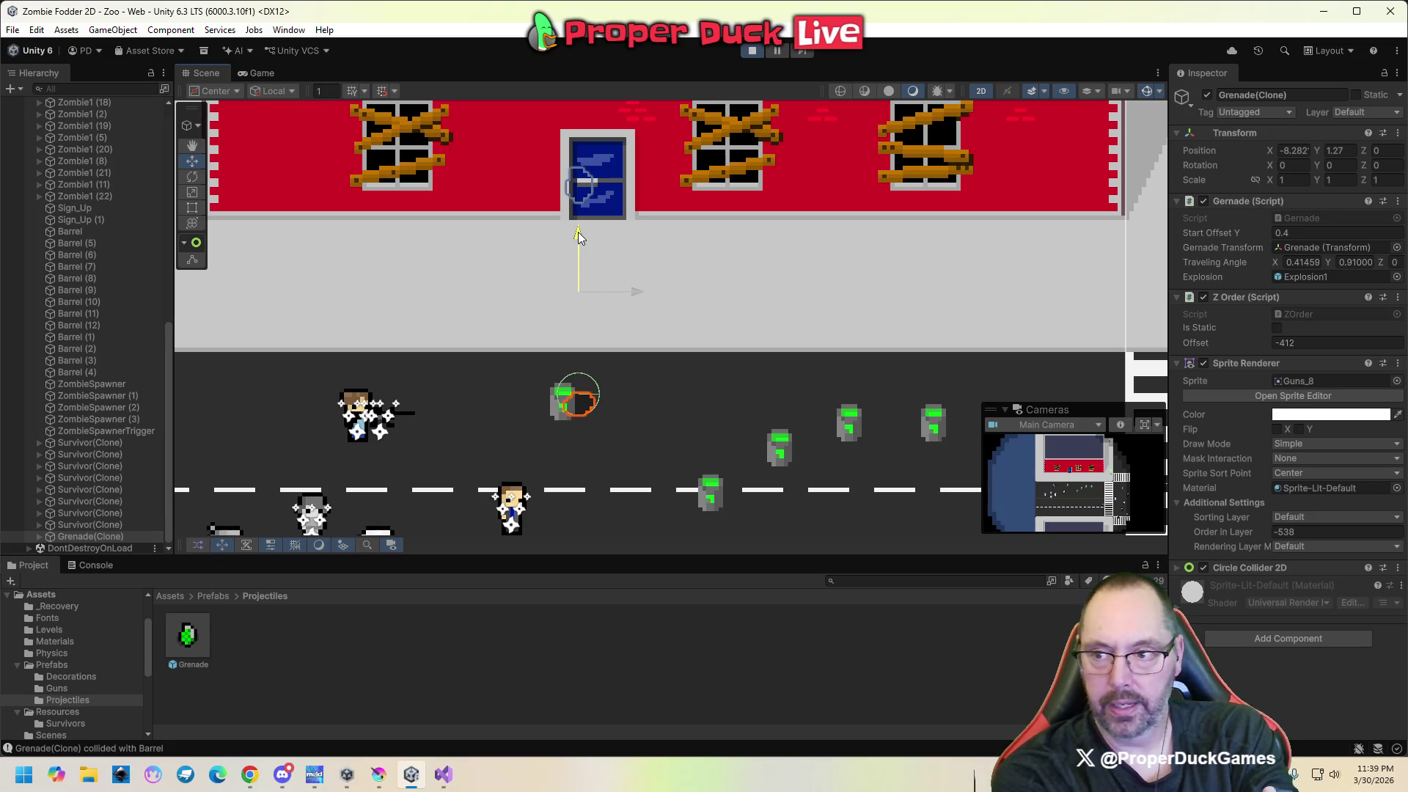
{"action": "left_click_drag", "start_coordinate": [579, 236], "coordinate": [579, 236]}
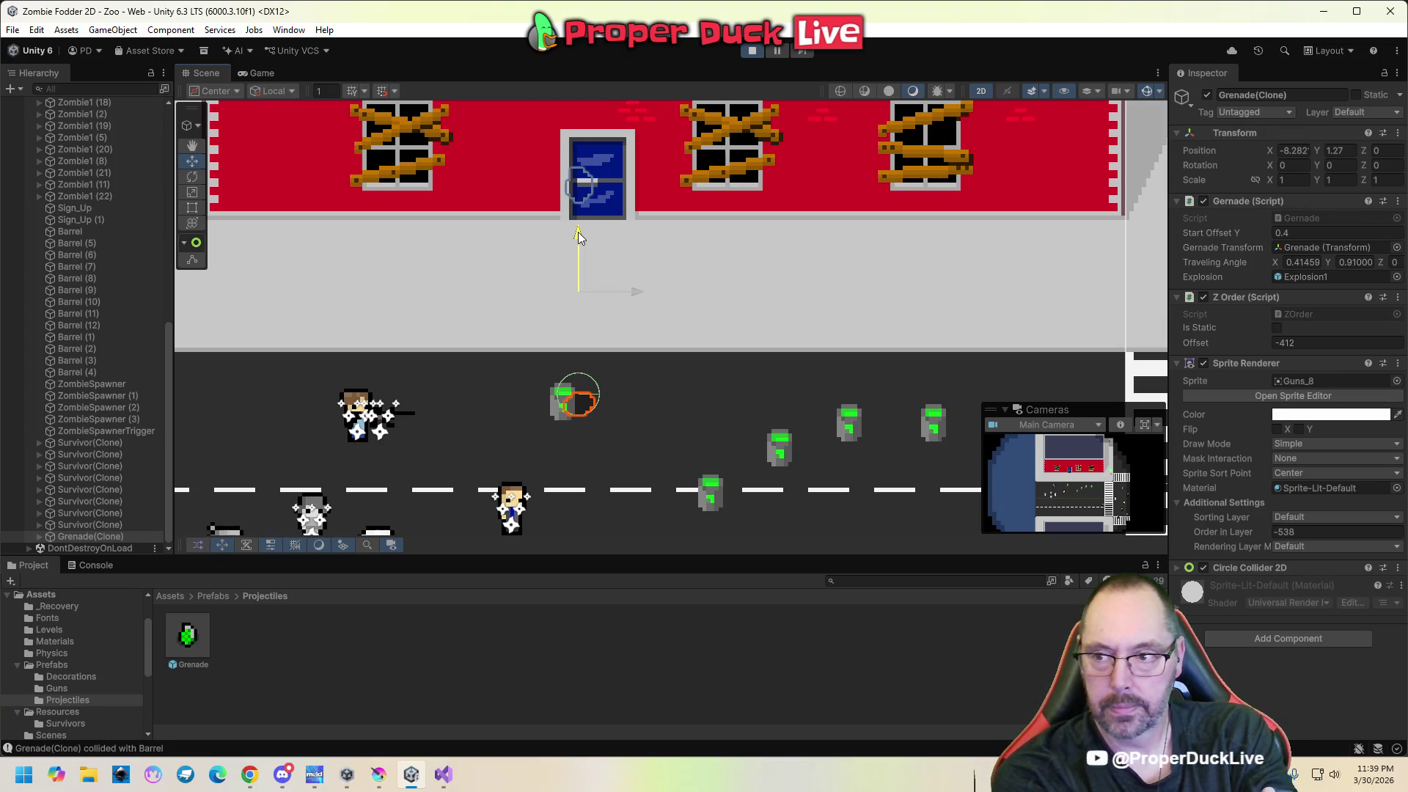
{"action": "left_click_drag", "start_coordinate": [578, 236], "coordinate": [579, 241]}
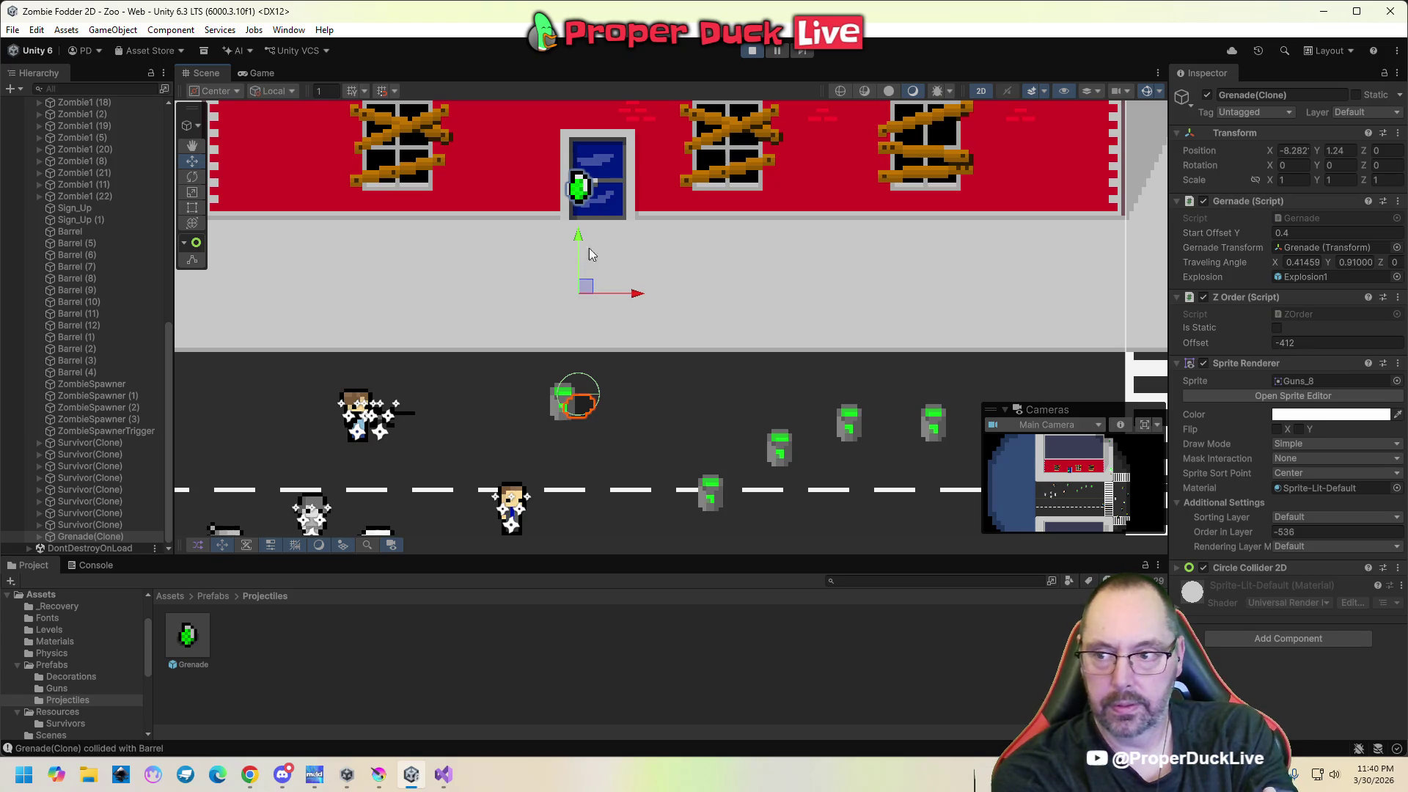
Set the clone's Z Order offset to -400, adjust its height, and check the Door's order.
{"action": "left_click", "coordinate": [1283, 340]}
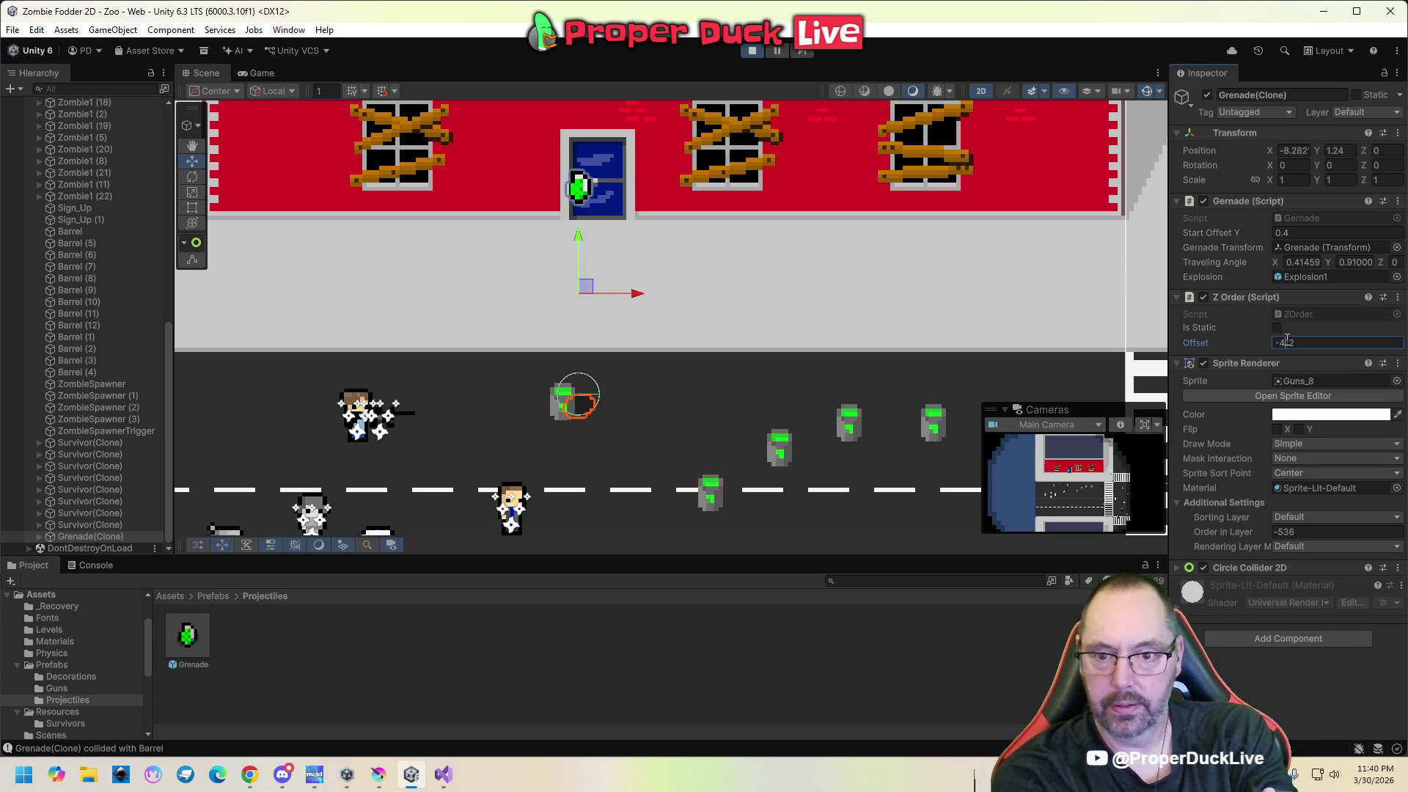
{"action": "type", "text": "-400"}
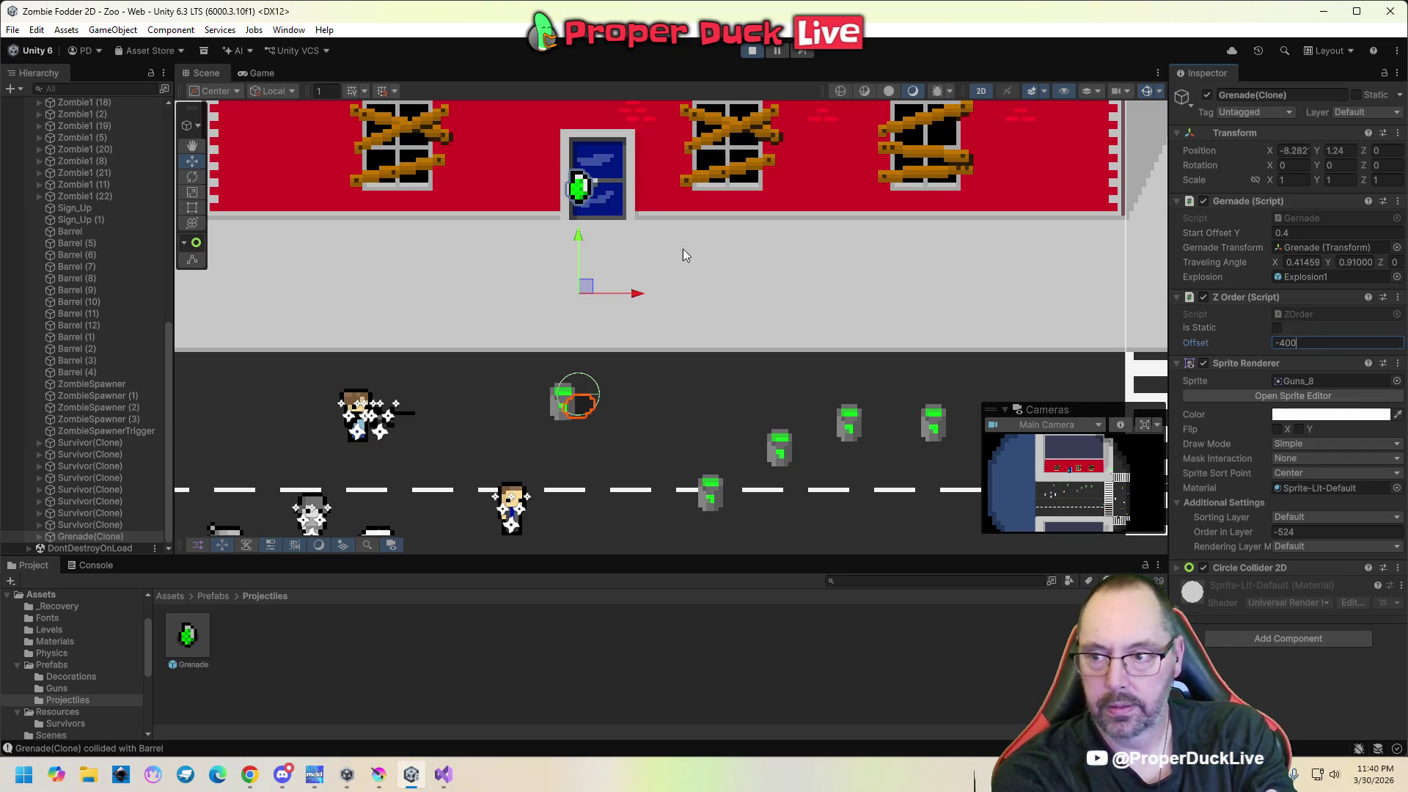
{"action": "left_click_drag", "start_coordinate": [578, 239], "coordinate": [579, 239]}
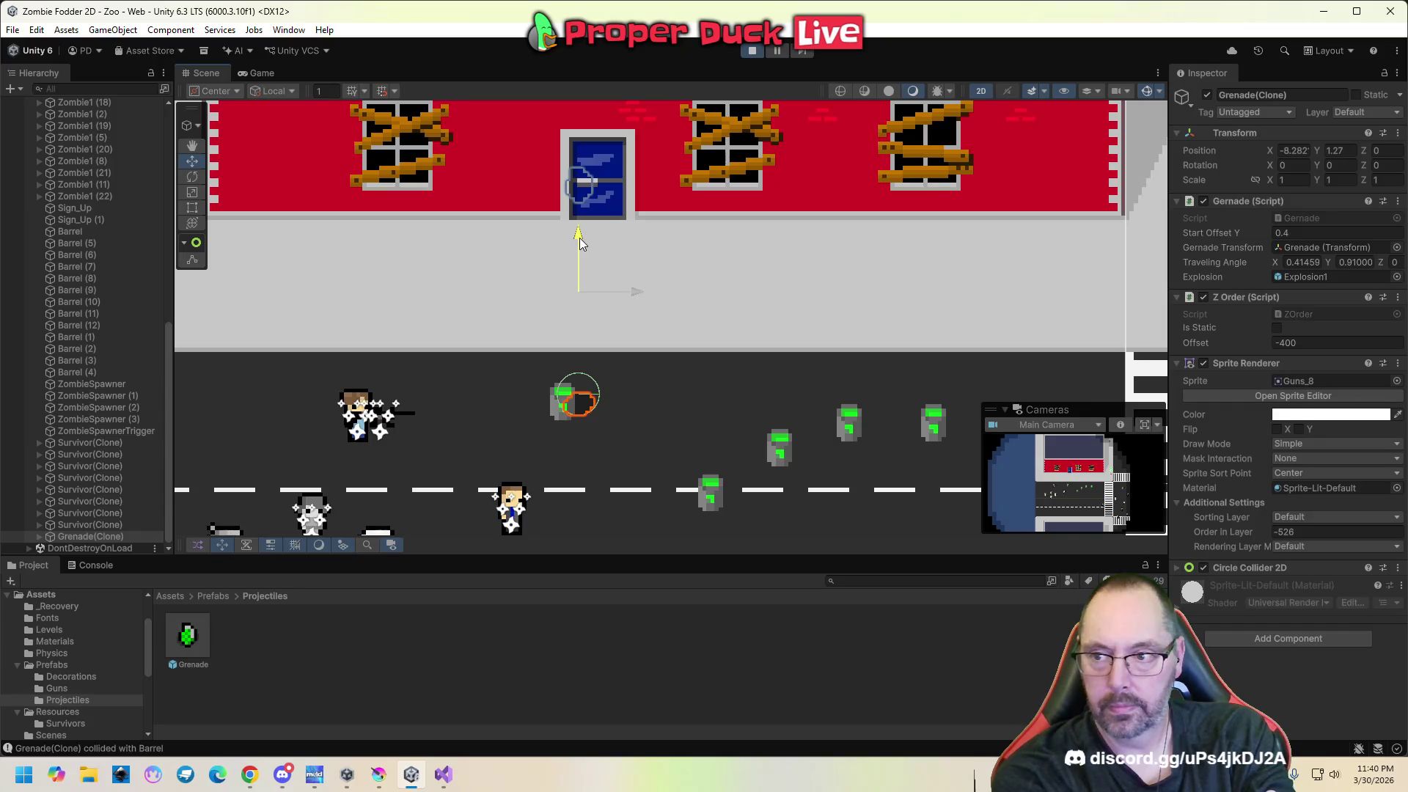
{"action": "left_click_drag", "start_coordinate": [580, 239], "coordinate": [579, 239]}
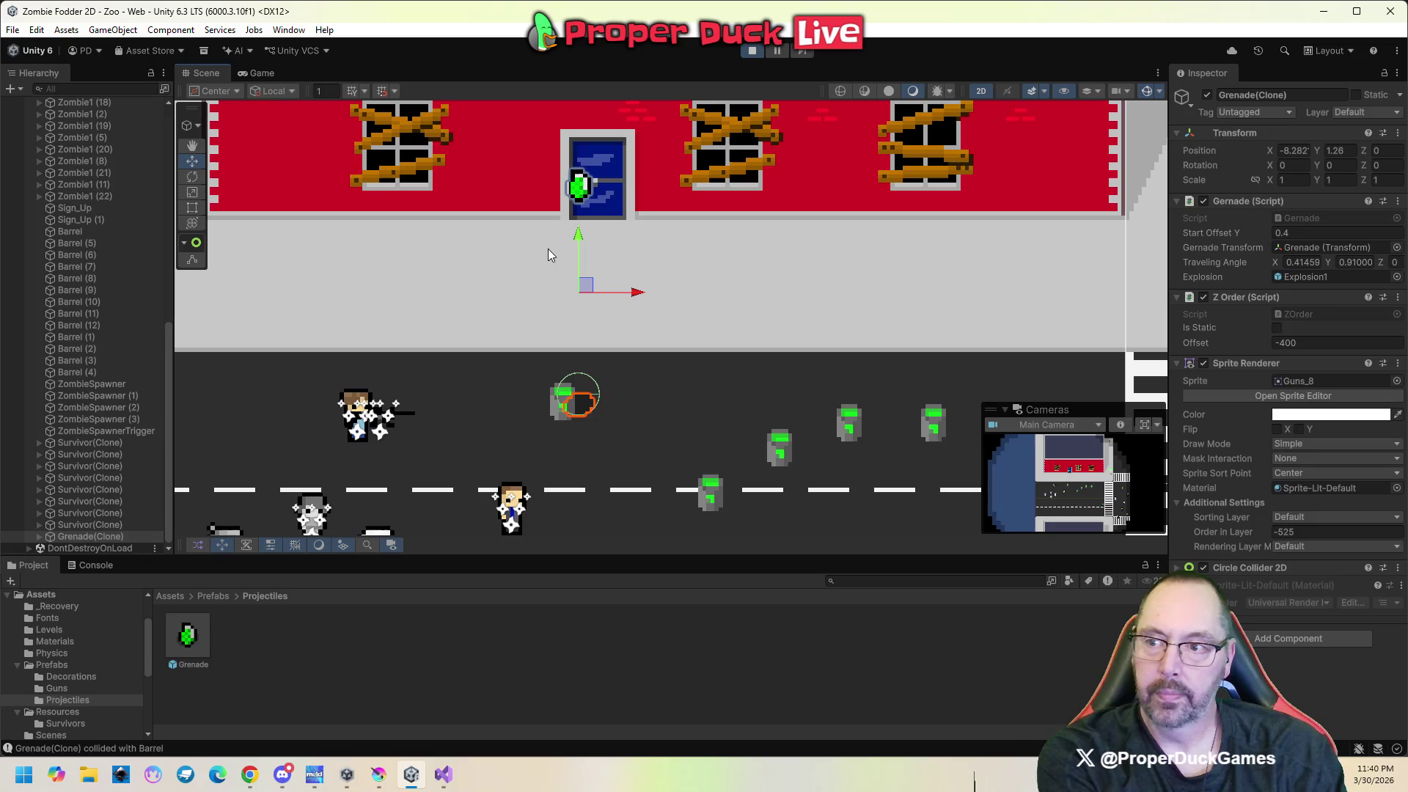
{"action": "left_click_drag", "start_coordinate": [579, 242], "coordinate": [578, 240]}
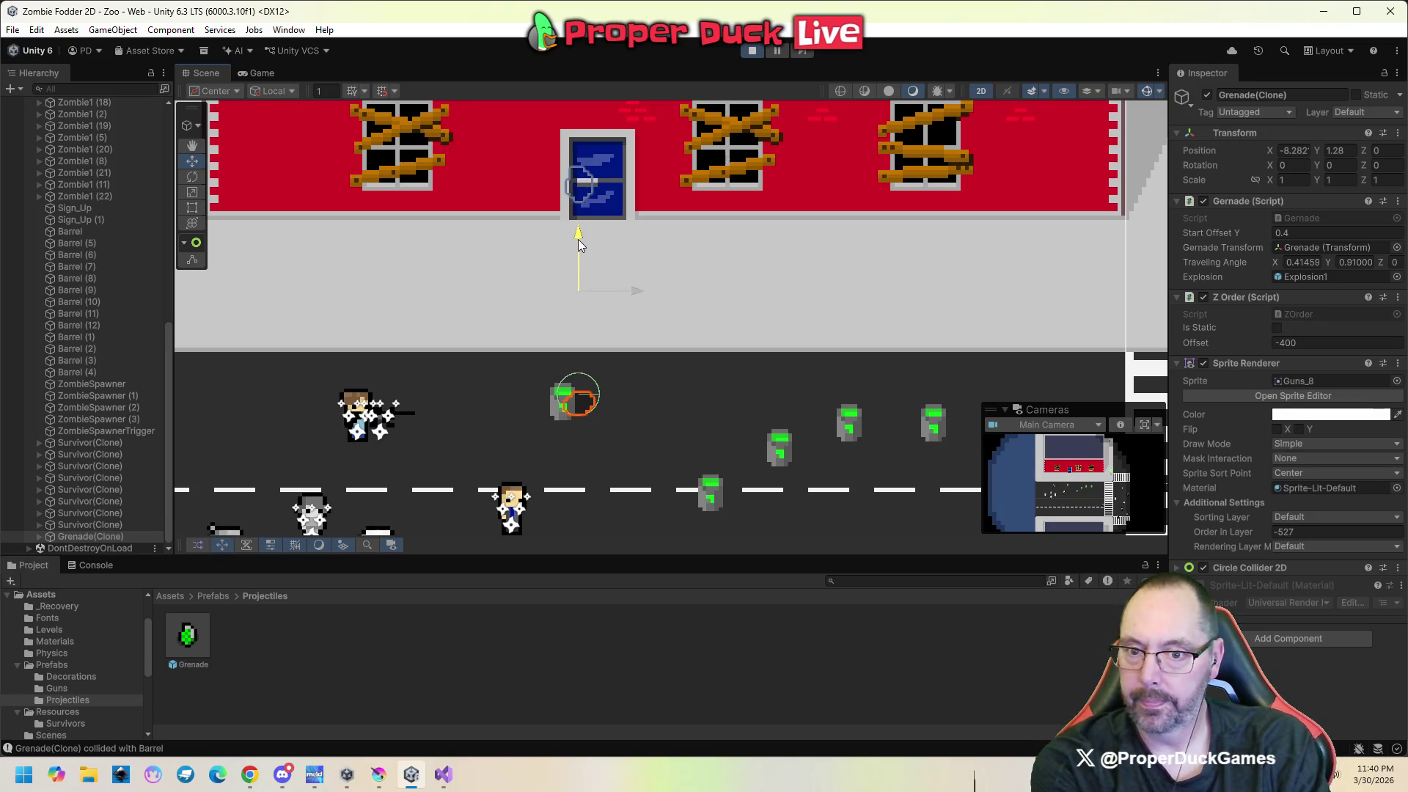
{"action": "left_click_drag", "start_coordinate": [578, 240], "coordinate": [578, 241]}
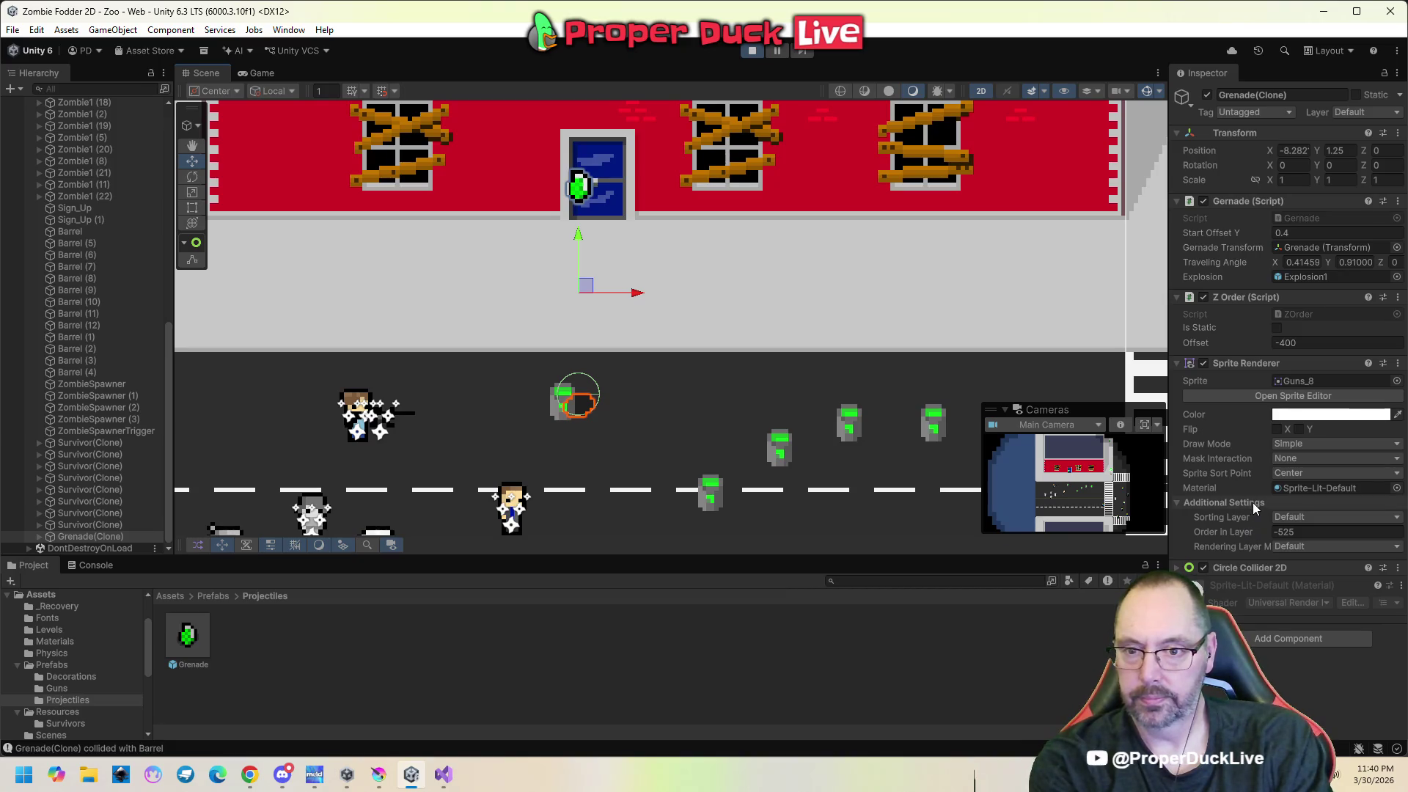
{"action": "left_click", "coordinate": [613, 203]}
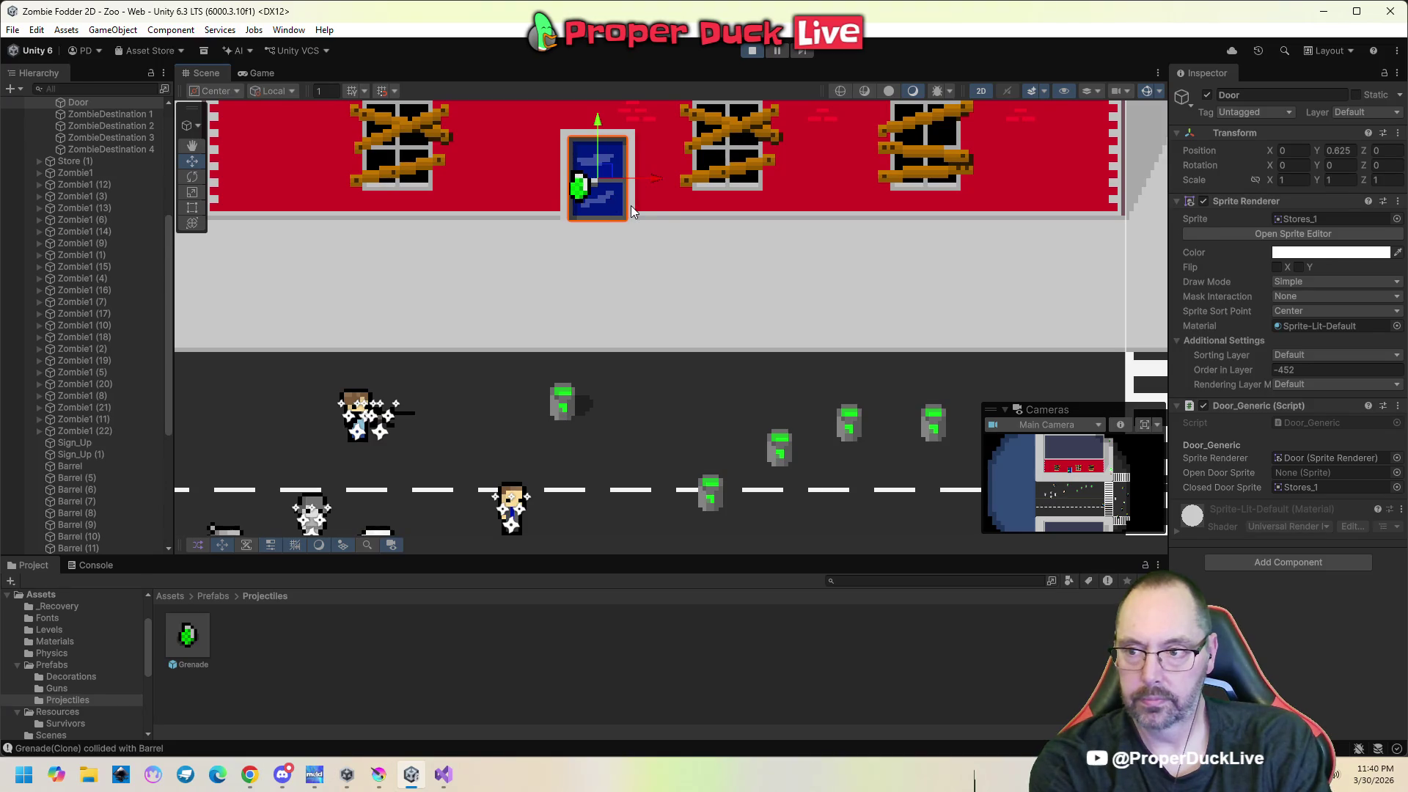
Shift the Store object left and reselect its Door child.
{"action": "left_click", "coordinate": [631, 208]}
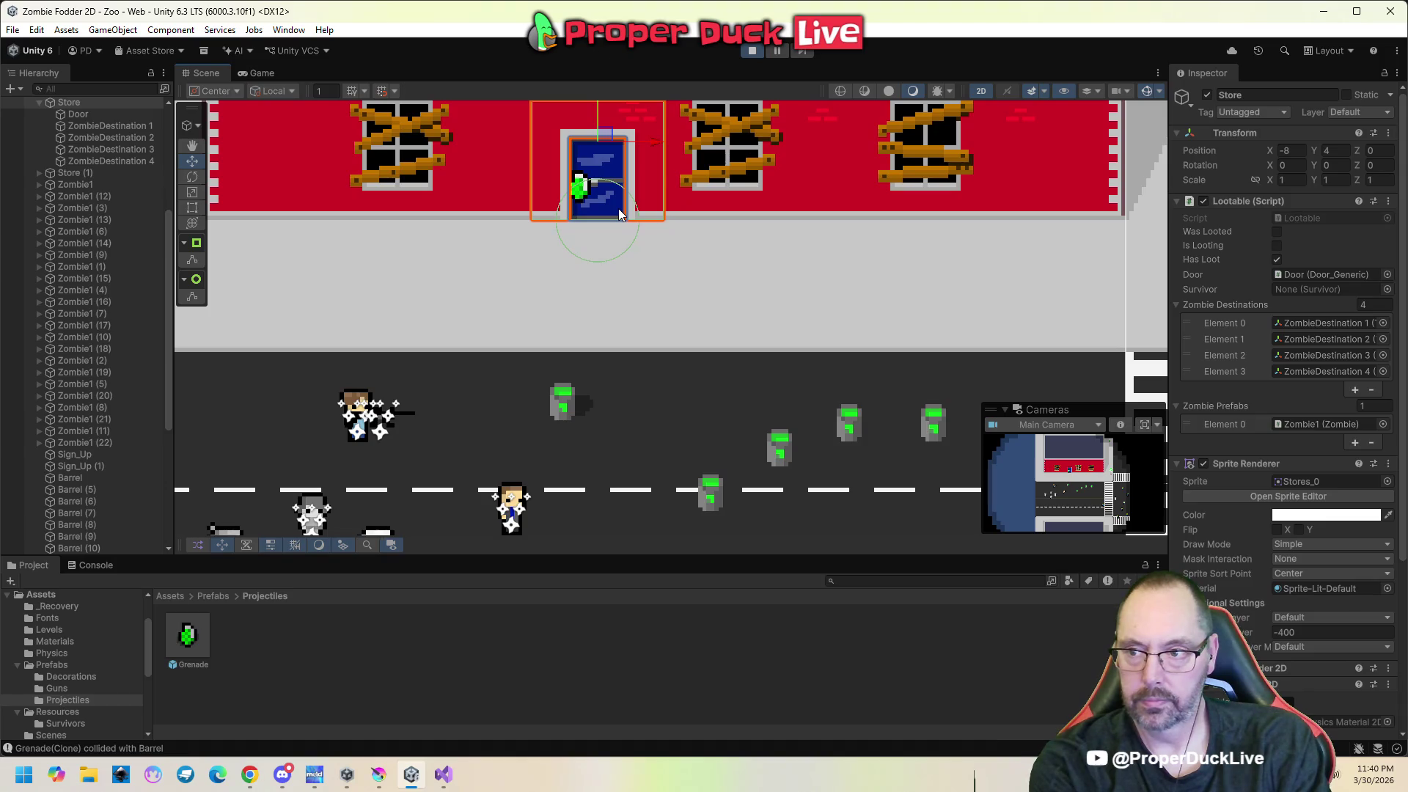
{"action": "mouse_move", "coordinate": [650, 143]}
{"action": "left_mouse_down"}
{"action": "mouse_move", "coordinate": [518, 151]}
{"action": "mouse_move", "coordinate": [566, 151]}
{"action": "mouse_move", "coordinate": [594, 178]}
{"action": "mouse_move", "coordinate": [666, 179]}
{"action": "left_mouse_up"}
{"action": "left_click", "coordinate": [515, 199]}
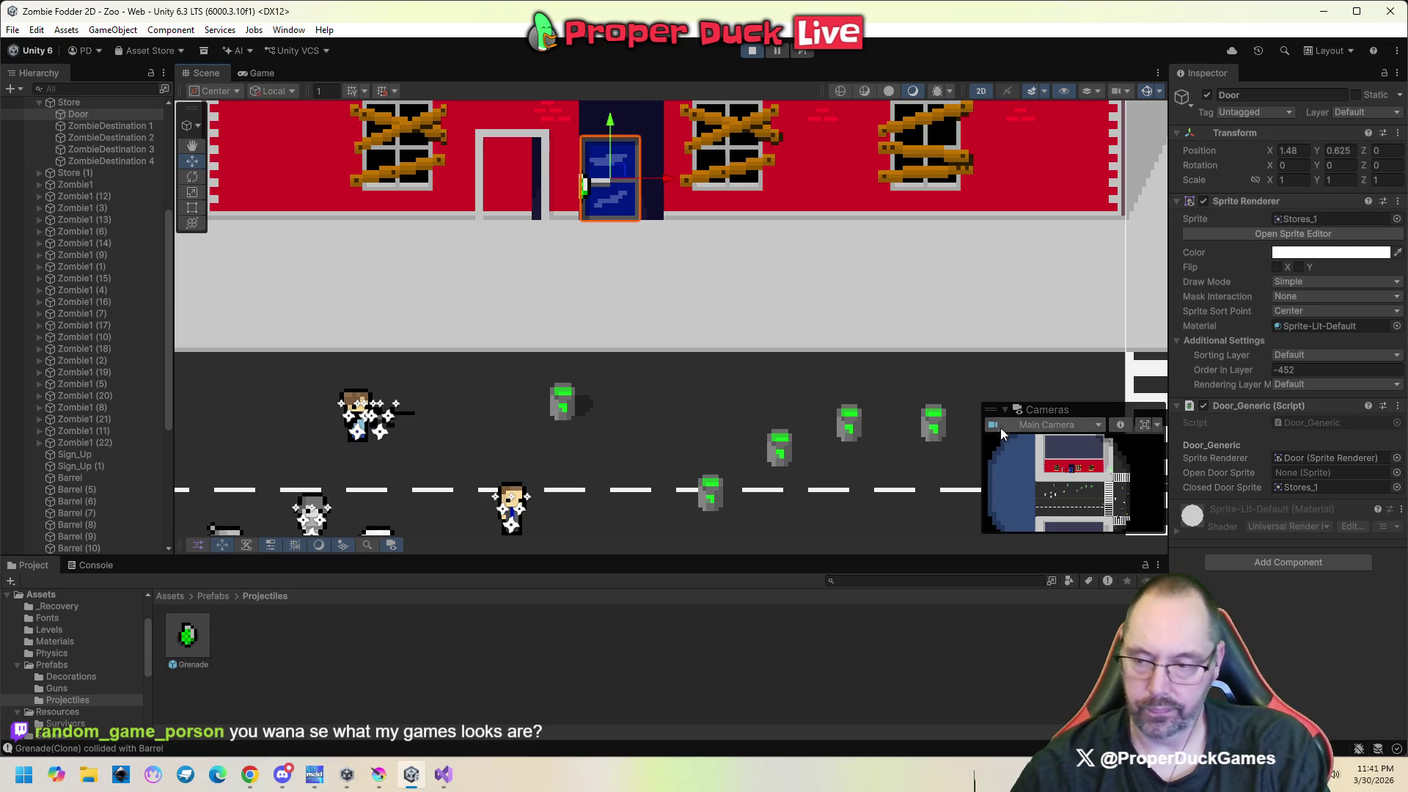
Stop play mode and survey the restored intersection and lower stores in the Scene view.
{"action": "left_click", "coordinate": [751, 49]}
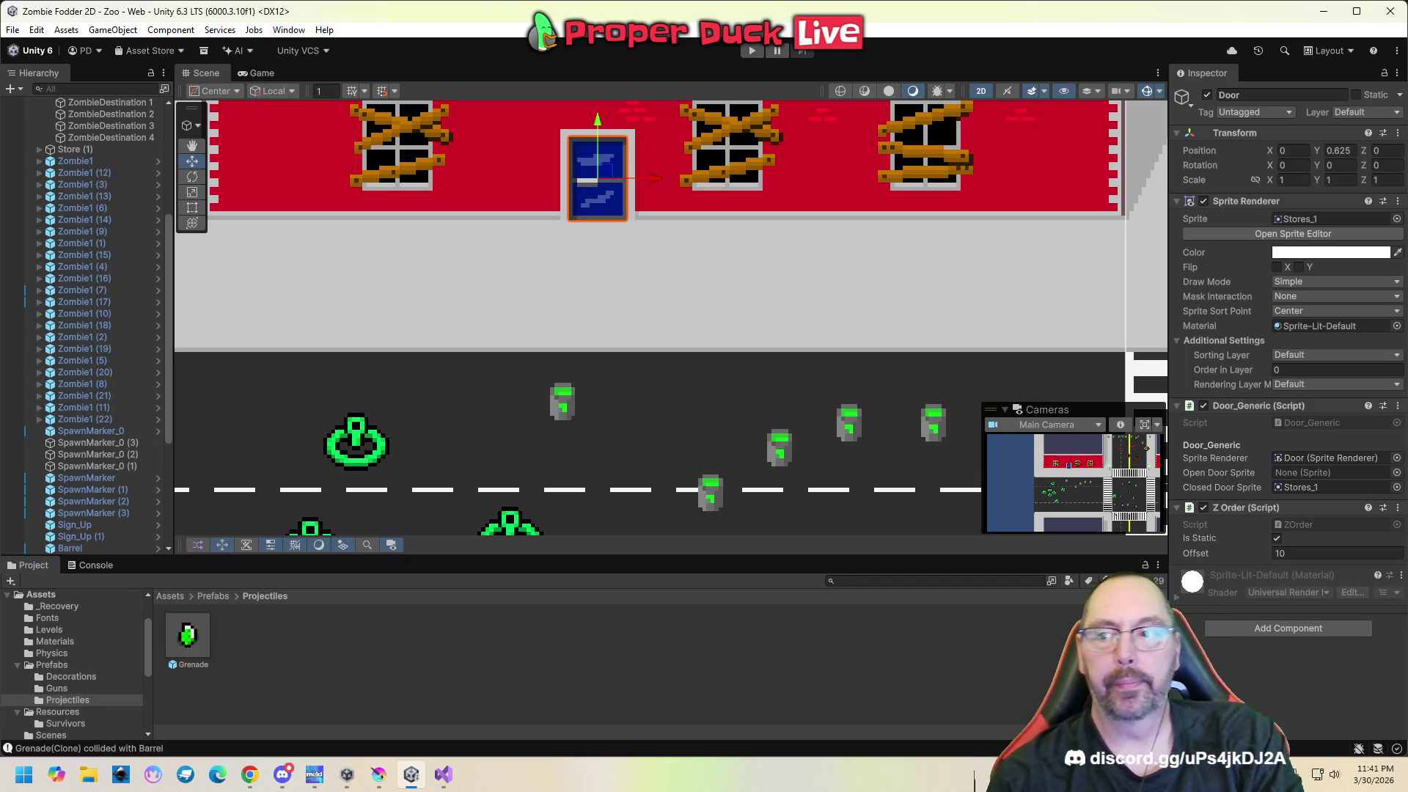
{"action": "scroll", "coordinate": [641, 345], "scroll_direction": "down", "scroll_amount": 5}
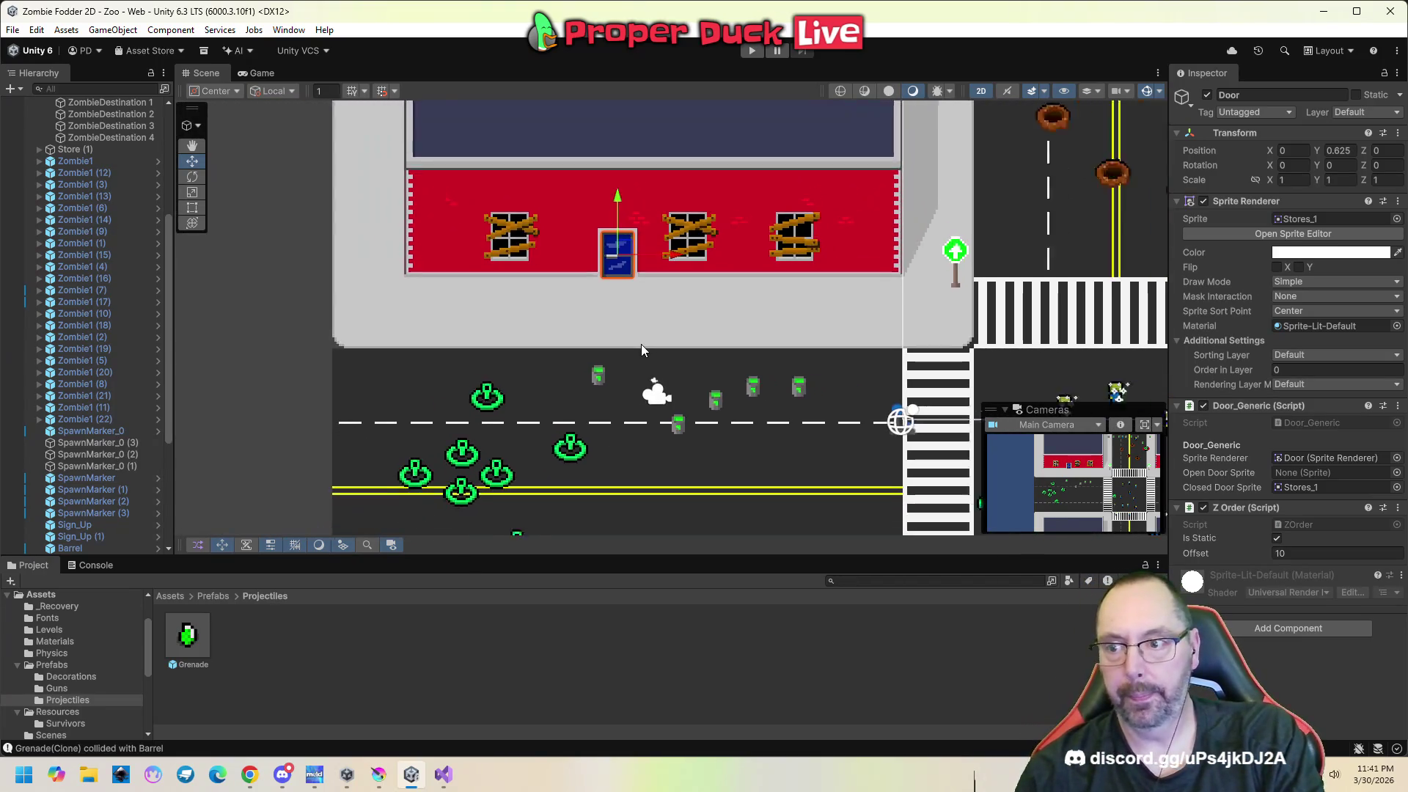
{"action": "left_click_drag", "start_coordinate": [915, 323], "coordinate": [591, 324]}
{"action": "scroll", "coordinate": [597, 333], "scroll_direction": "down", "scroll_amount": 3}
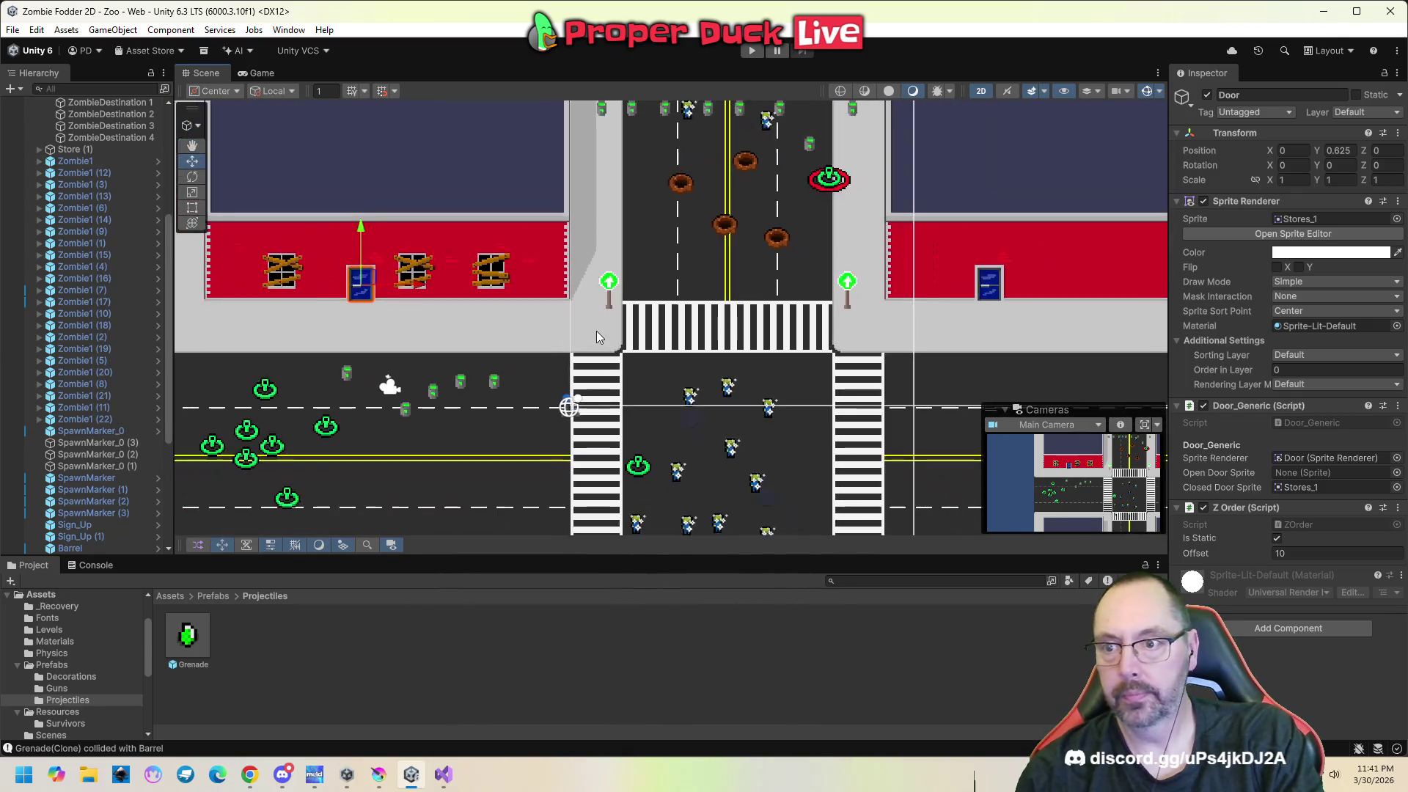
{"action": "left_click_drag", "start_coordinate": [530, 408], "coordinate": [561, 375]}
{"action": "scroll", "coordinate": [561, 375], "scroll_direction": "up", "scroll_amount": 1}
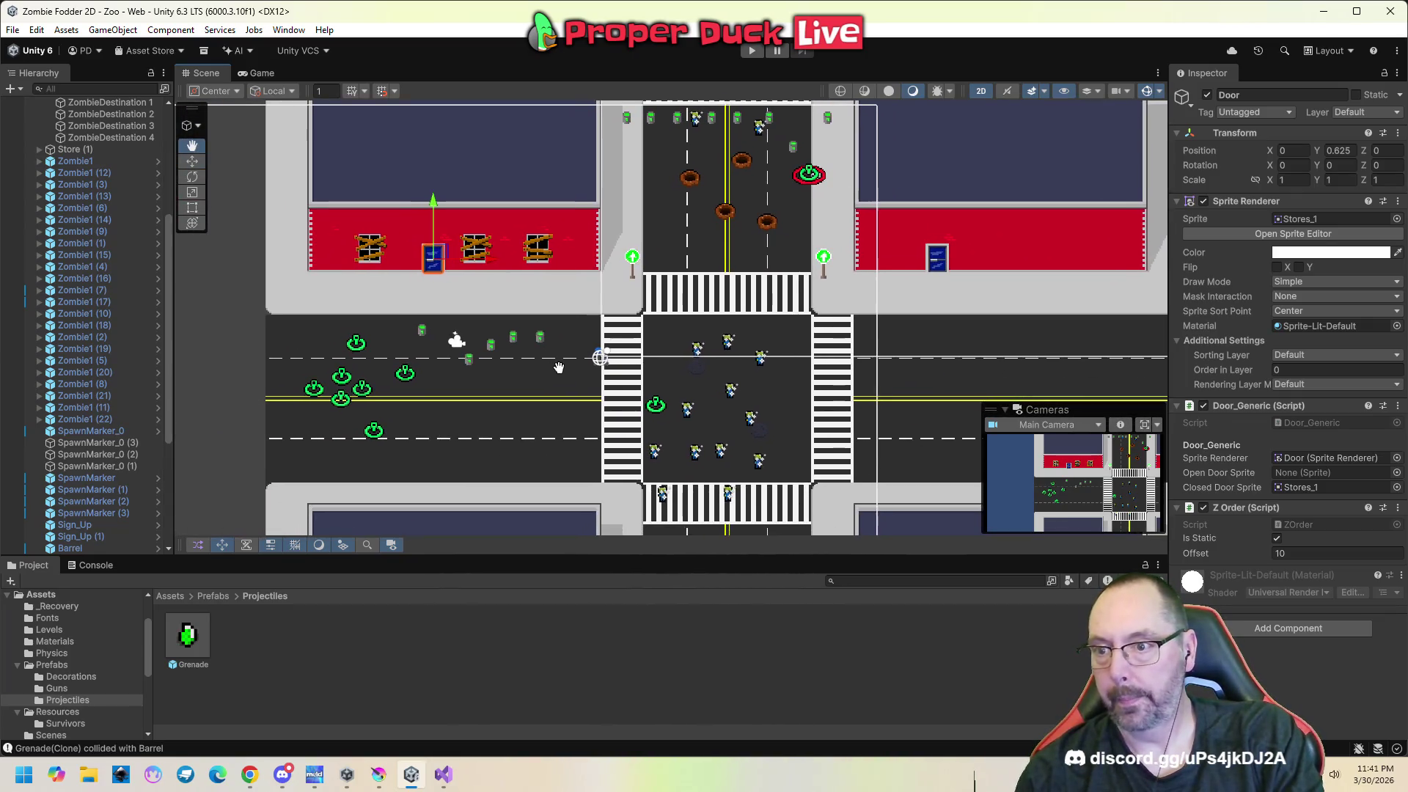
{"action": "scroll", "coordinate": [561, 368], "scroll_direction": "down", "scroll_amount": 2}
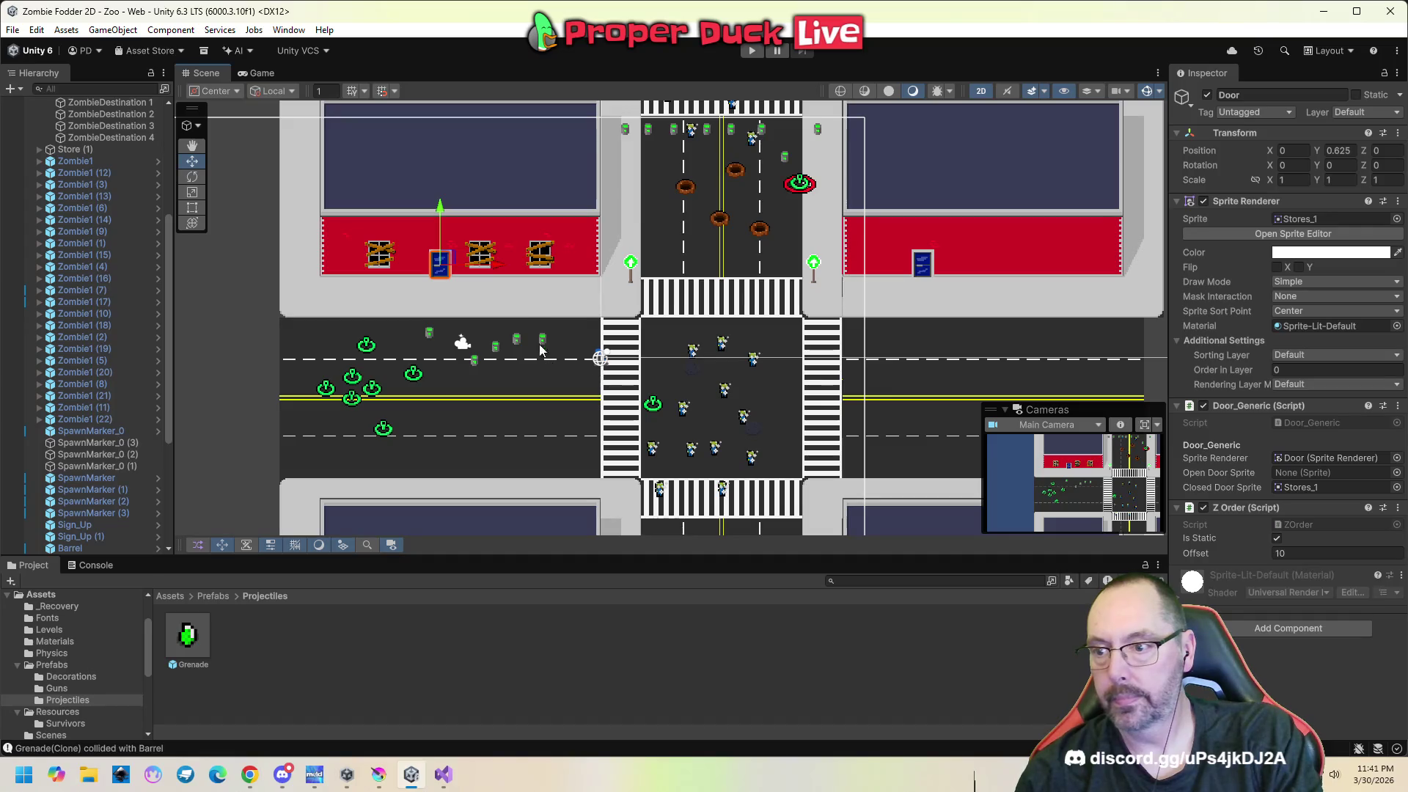
{"action": "scroll", "coordinate": [536, 337], "scroll_direction": "down", "scroll_amount": 3}
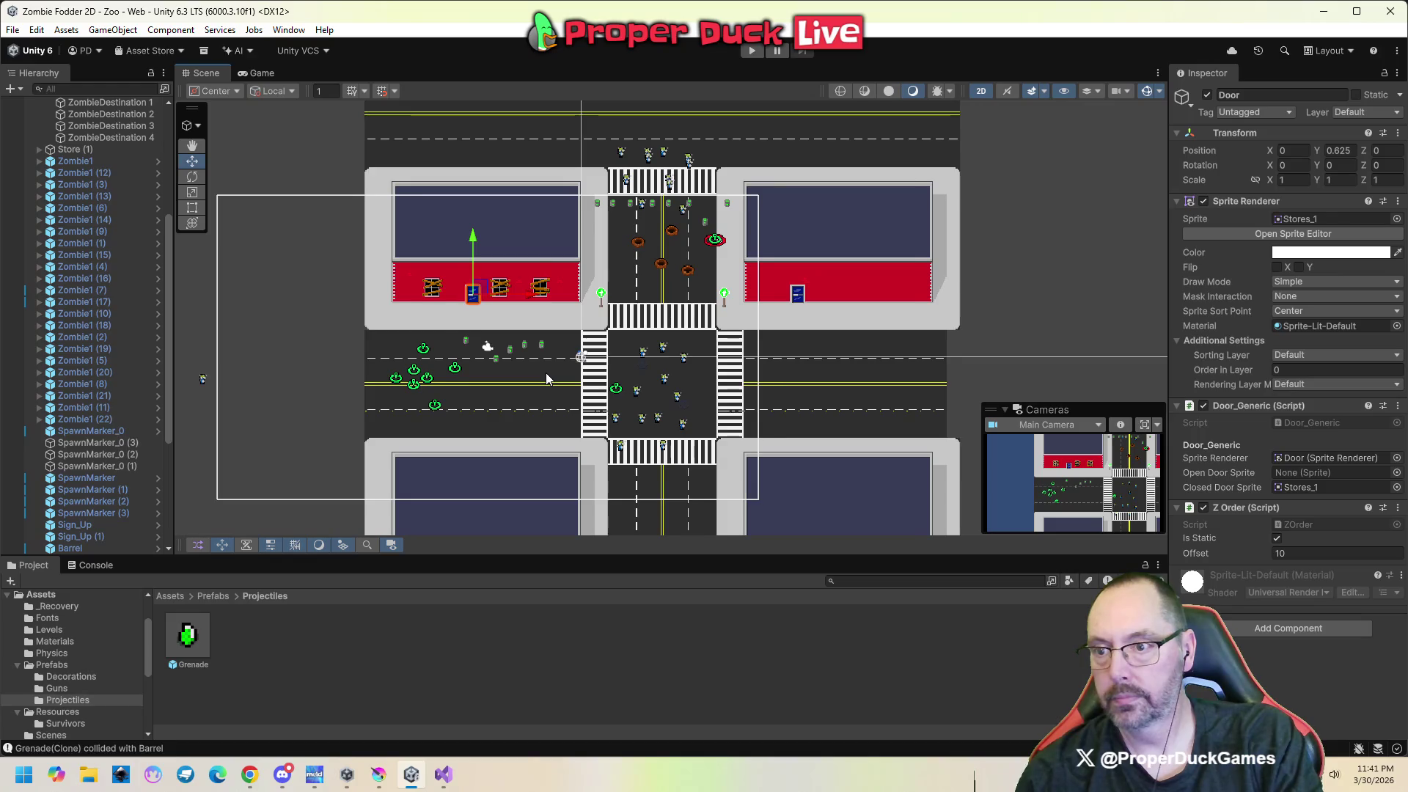
{"action": "scroll", "coordinate": [545, 374], "scroll_direction": "up", "scroll_amount": 2}
{"action": "scroll", "coordinate": [487, 323], "scroll_direction": "up", "scroll_amount": 5}
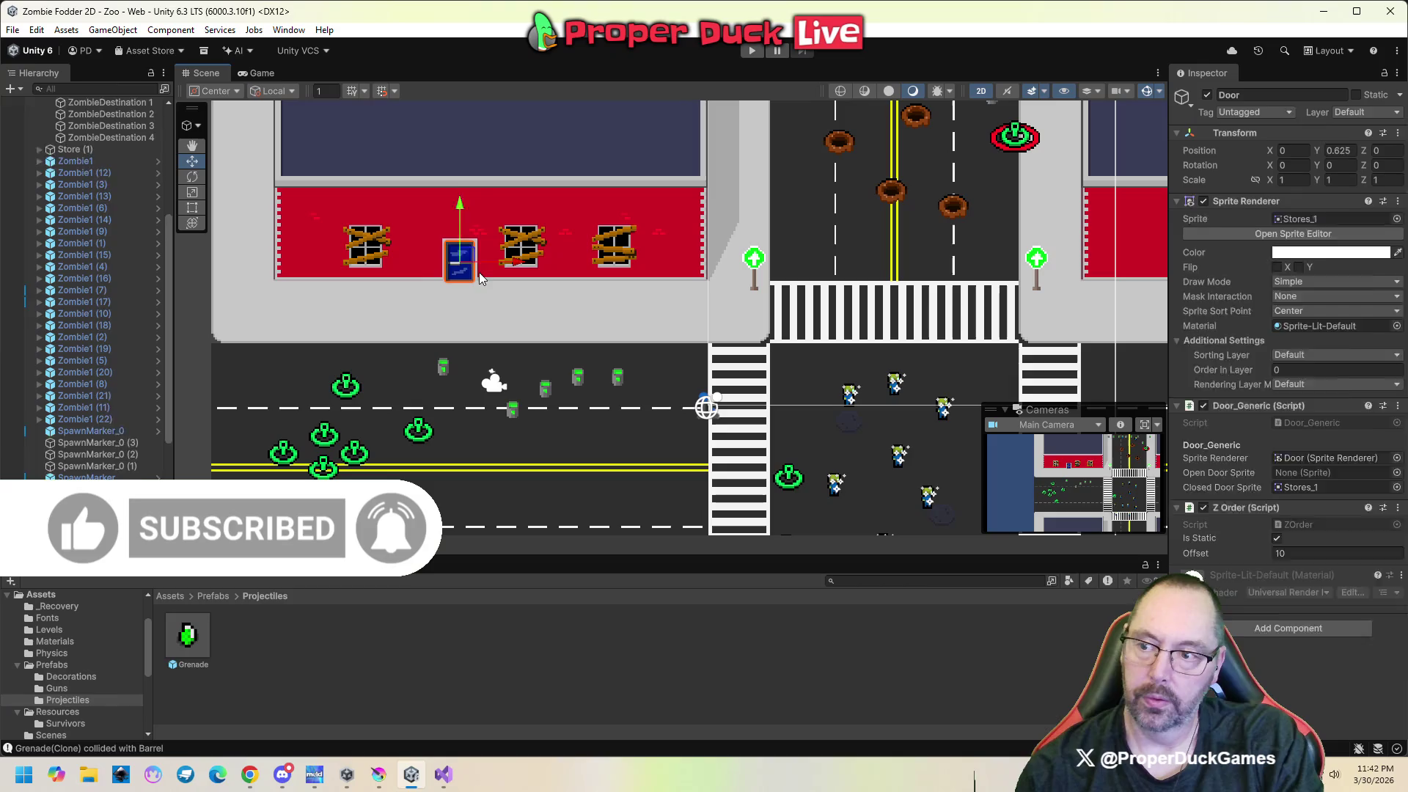
Change the Store > Door Z Order (Script) Offset from 10 to 0.
{"action": "left_click", "coordinate": [480, 275]}
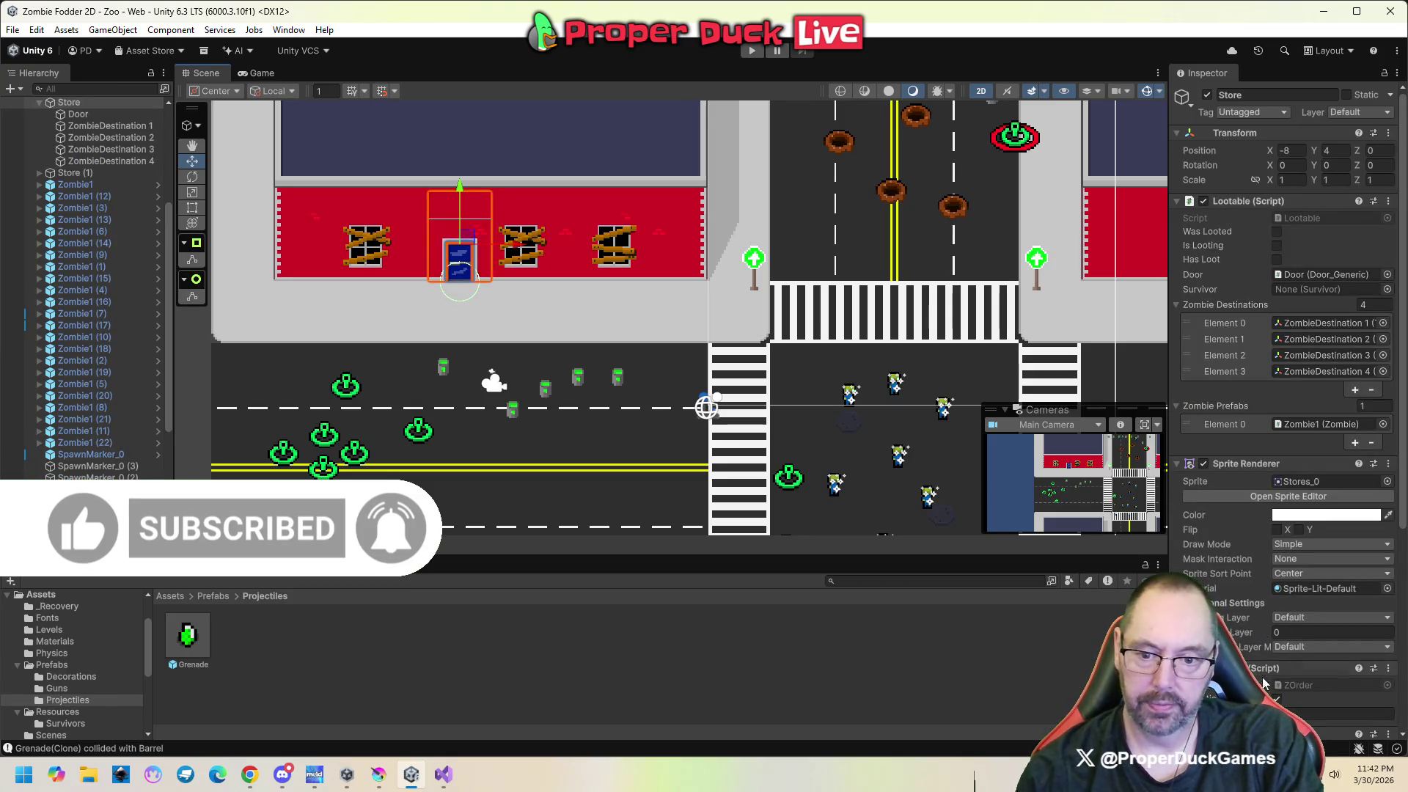
{"action": "scroll", "coordinate": [1283, 367], "scroll_direction": "down", "scroll_amount": 4}
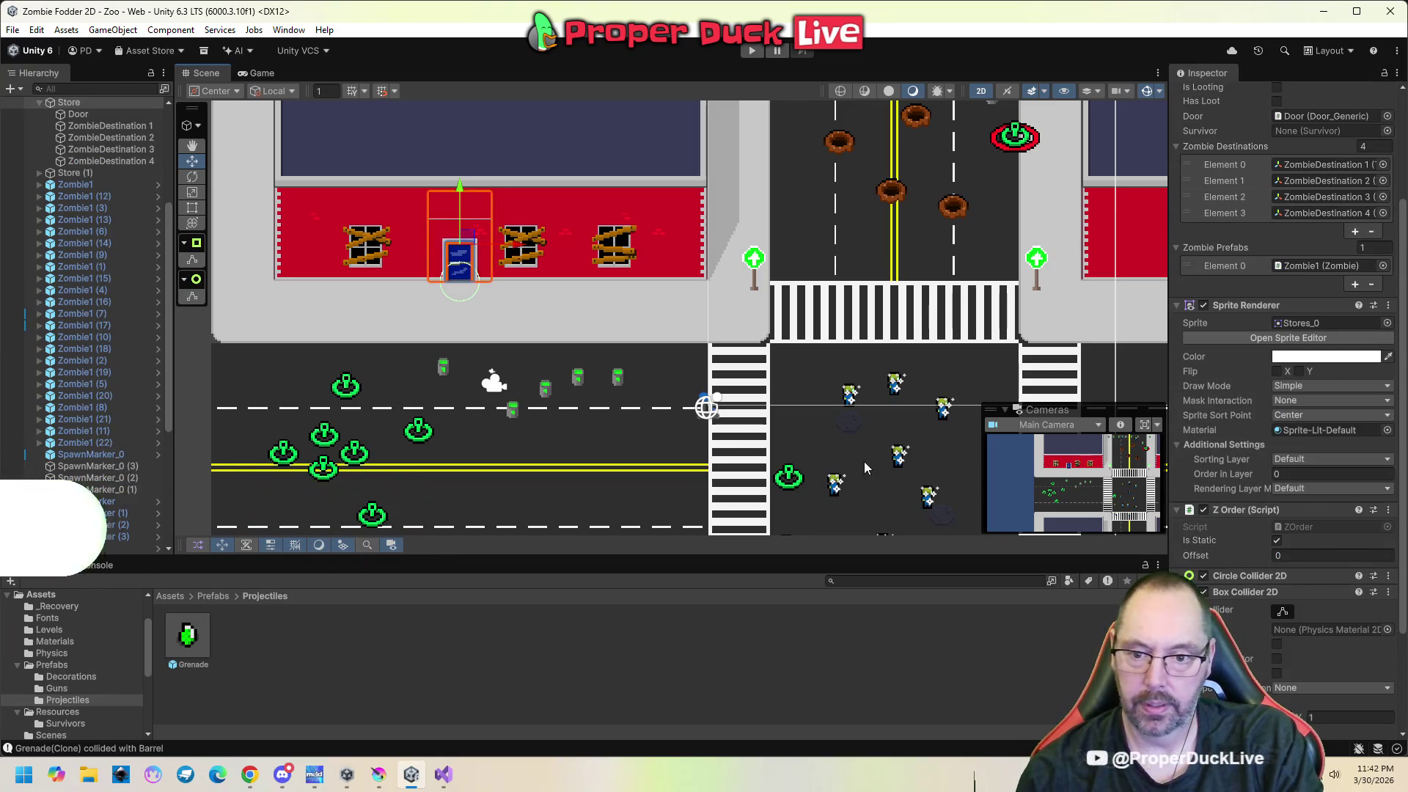
{"action": "left_click", "coordinate": [453, 253]}
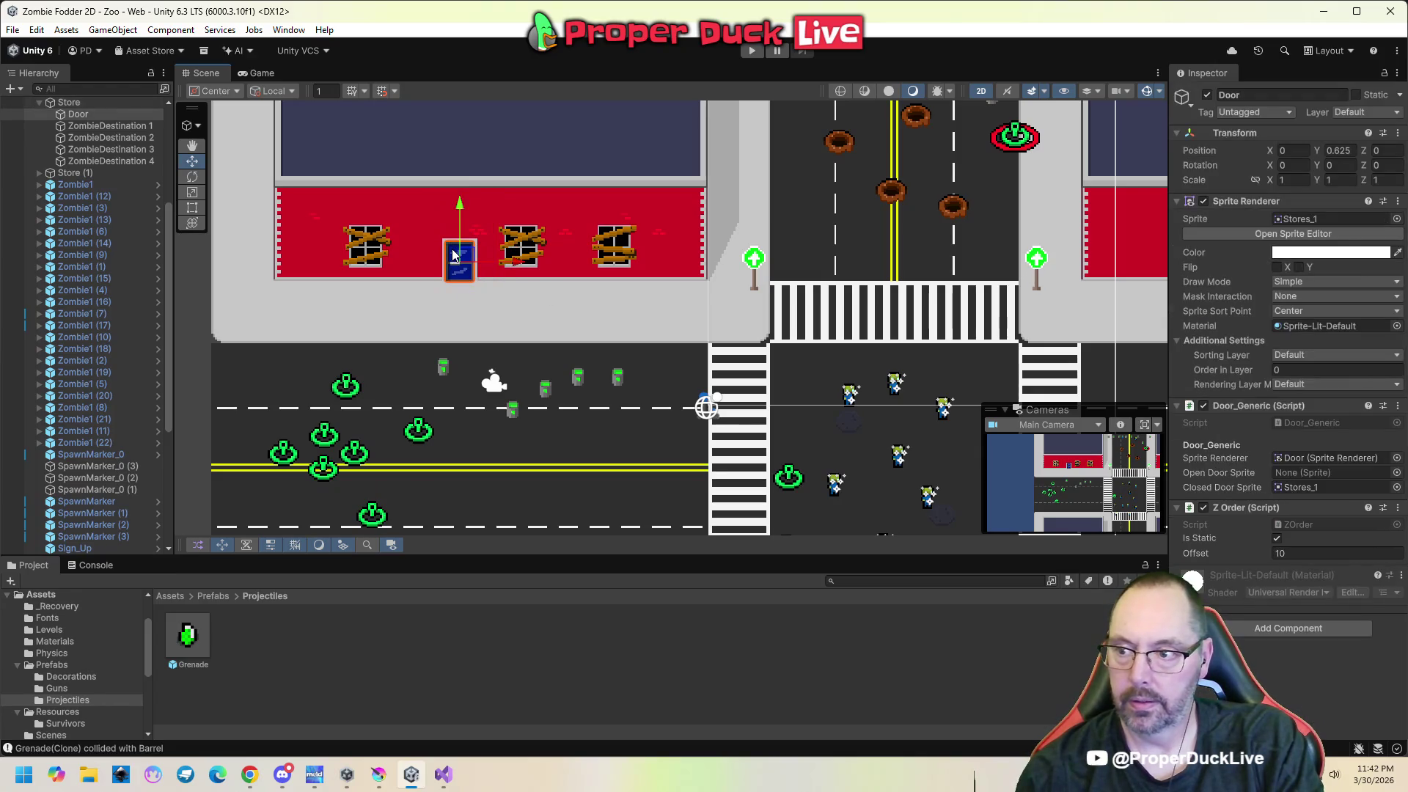
{"action": "left_click", "coordinate": [1319, 554]}
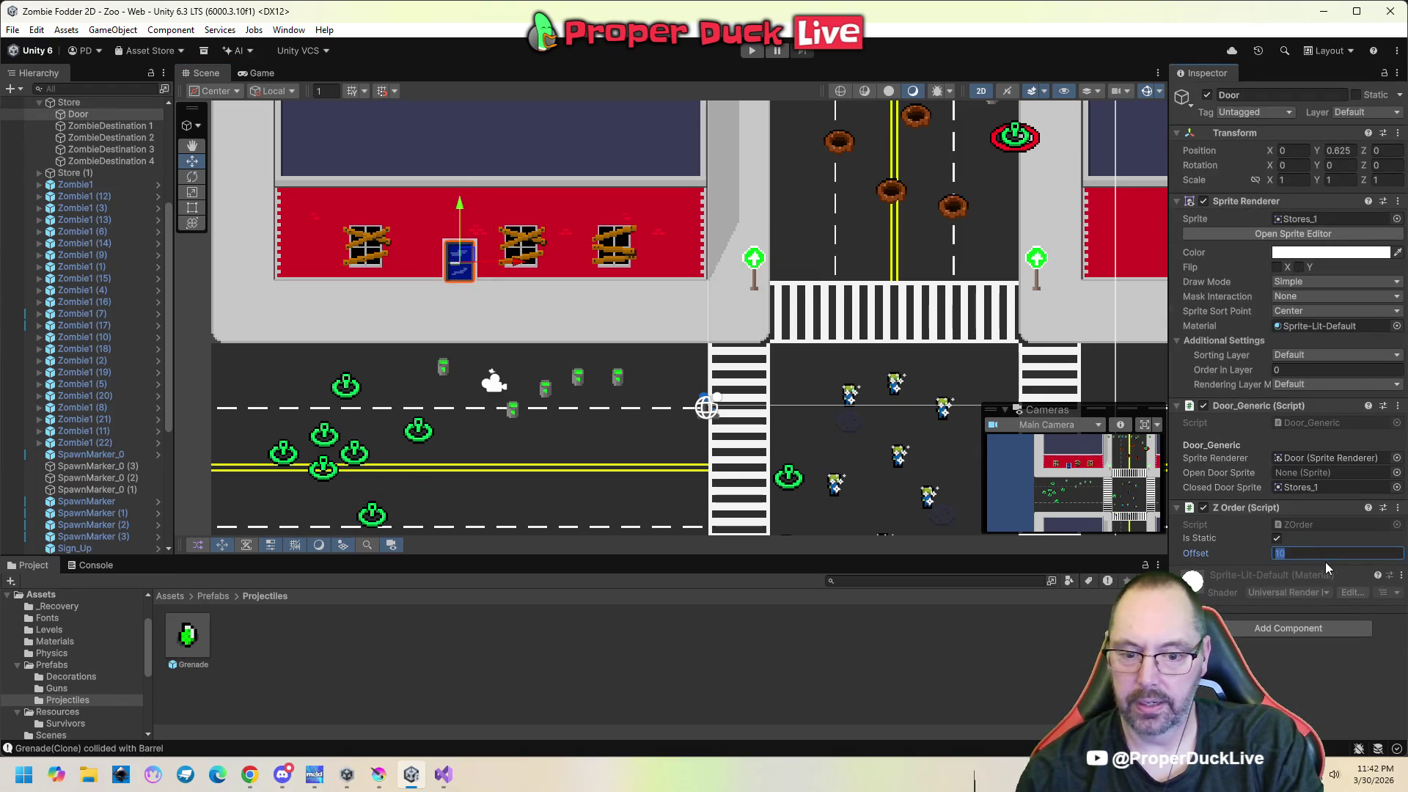
{"action": "type", "text": "0"}
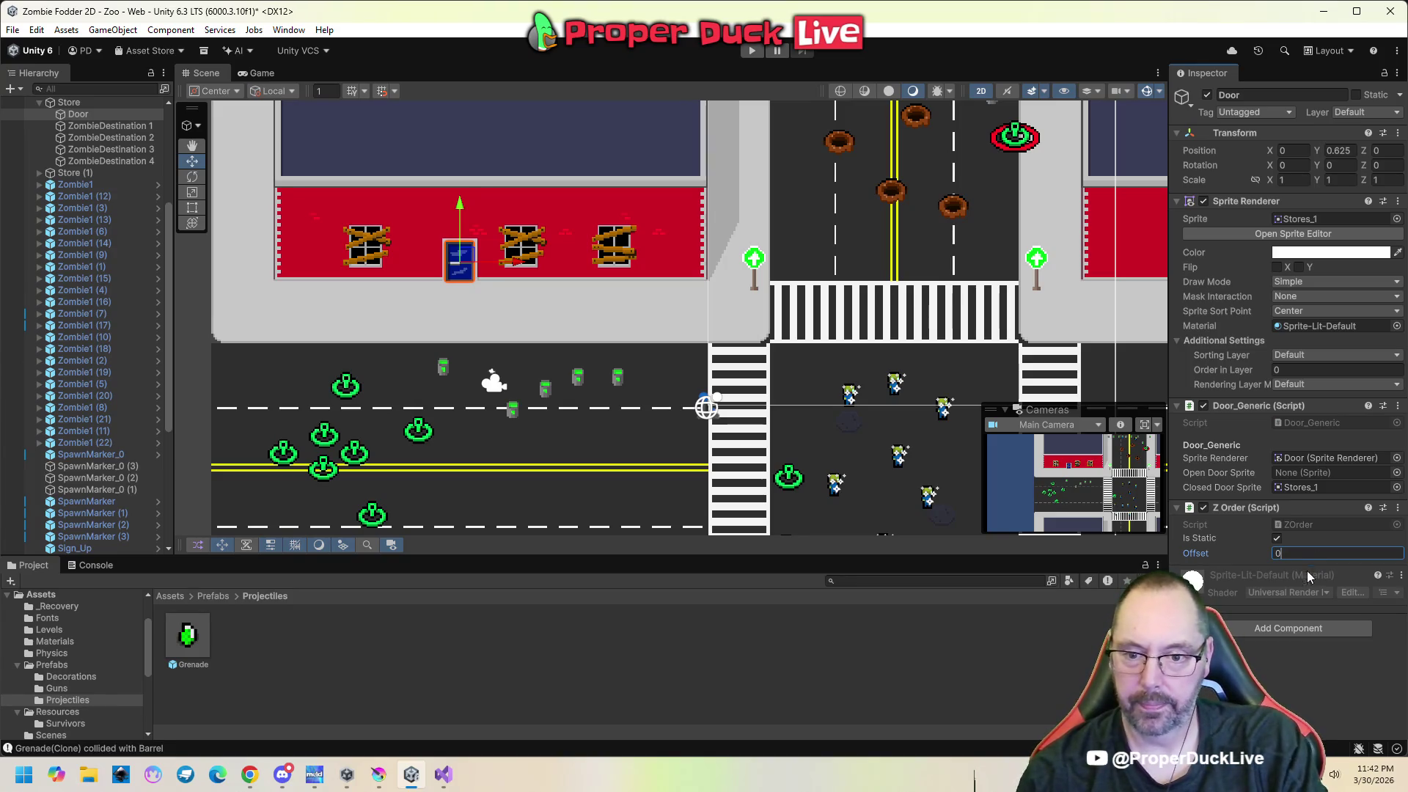
{"action": "key", "text": "Return"}
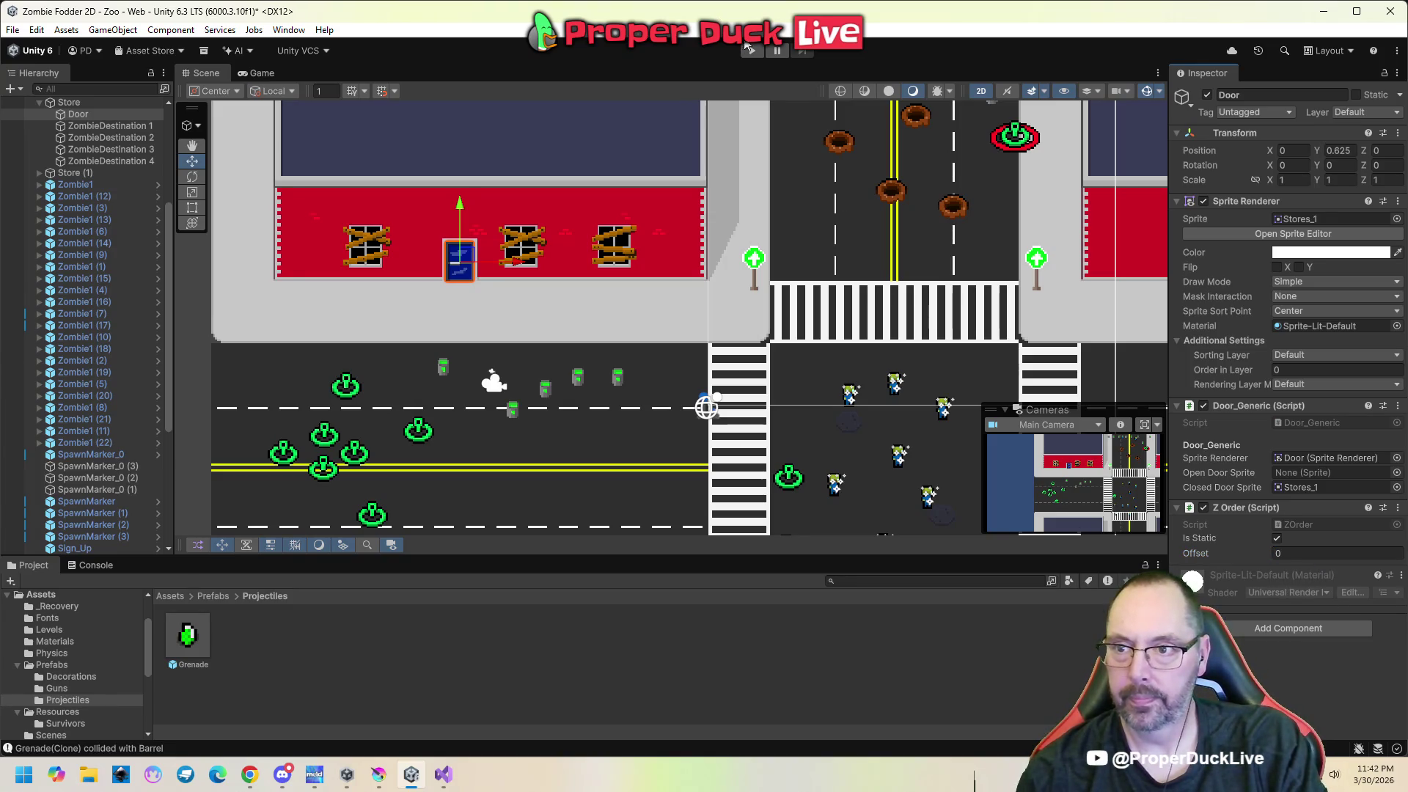
Play-test the scene with a survivor selected, pause with Esc, then stop play mode.
{"action": "left_click", "coordinate": [751, 56]}
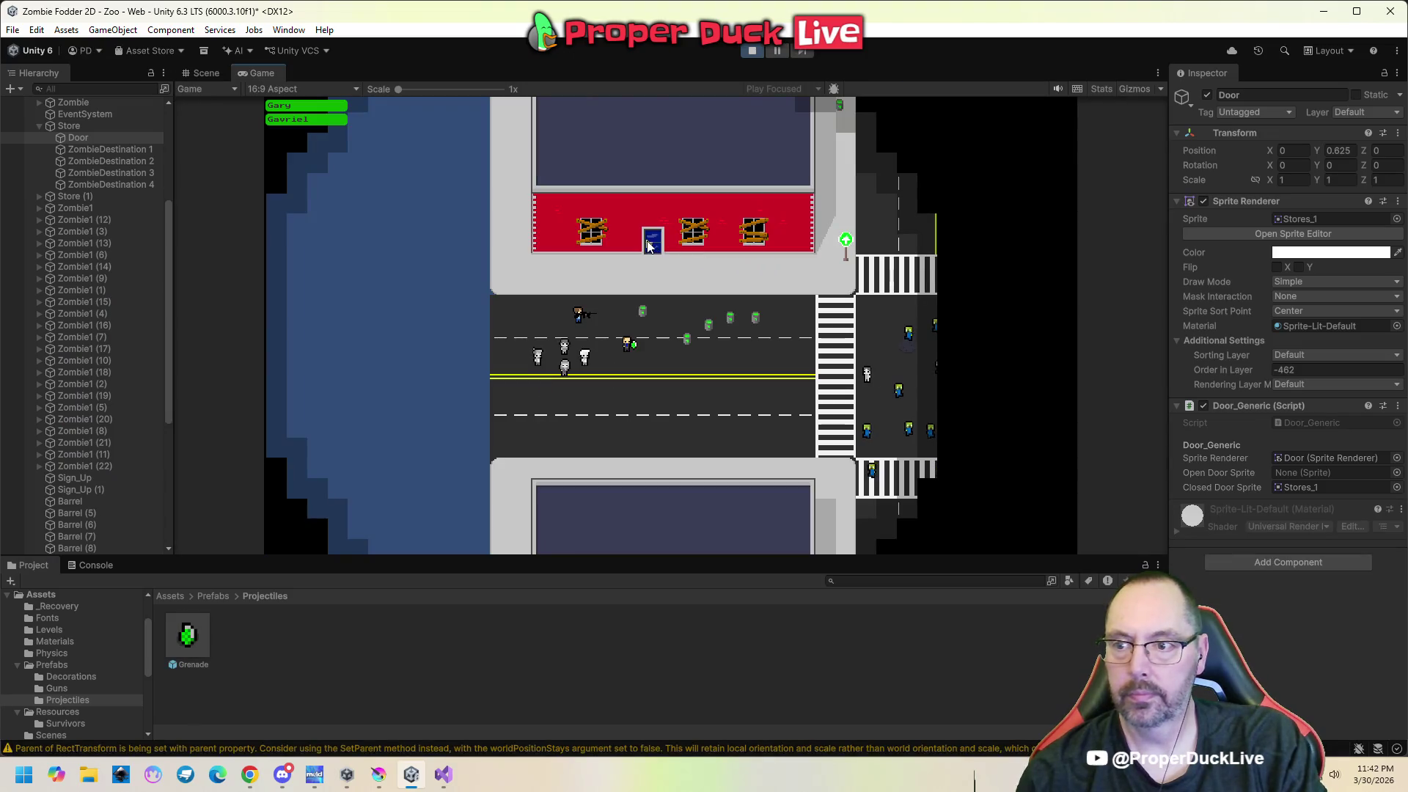
{"action": "left_click", "coordinate": [627, 345]}
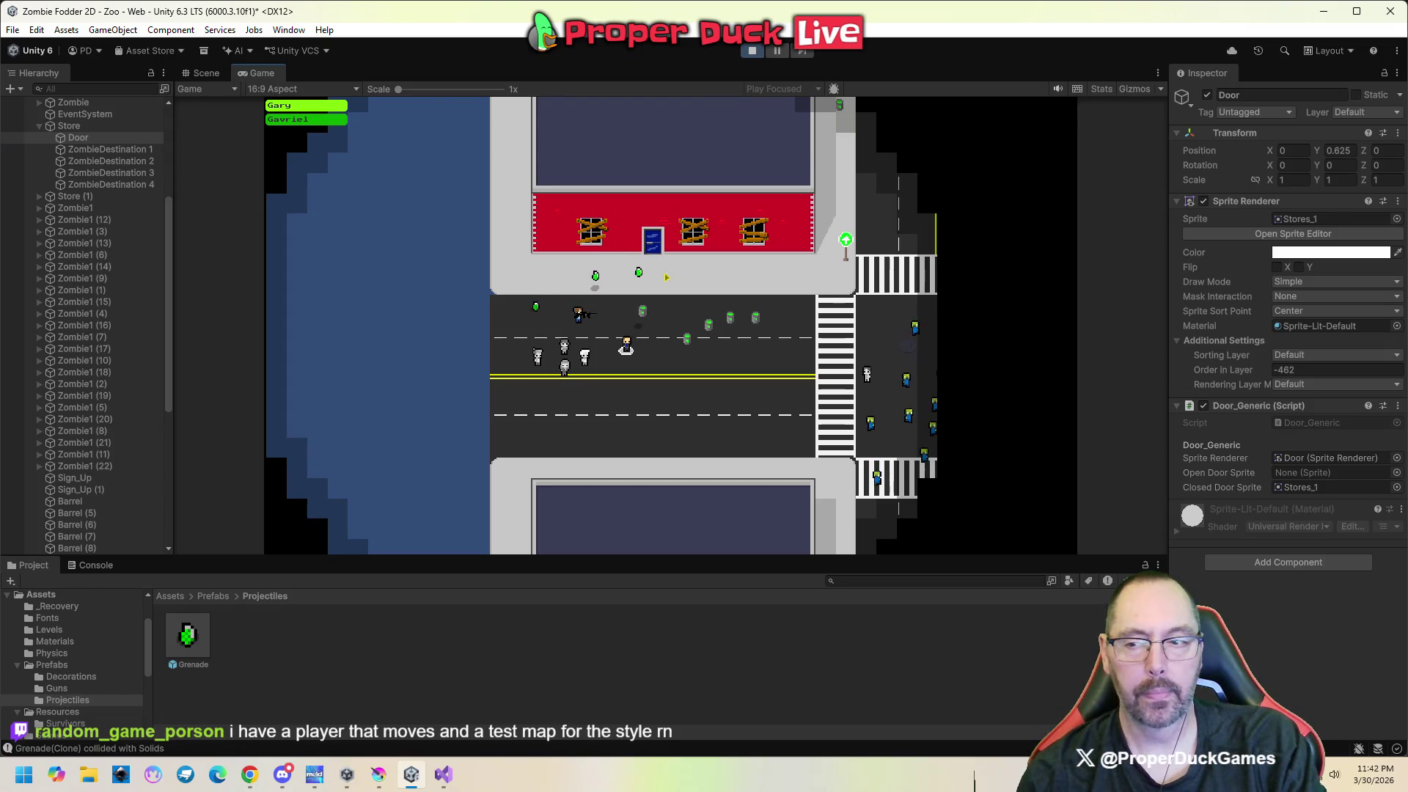
{"action": "key", "text": "Escape"}
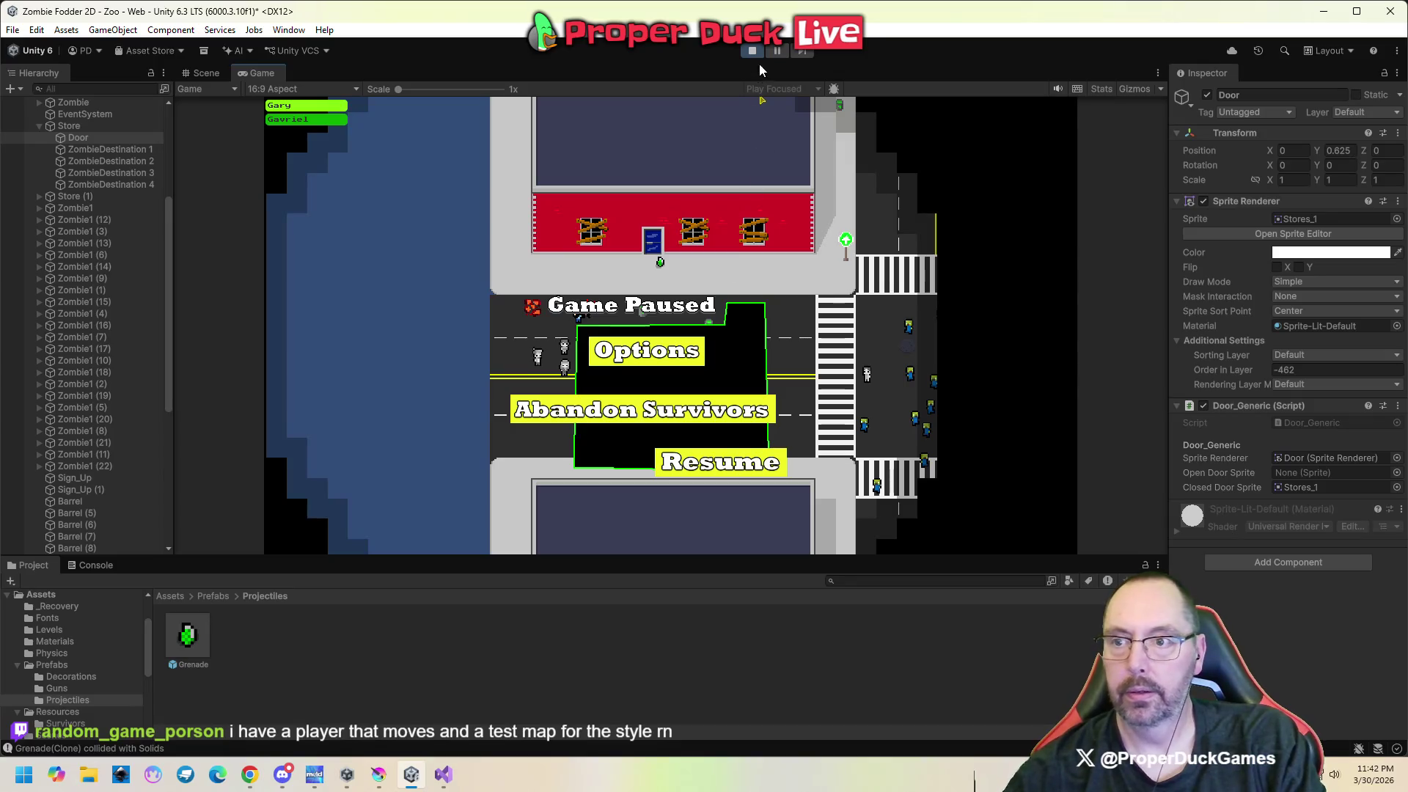
{"action": "left_click", "coordinate": [751, 49]}
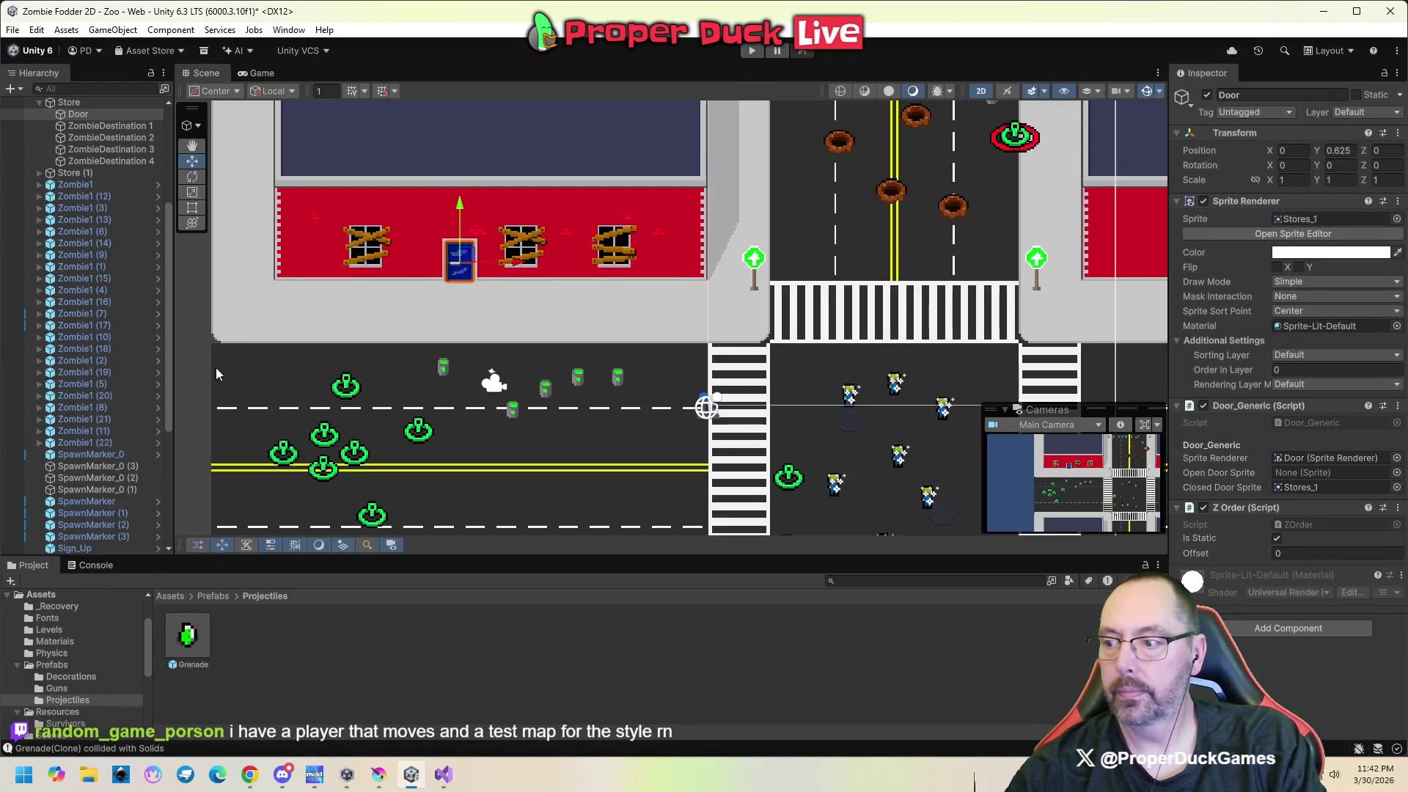
Open the Grenade prefab and look over its root Z Order component options.
{"action": "left_click", "coordinate": [189, 636]}
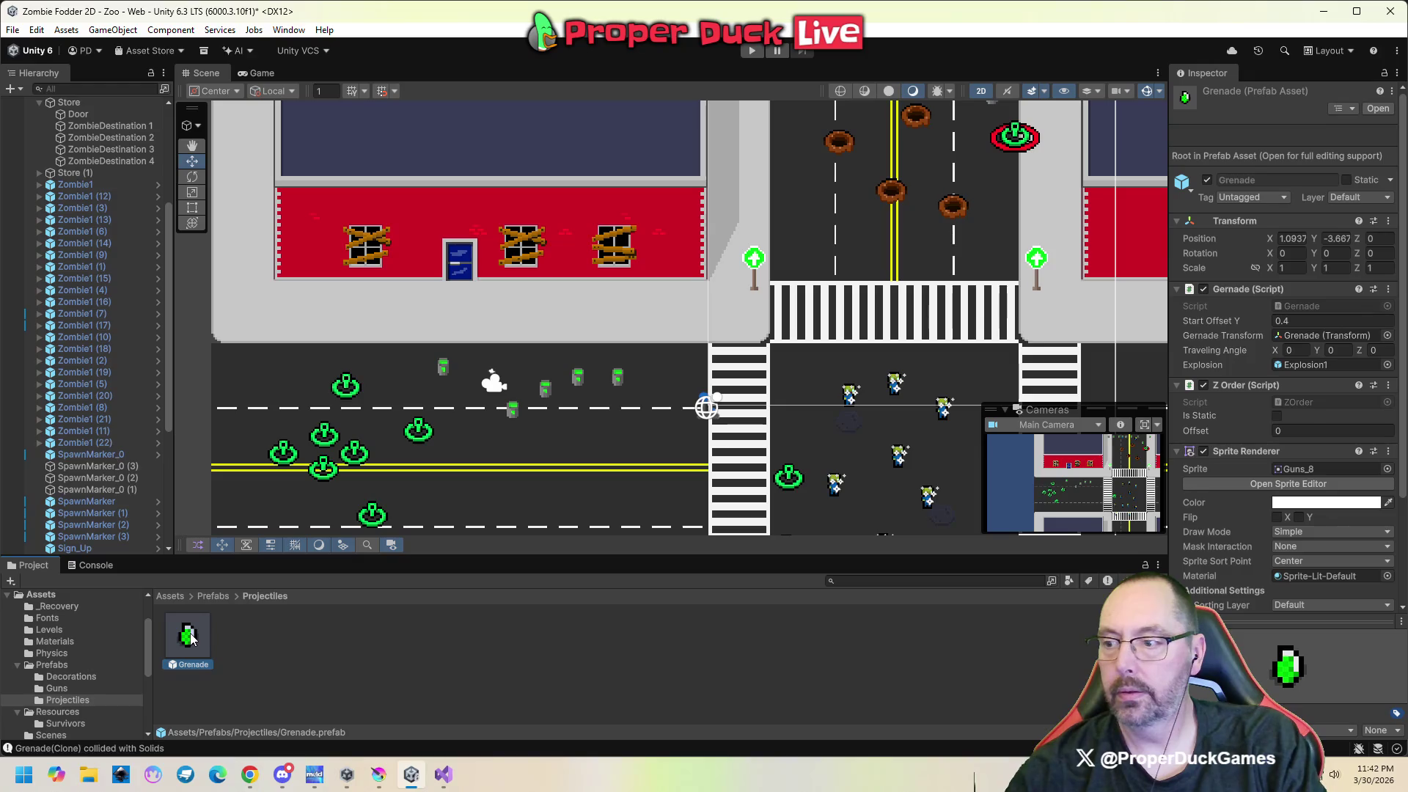
{"action": "double_click", "coordinate": [190, 637]}
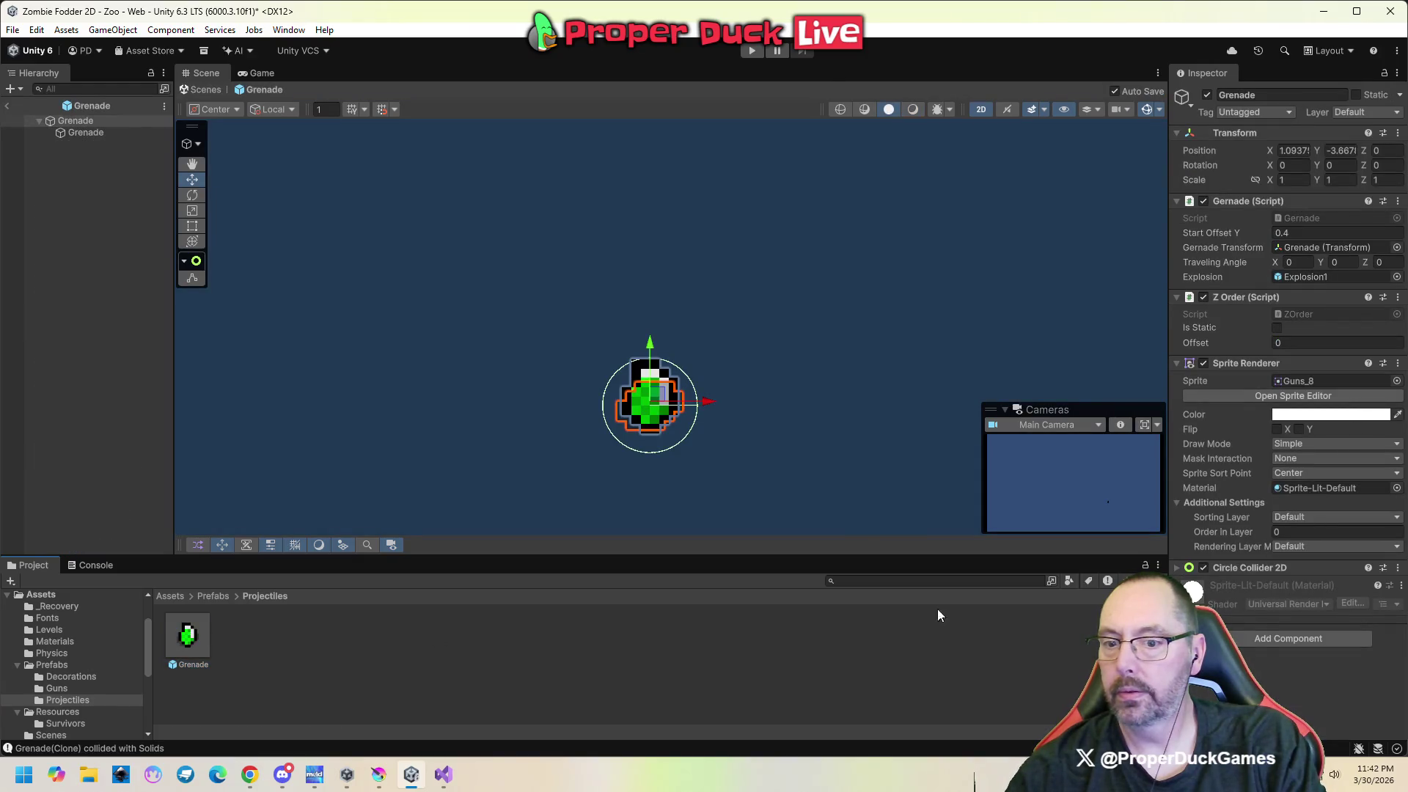
{"action": "left_click", "coordinate": [1239, 301]}
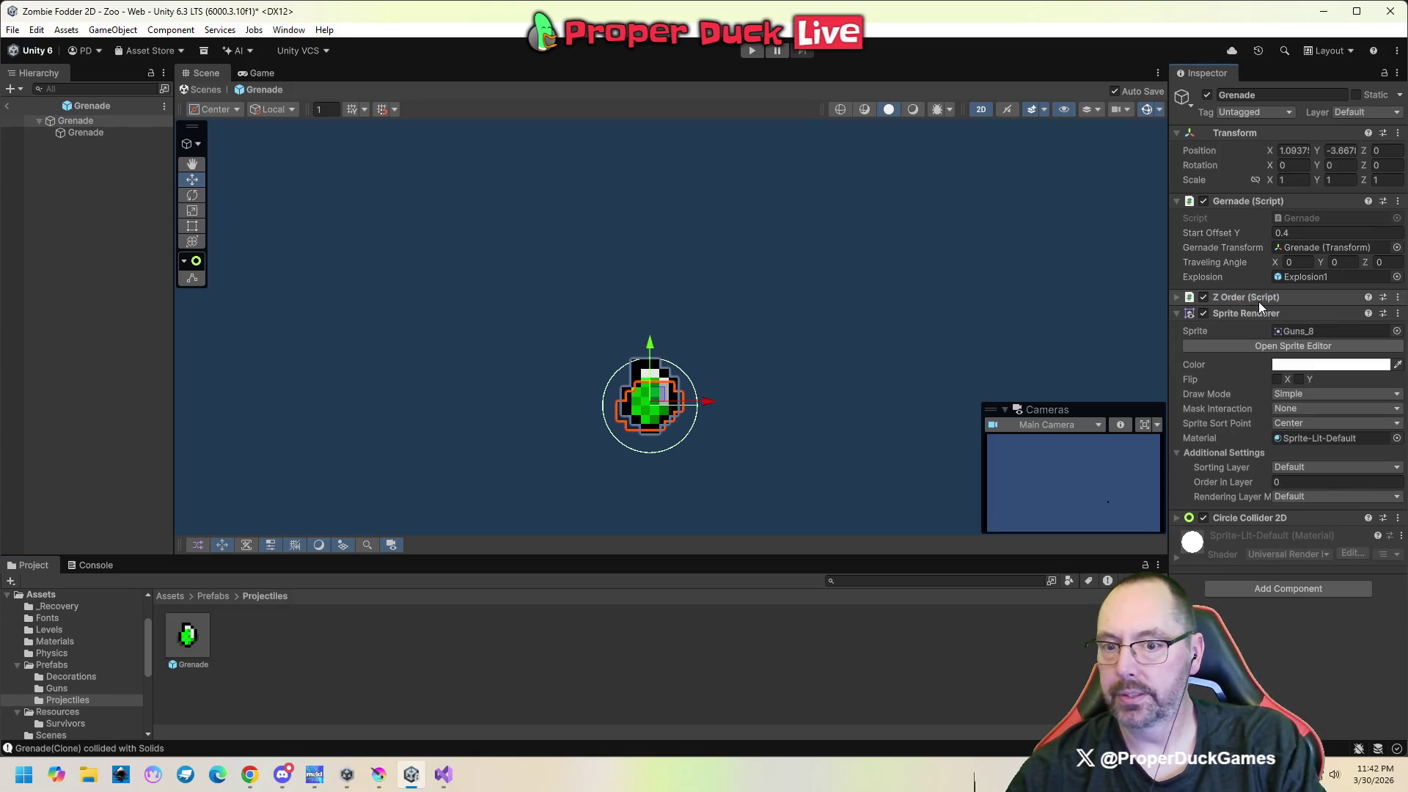
{"action": "left_click", "coordinate": [1398, 298]}
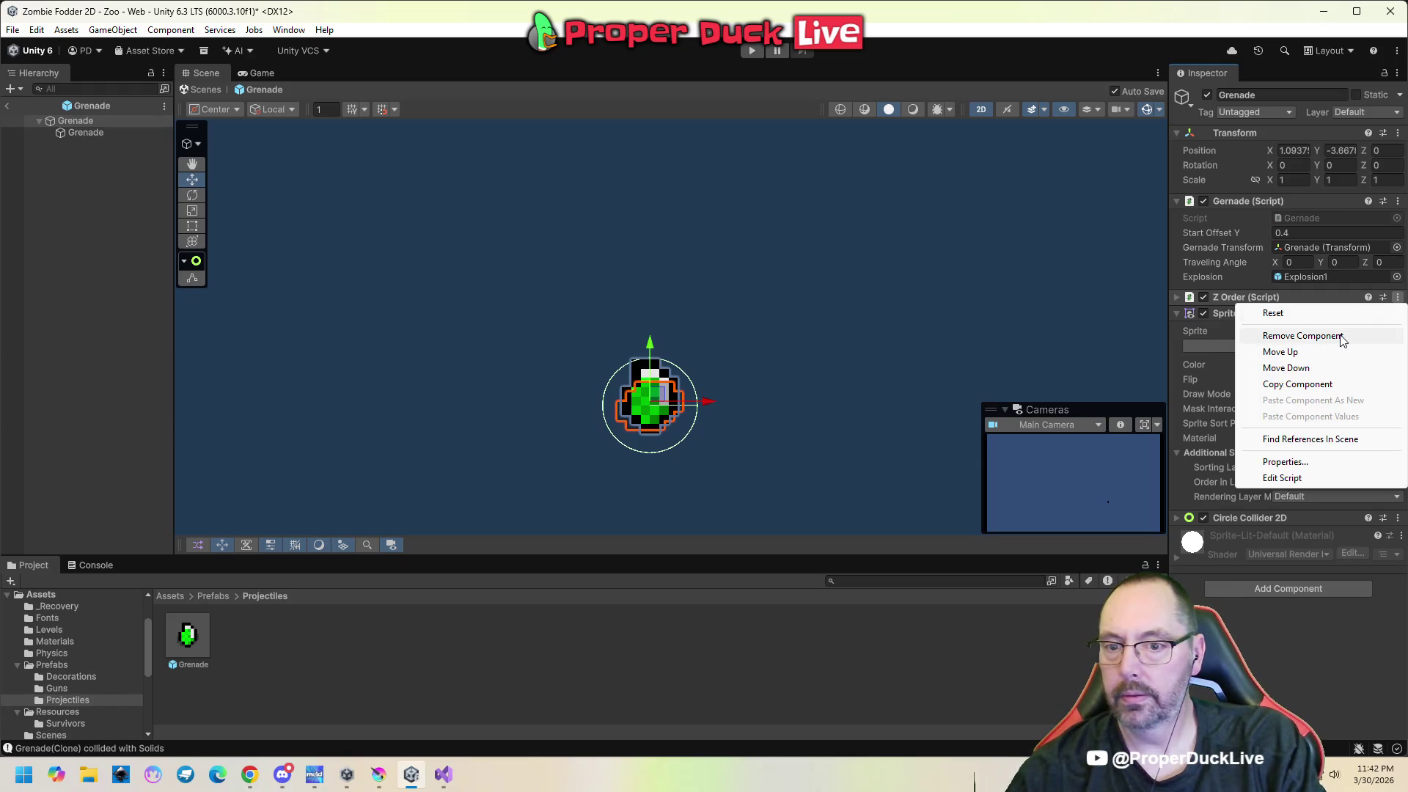
{"action": "left_click", "coordinate": [1325, 655]}
Remove the Z Order script from the child Grenade sprite, then bring up the grenade code.
{"action": "left_click", "coordinate": [92, 135]}
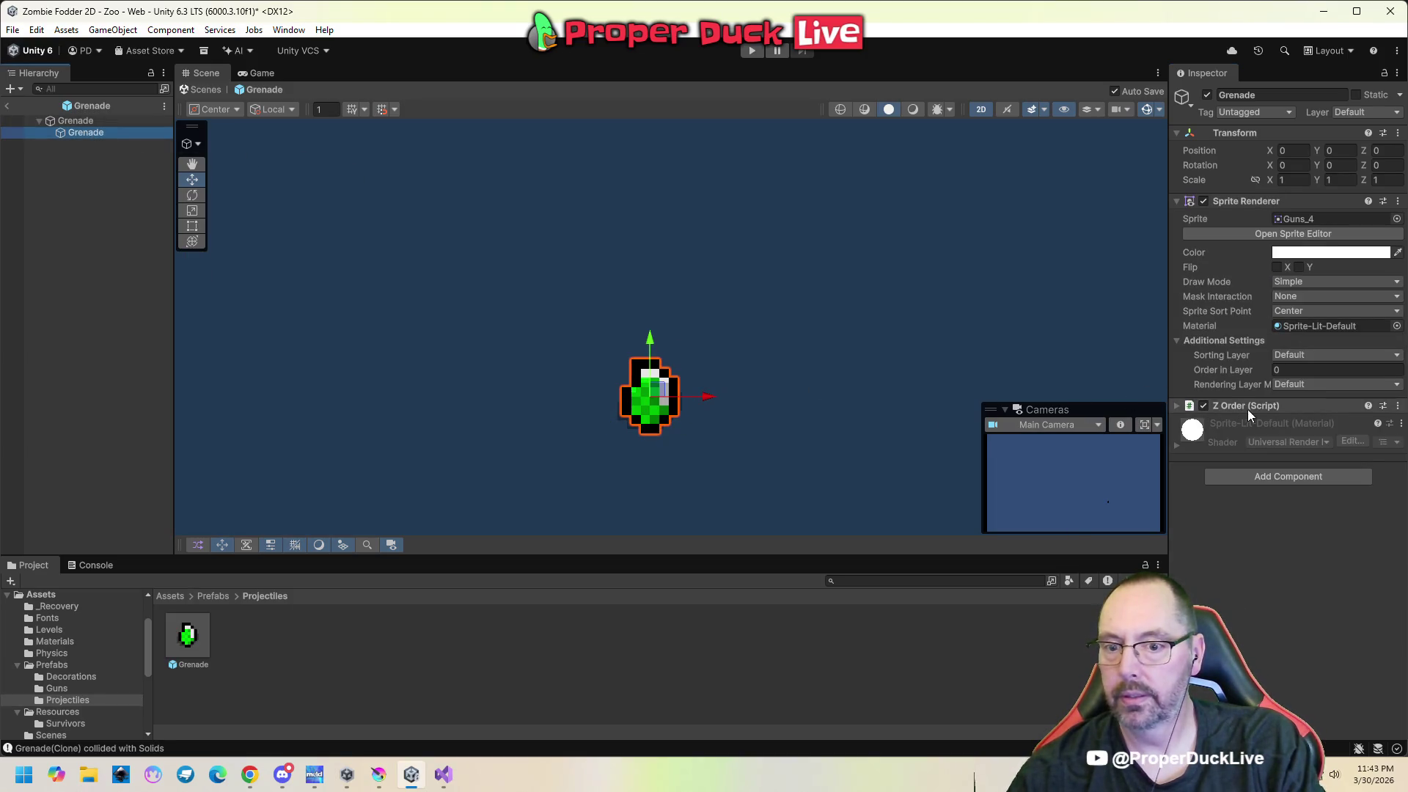
{"action": "left_click", "coordinate": [1176, 406]}
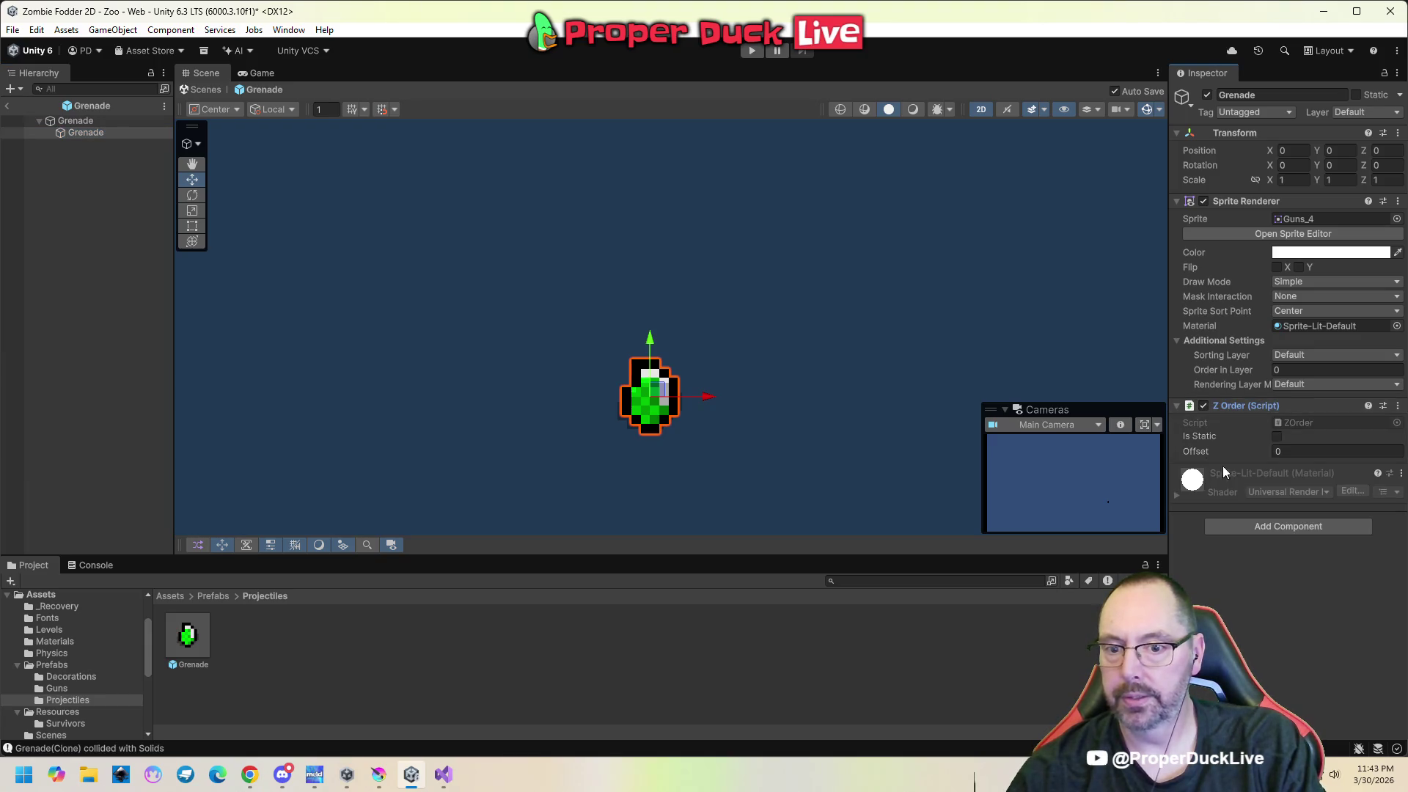
{"action": "left_click", "coordinate": [1329, 408]}
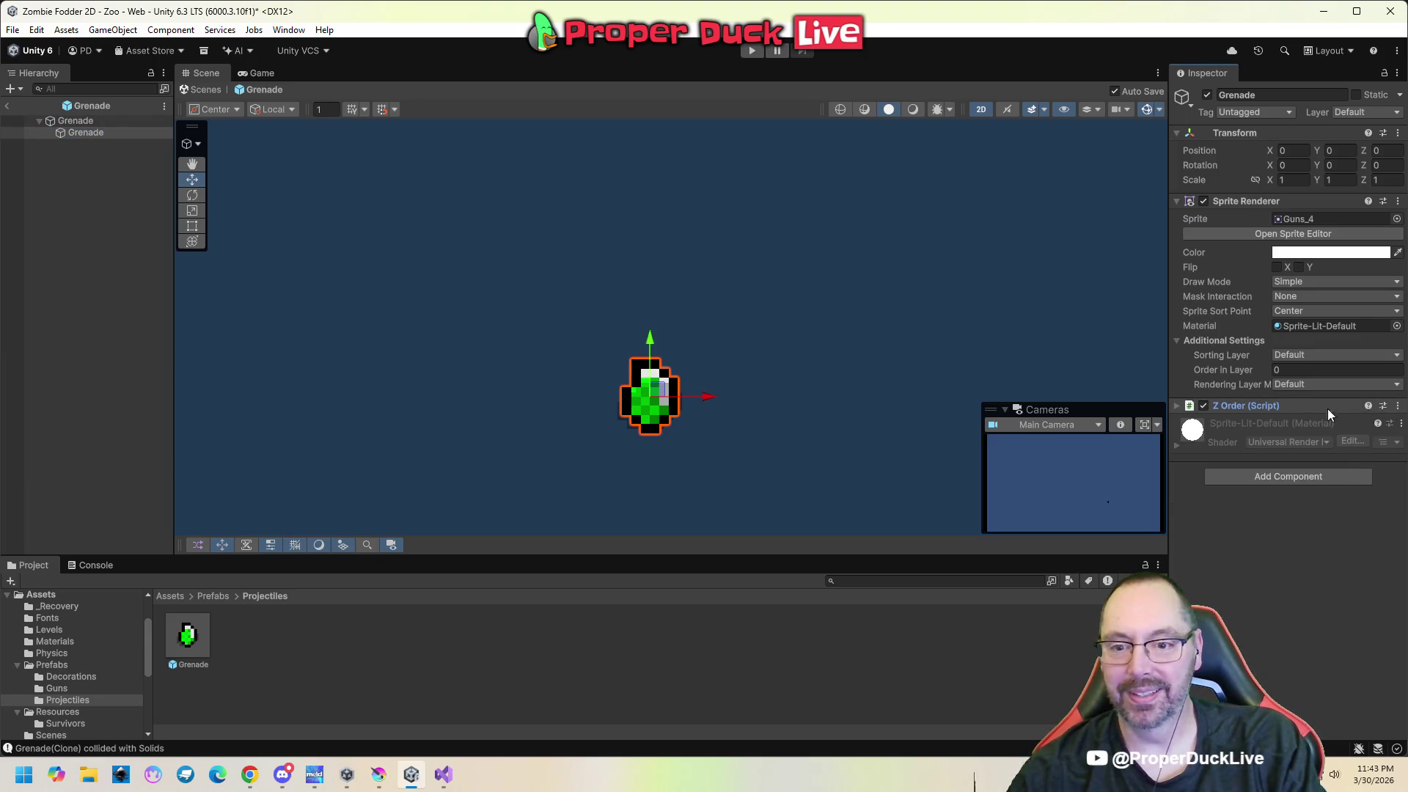
{"action": "left_click", "coordinate": [1397, 408]}
{"action": "left_click", "coordinate": [1313, 443]}
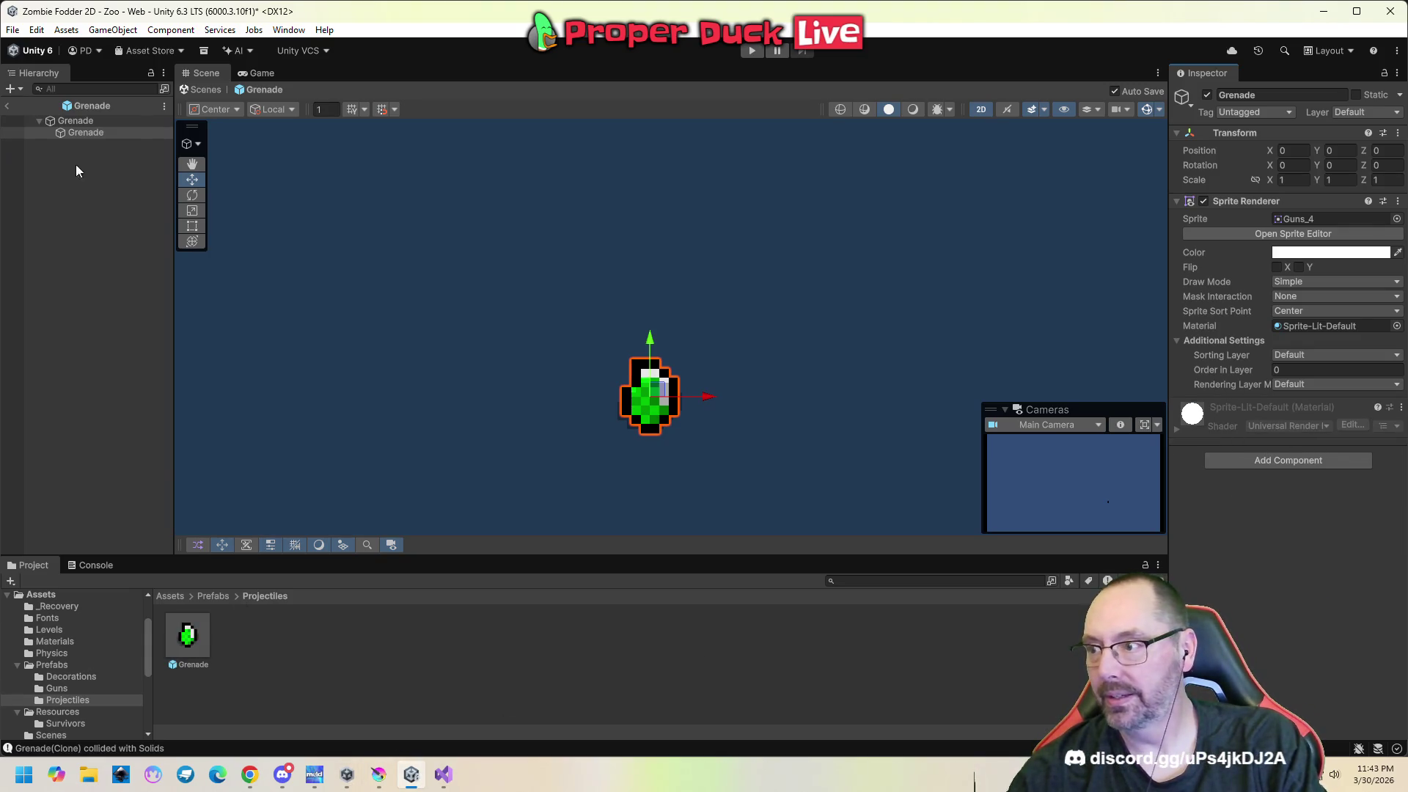
{"action": "left_click", "coordinate": [94, 122]}
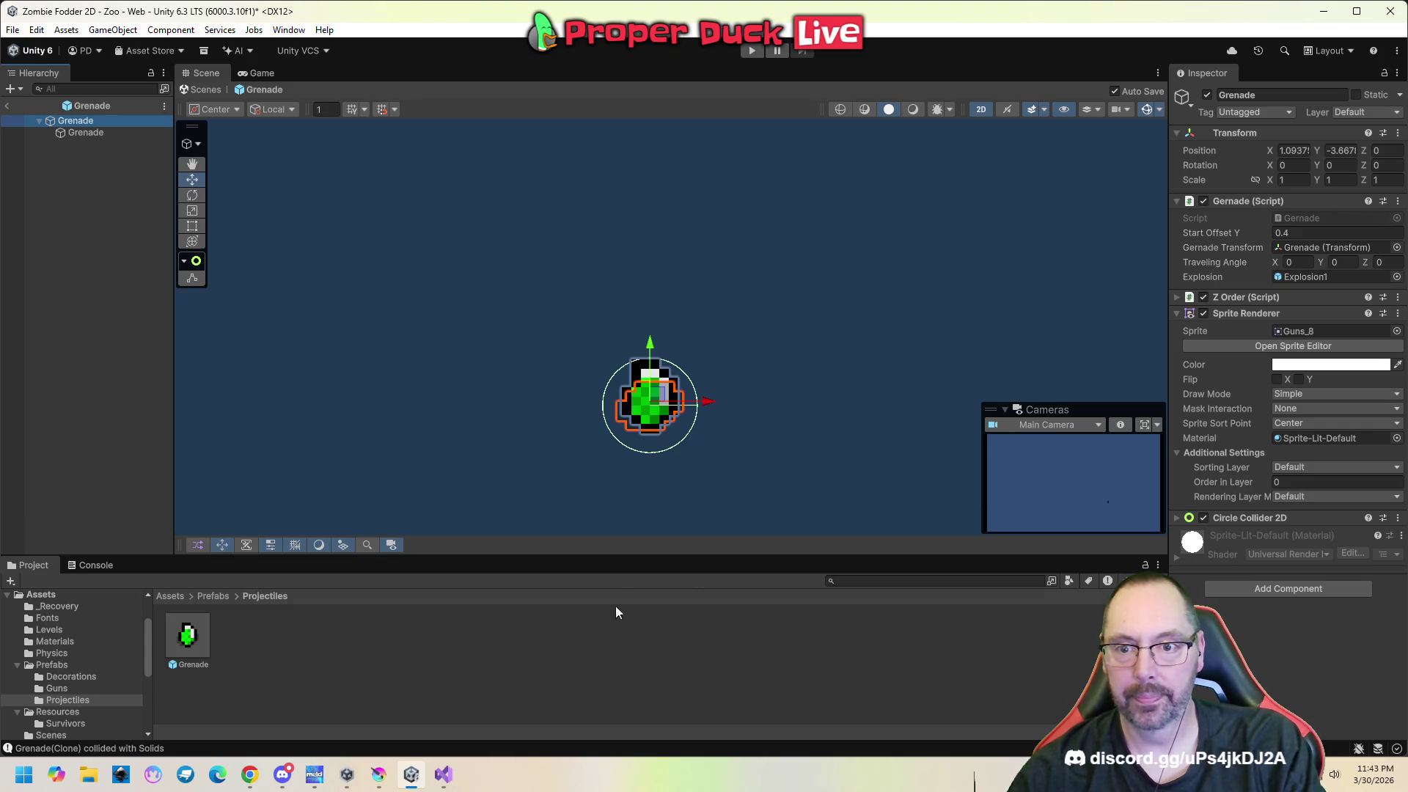
{"action": "left_click", "coordinate": [441, 775]}
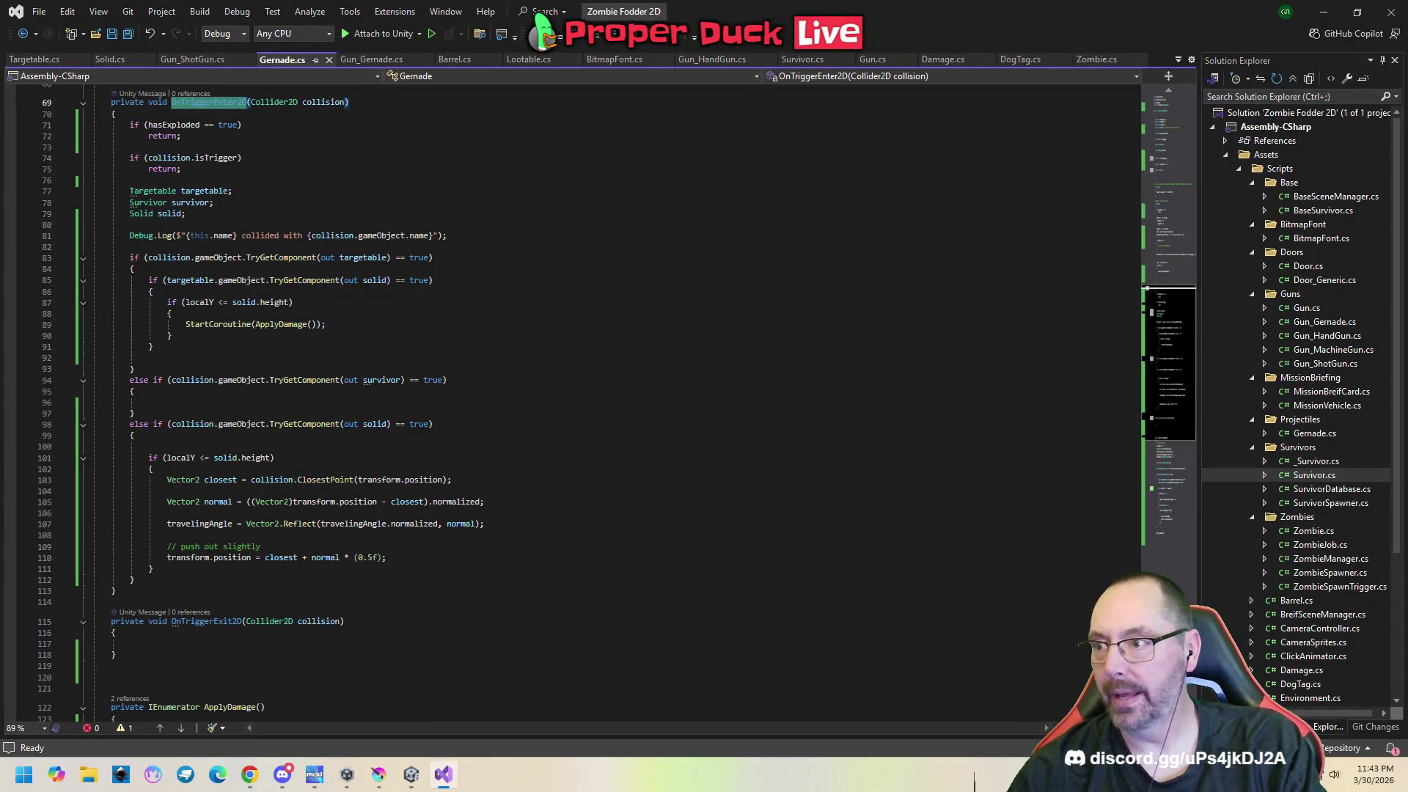
Declare 'public SpriteRenderer grenadeSprite;' on line 8 of Gernade.cs.
{"action": "scroll", "coordinate": [476, 294], "scroll_direction": "up", "scroll_amount": 12}
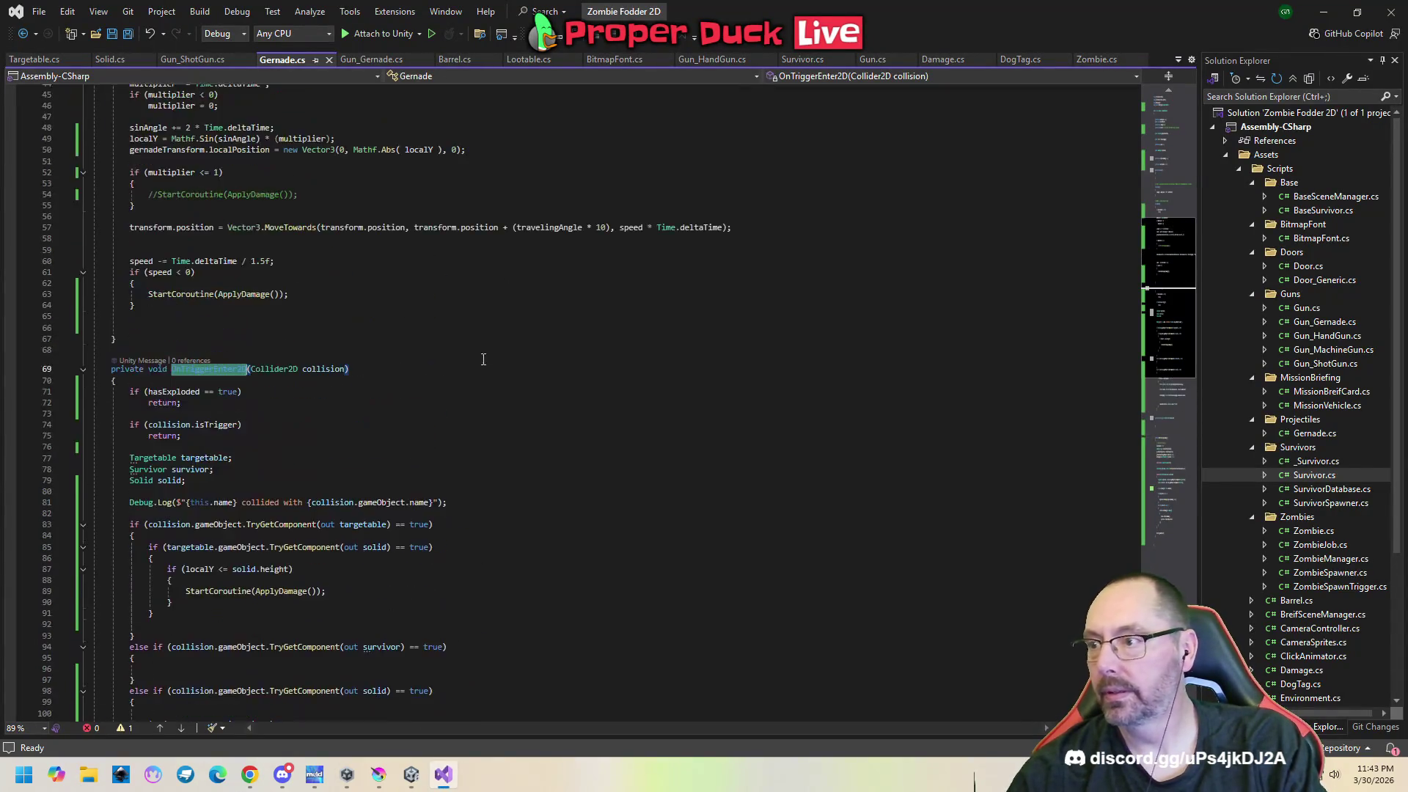
{"action": "scroll", "coordinate": [1173, 255], "scroll_direction": "up", "scroll_amount": 10}
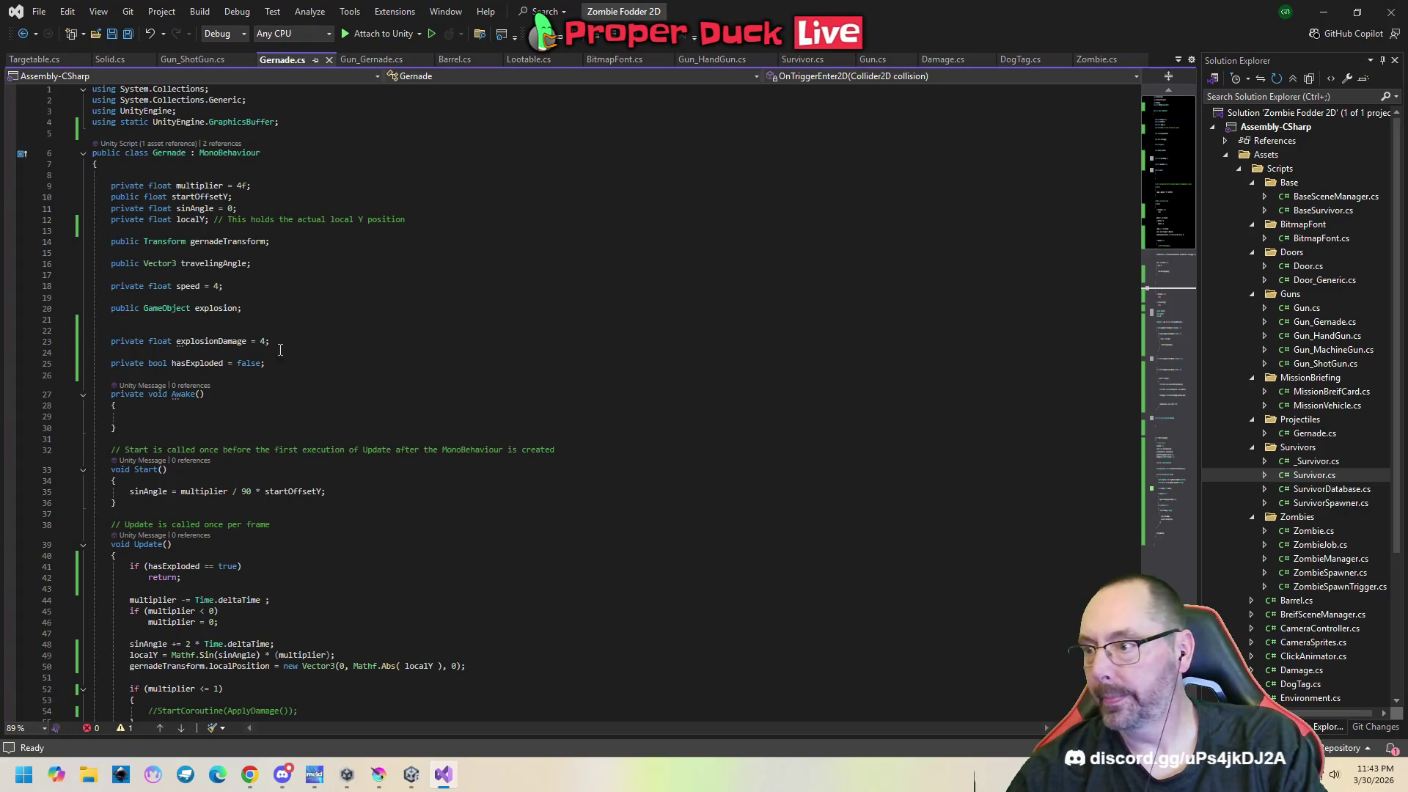
{"action": "left_click", "coordinate": [290, 179]}
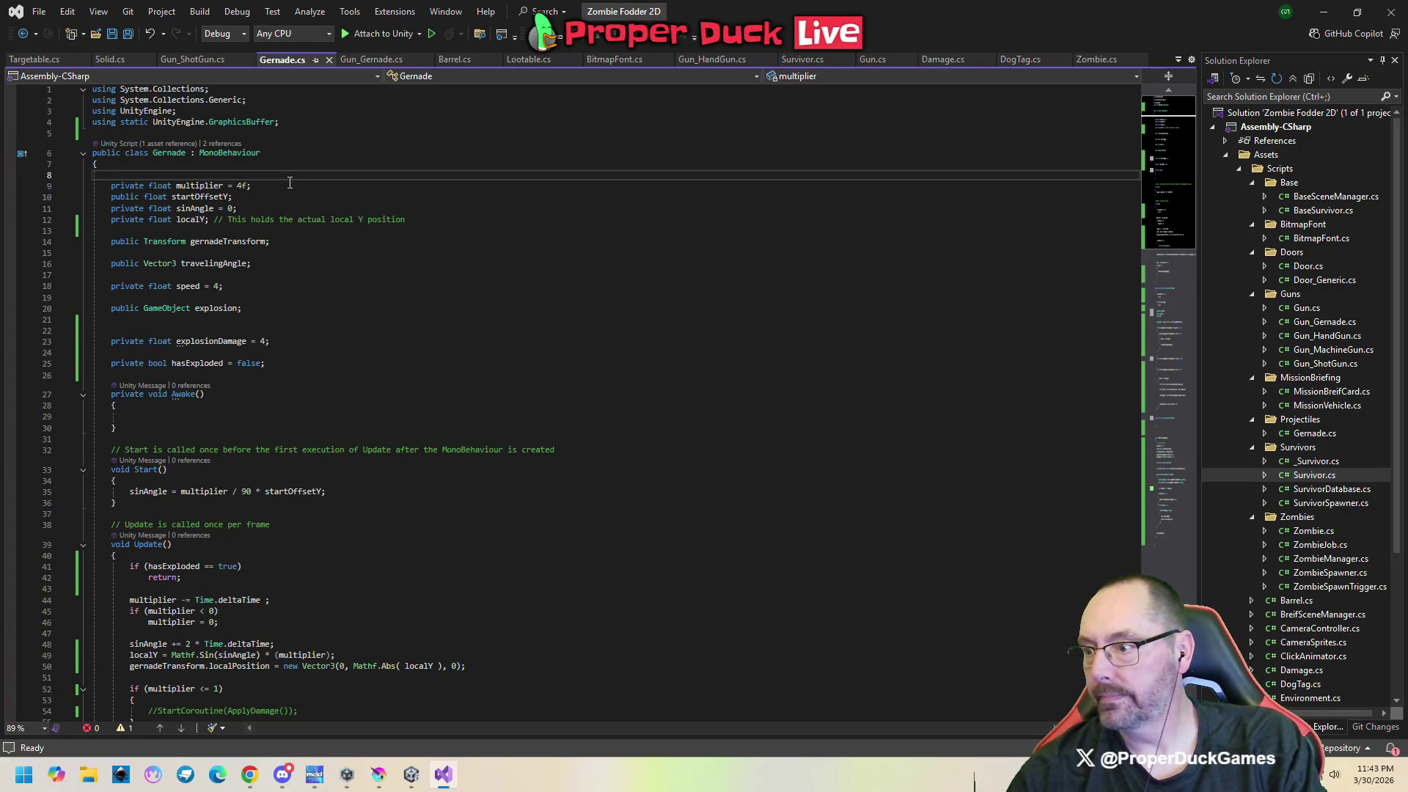
{"action": "type", "text": "pub"}
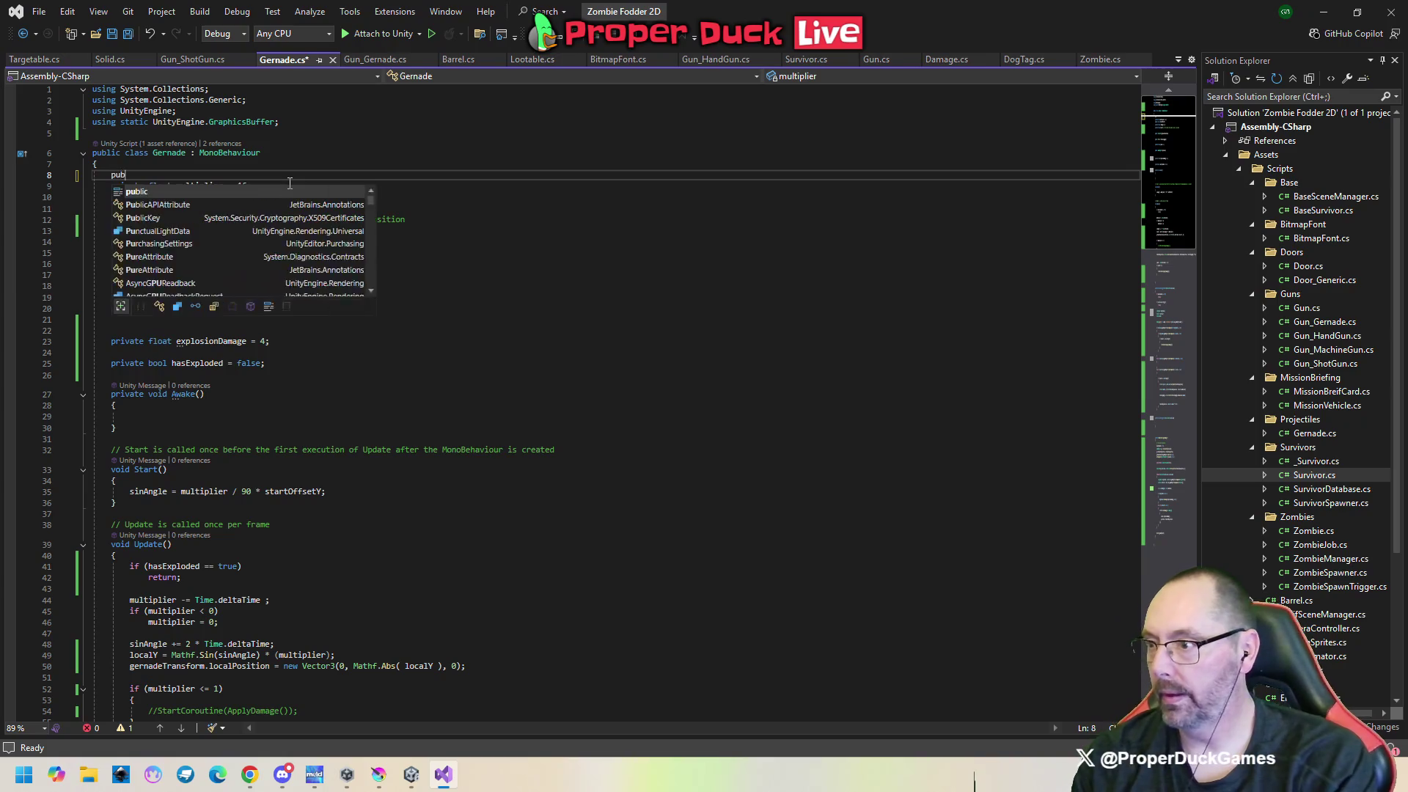
{"action": "type", "text": "lic S"}
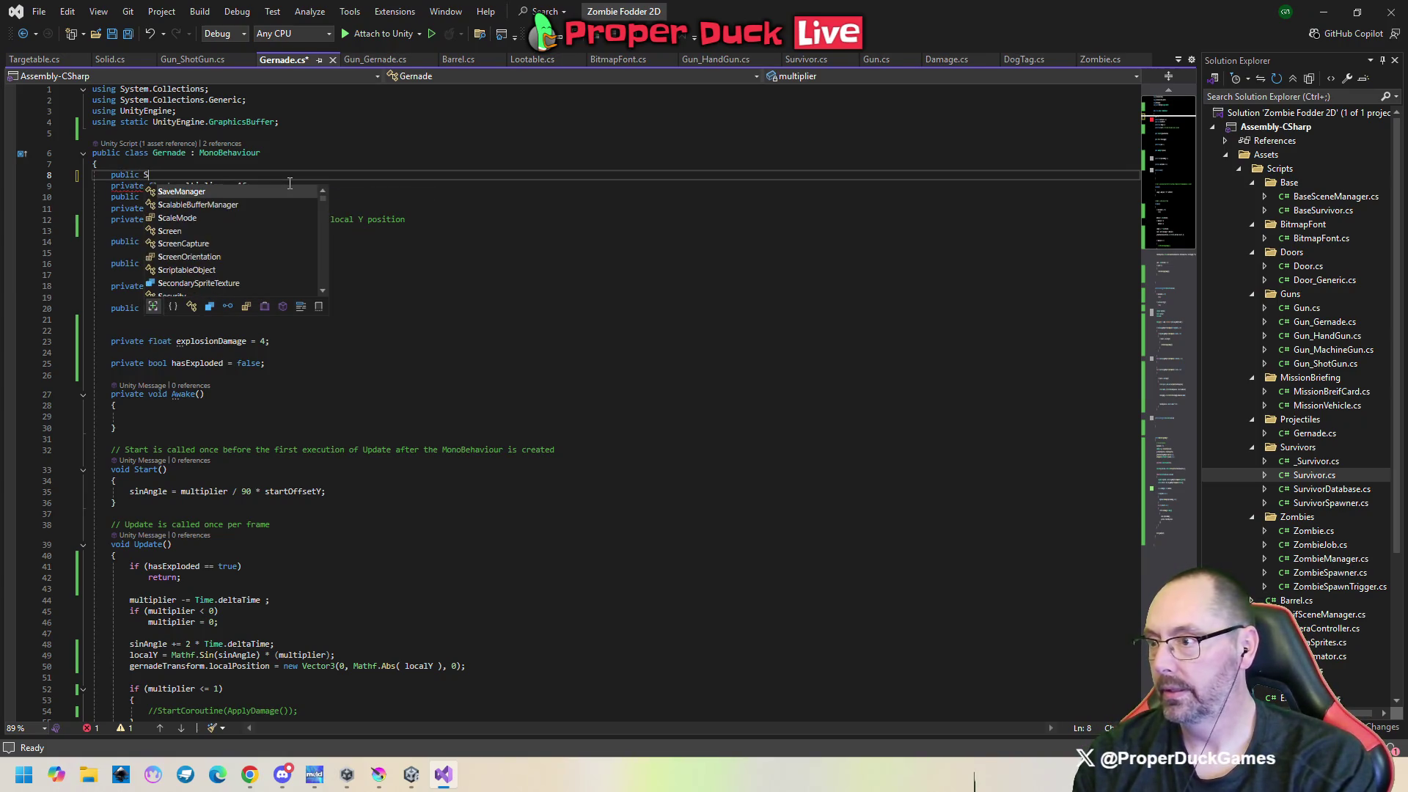
{"action": "type", "text": "priteRenderer"}
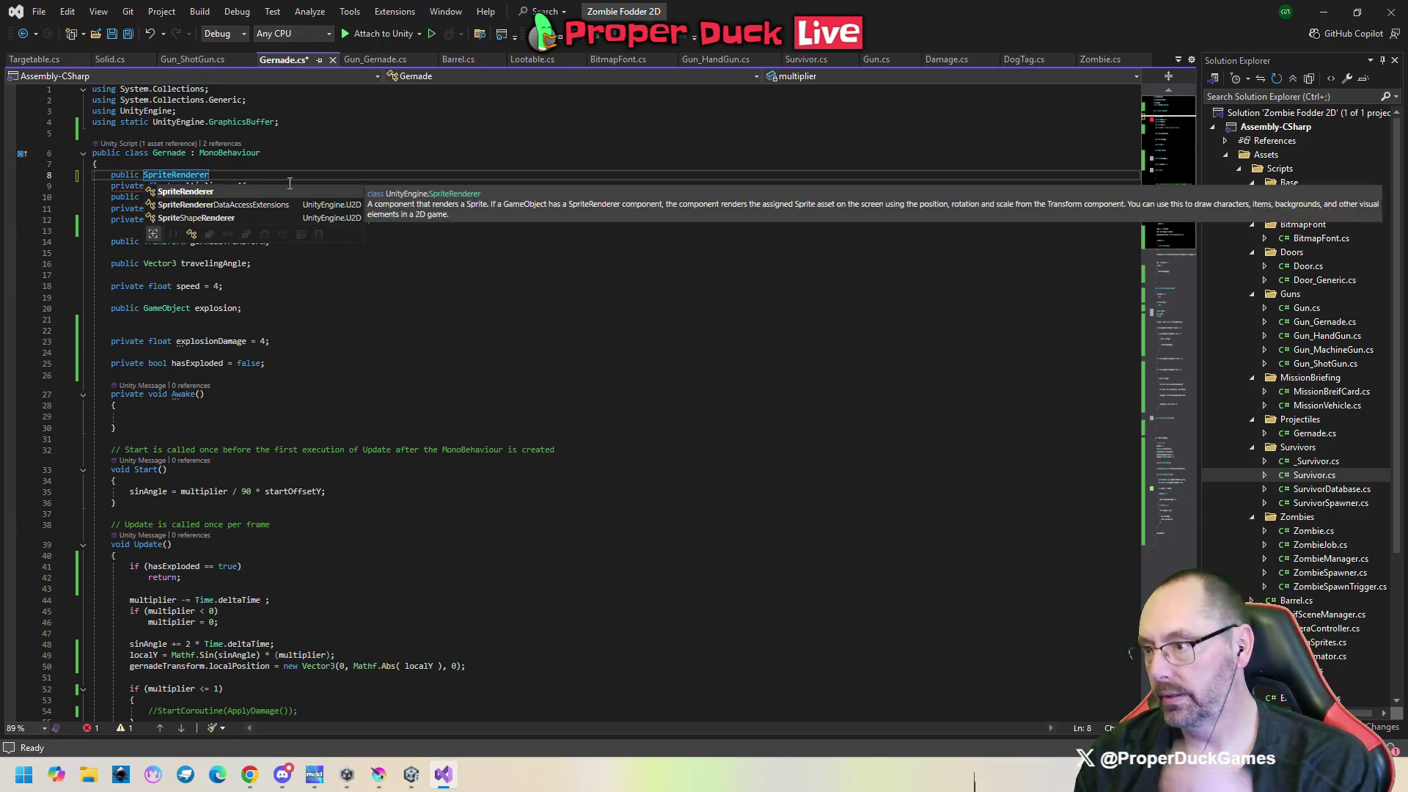
{"action": "key", "text": "space"}
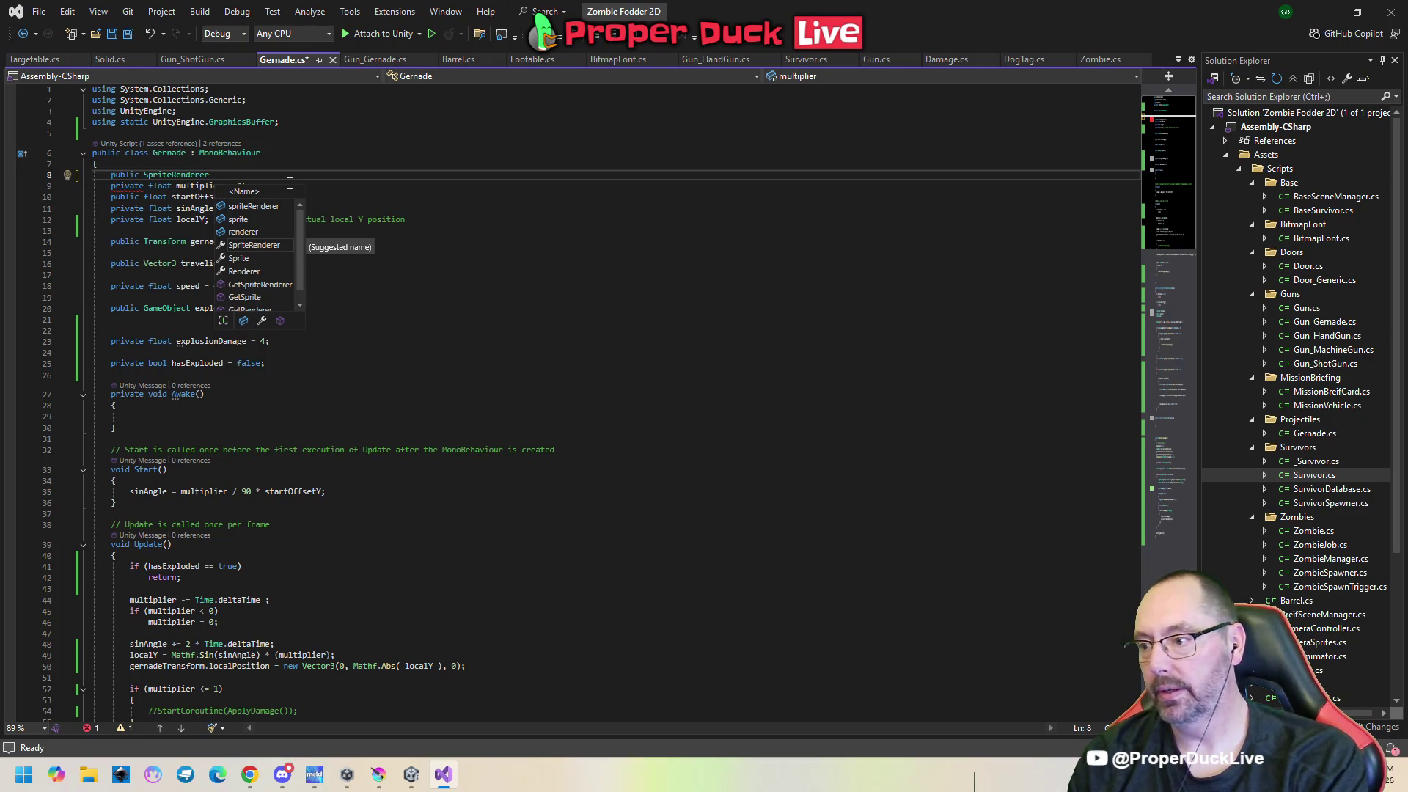
{"action": "type", "text": "grenade"}
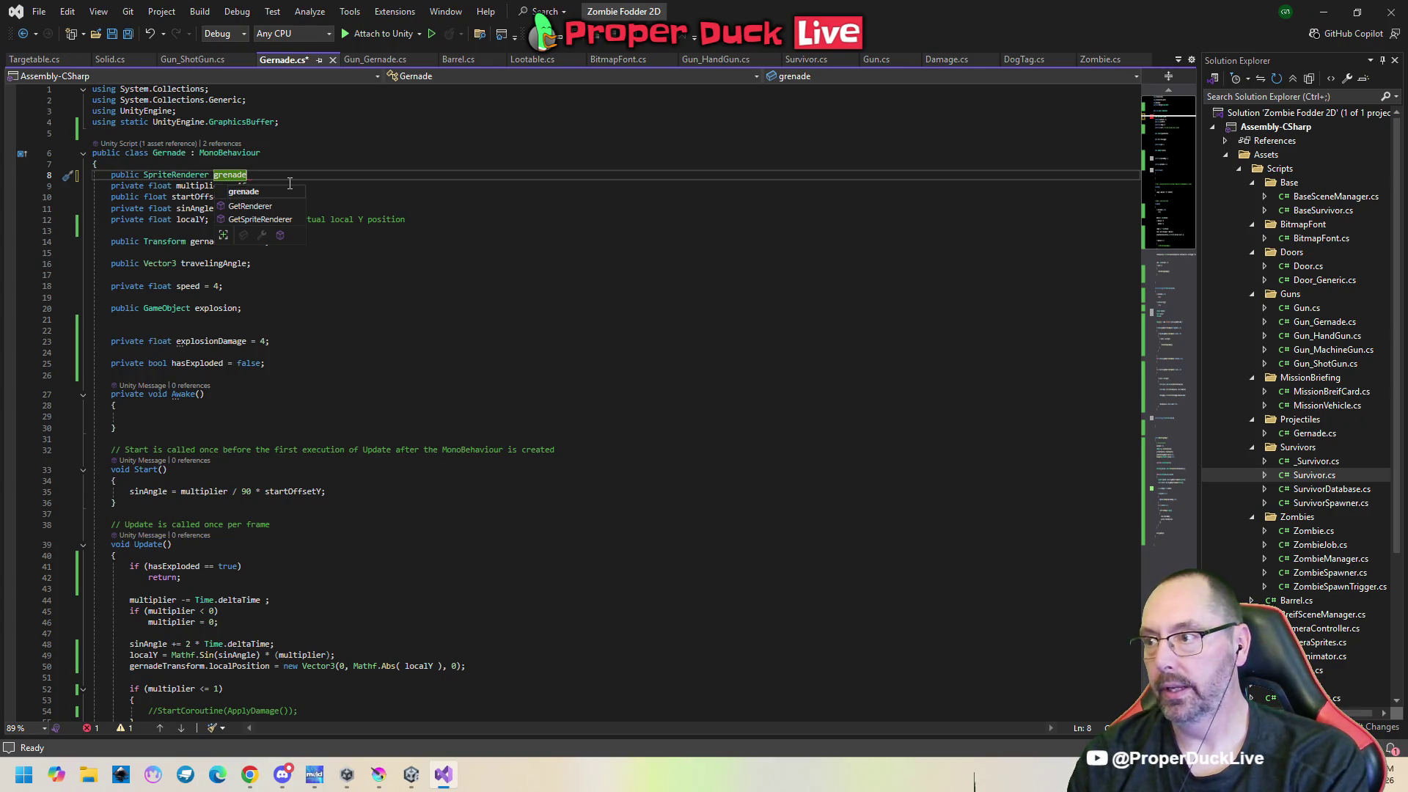
{"action": "key", "text": "BackSpace"}
{"action": "type", "text": "Sprite;"}
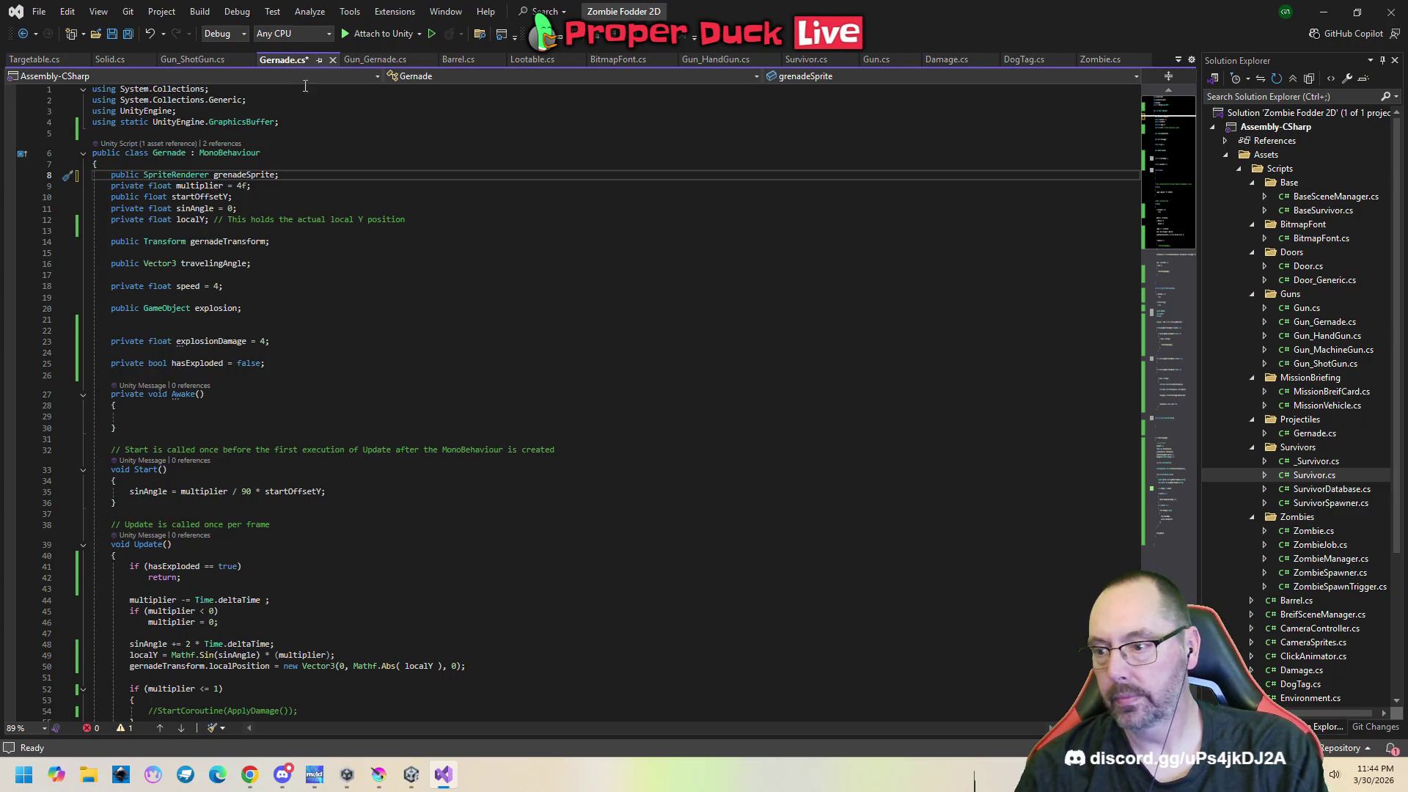
Save Gernade.cs and return to the Unity editor.
{"action": "key", "text": "ctrl+s"}
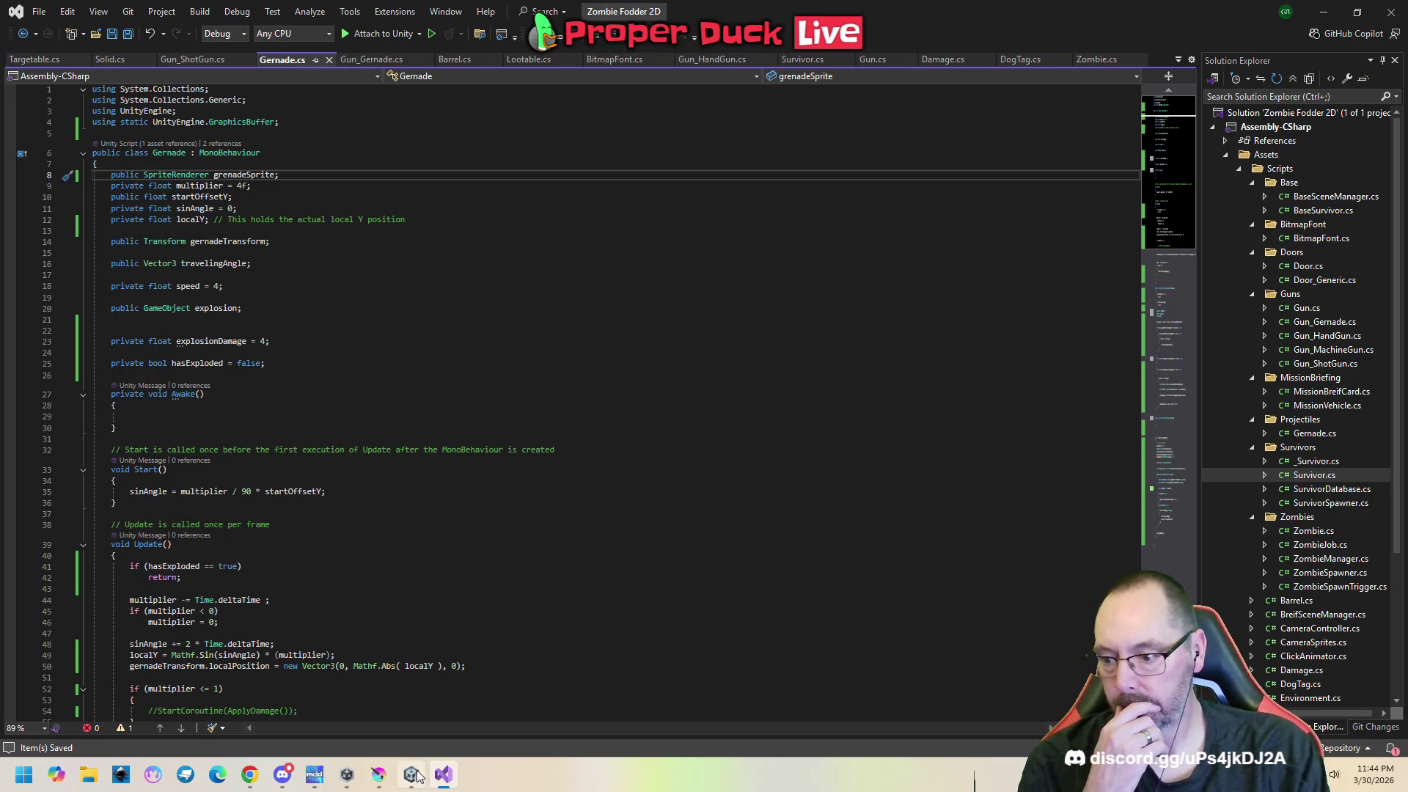
{"action": "mouse_move", "coordinate": [417, 780]}
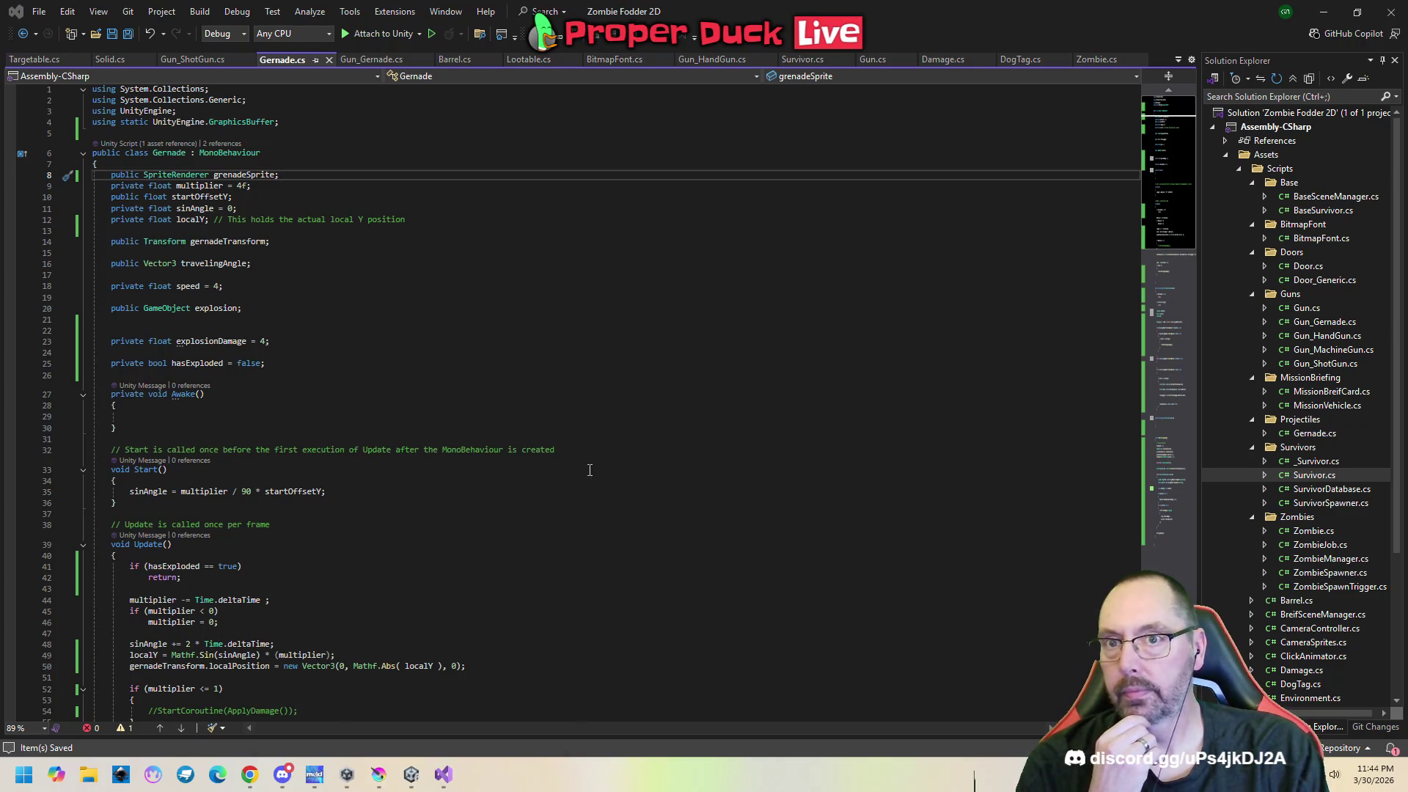
{"action": "key", "text": "alt+Tab"}
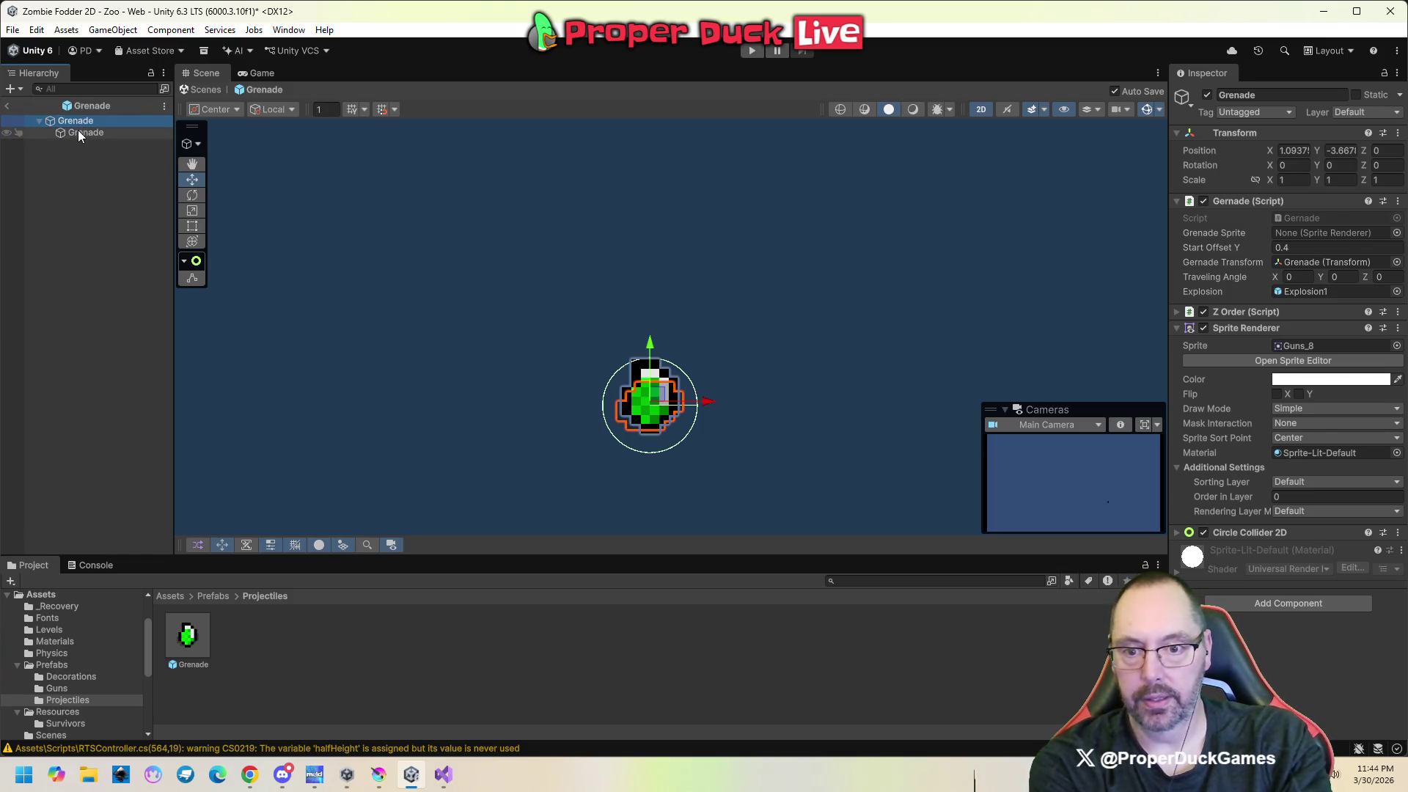
Drag the child Grenade into the Grenade Sprite slot, then return to Gernade.cs.
{"action": "mouse_move", "coordinate": [79, 134]}
{"action": "left_mouse_down"}
{"action": "mouse_move", "coordinate": [1319, 370]}
{"action": "mouse_move", "coordinate": [1315, 235]}
{"action": "left_mouse_up"}
{"action": "left_click", "coordinate": [443, 774]}
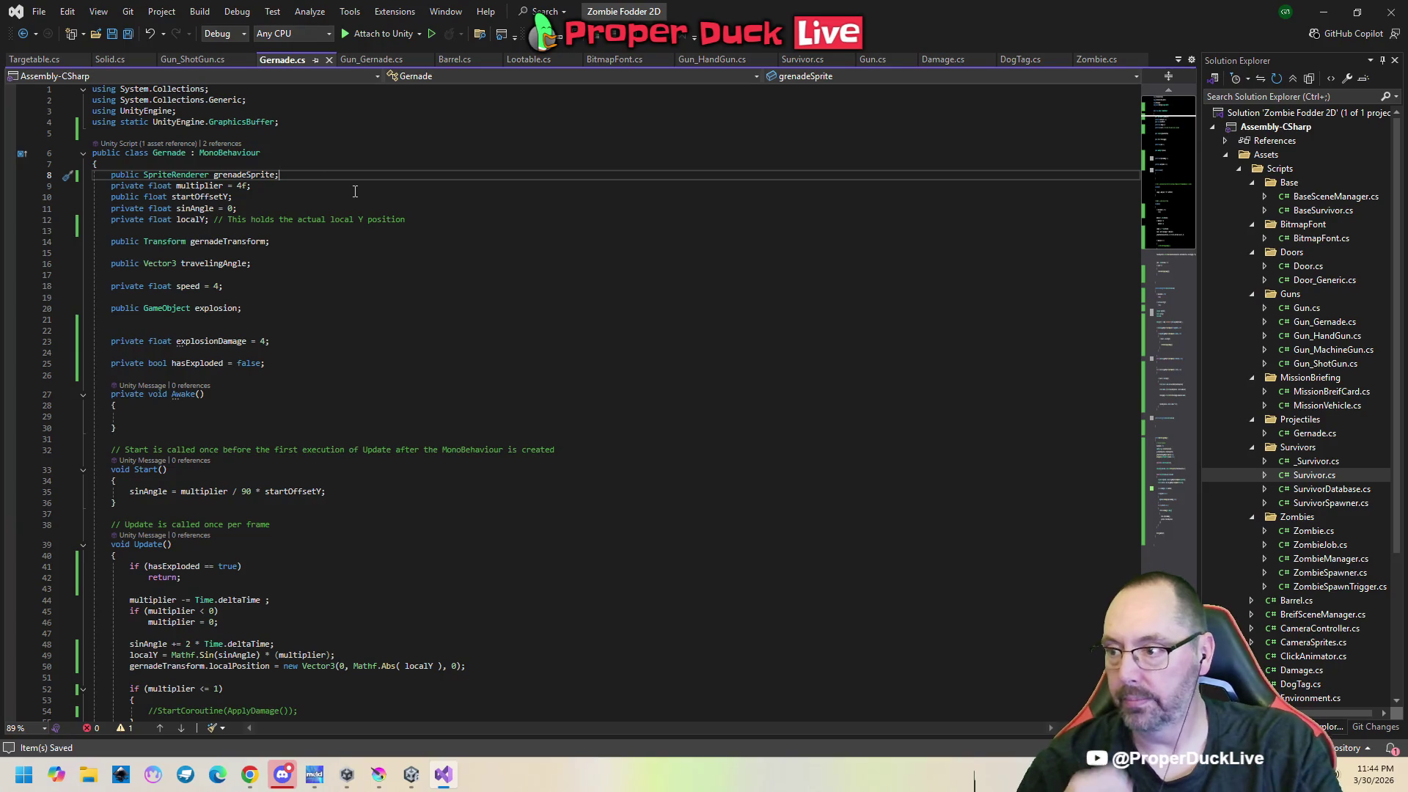
Add 'private SpriteRenderer shadowSpriteRenderer;' below grenadeSprite, then place the cursor in Update().
{"action": "key", "text": "Return"}
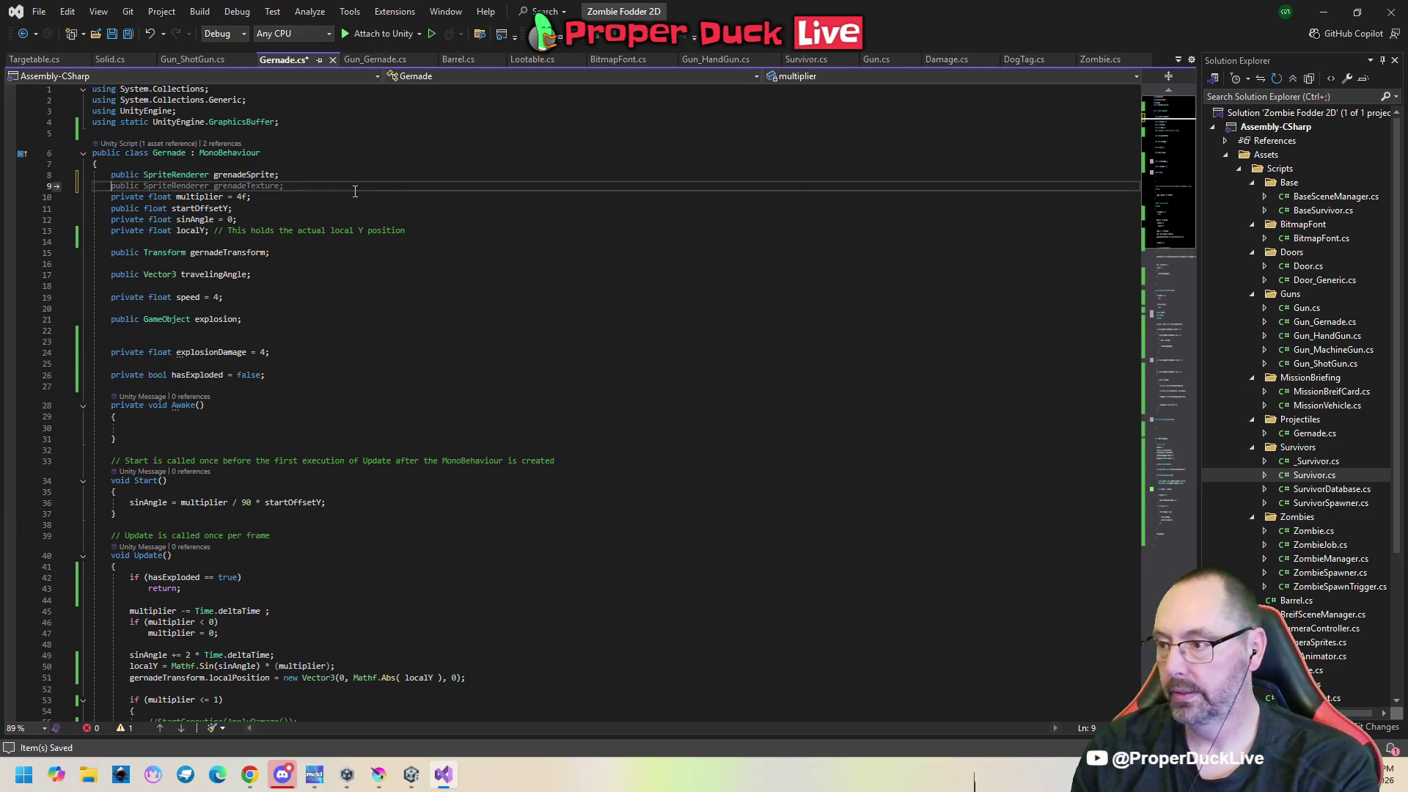
{"action": "type", "text": "private "}
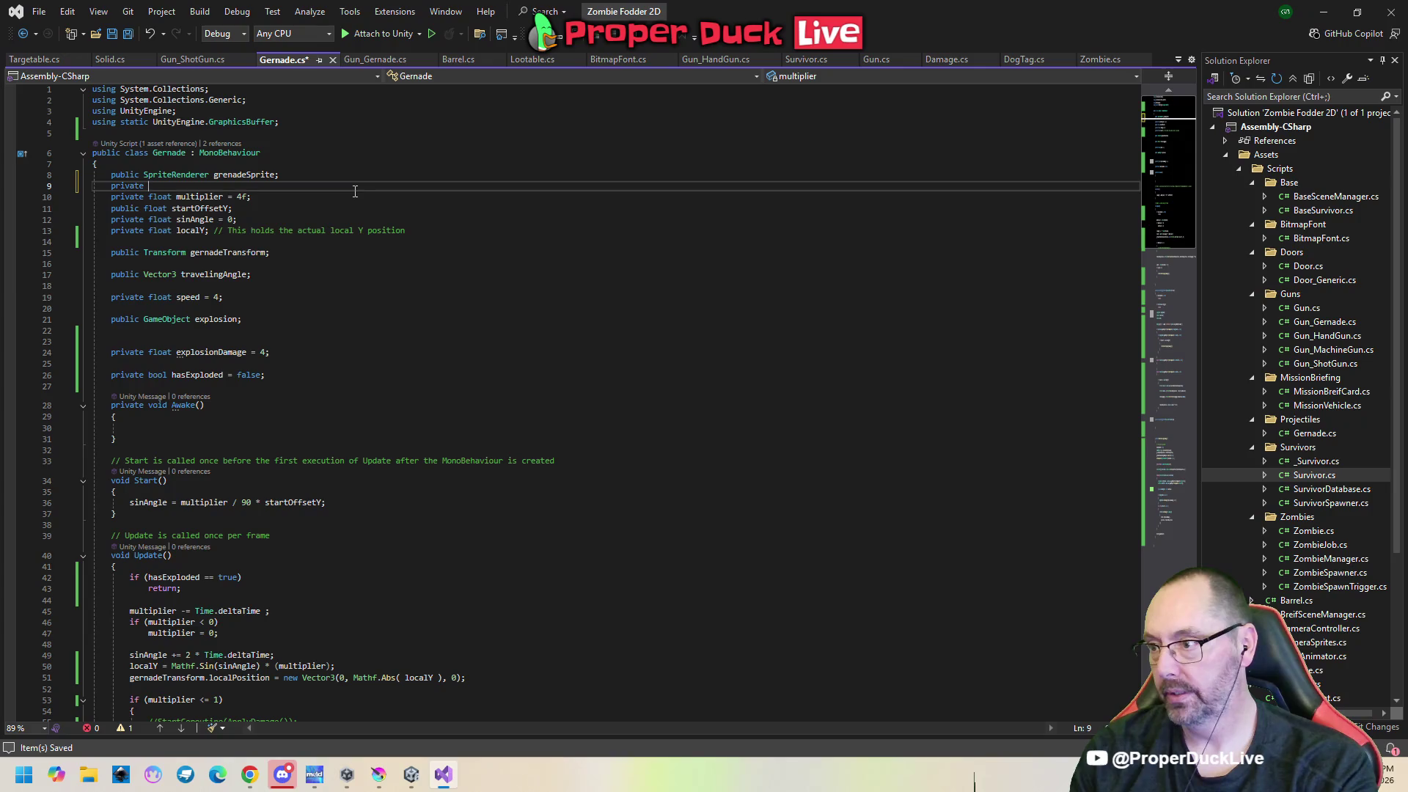
{"action": "type", "text": "SpriteRe"}
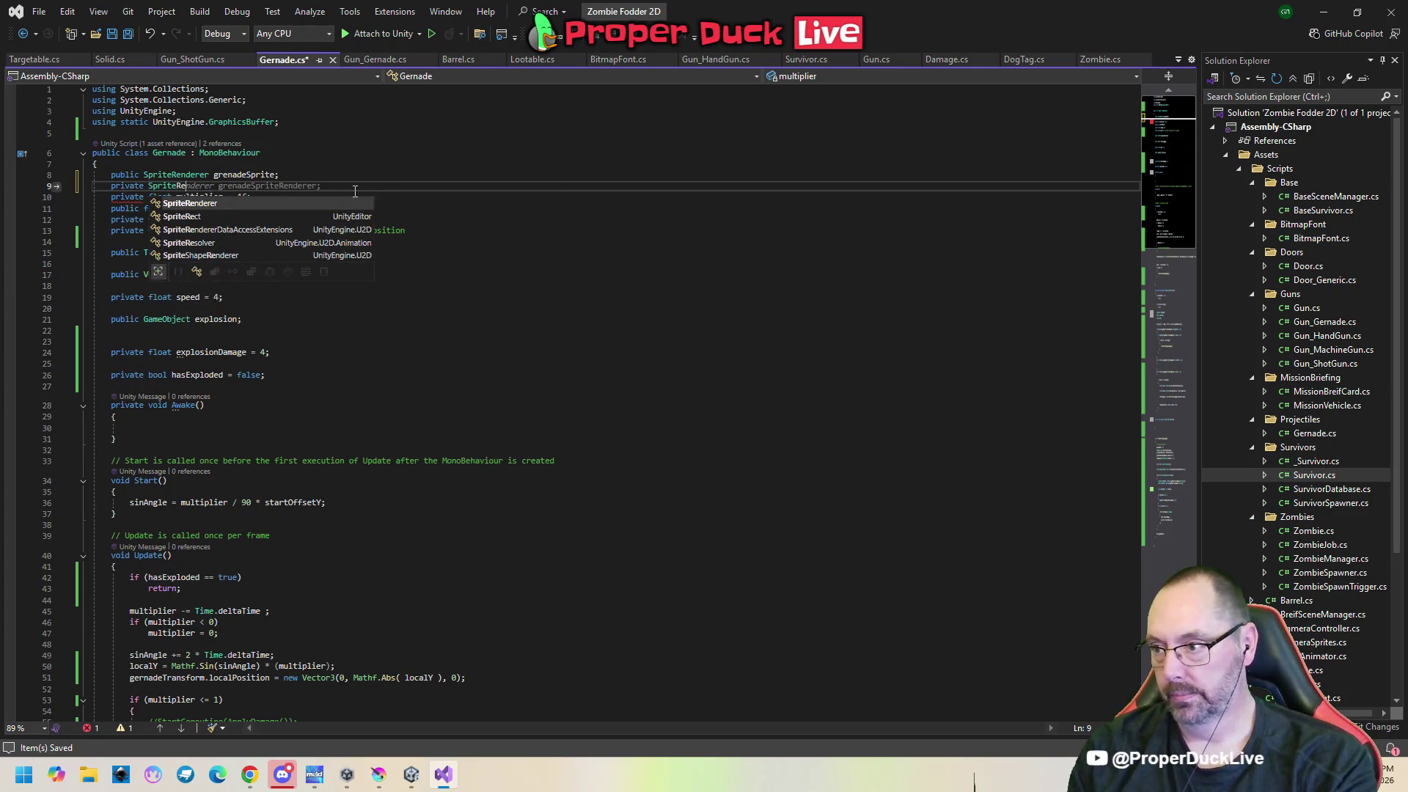
{"action": "key", "text": "Tab"}
{"action": "type", "text": "sh"}
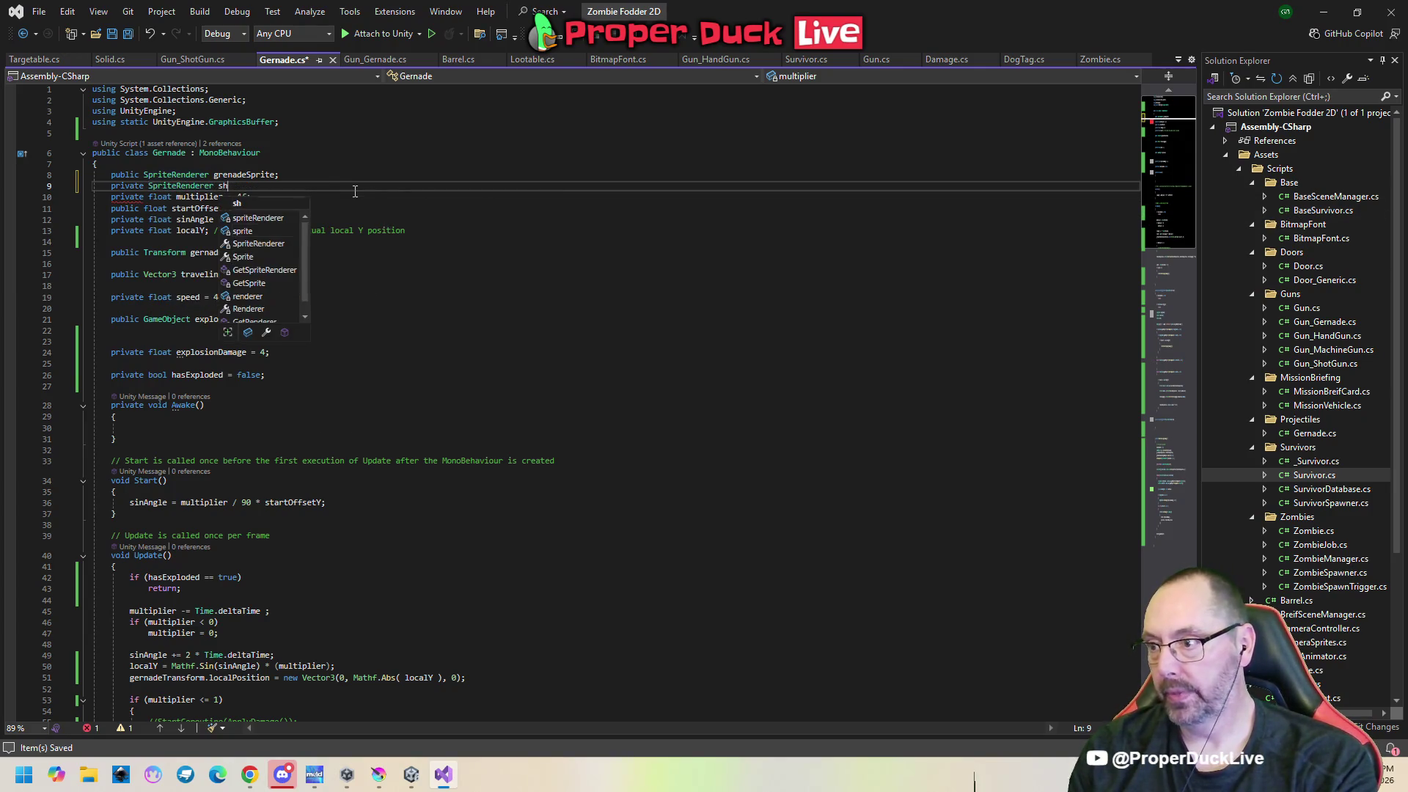
{"action": "type", "text": "adow"}
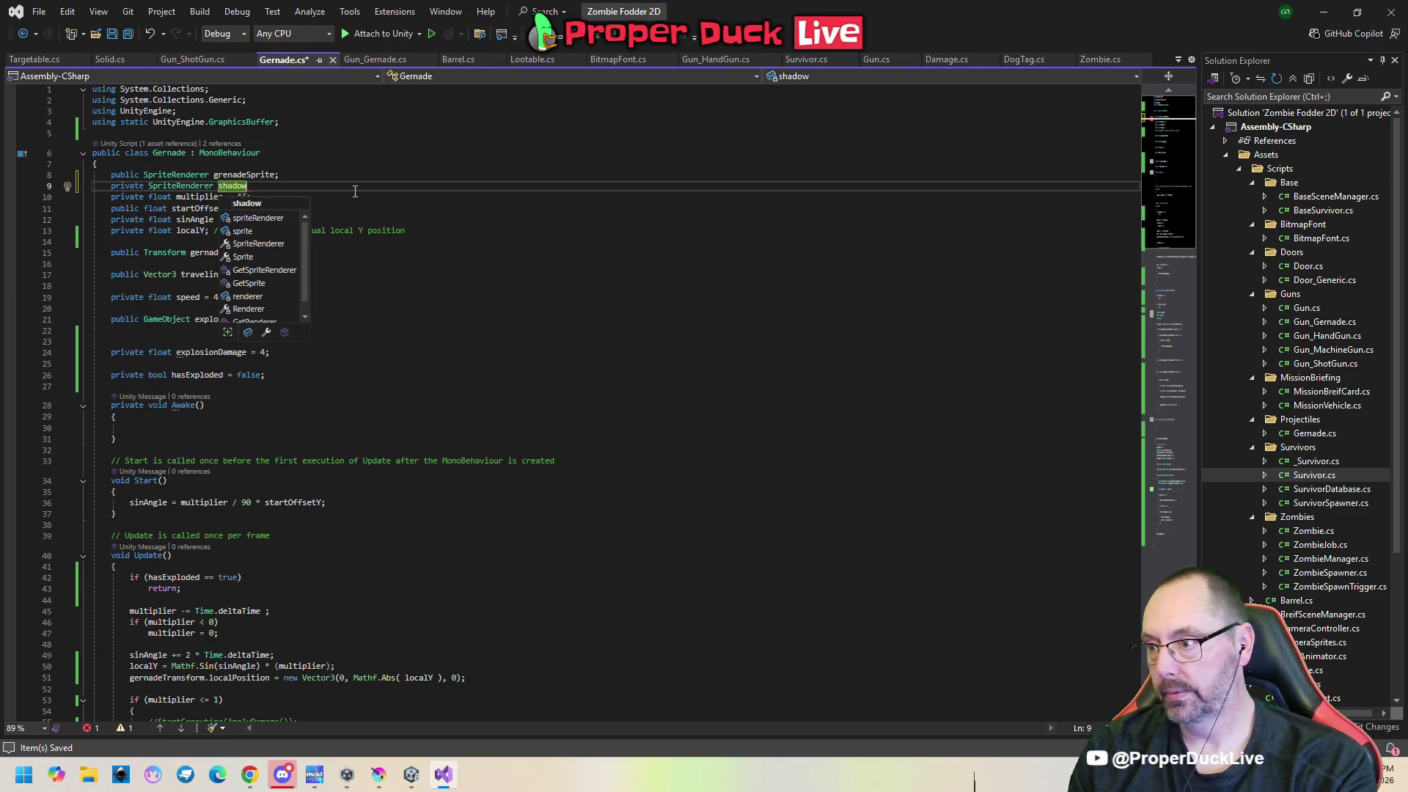
{"action": "type", "text": "SpriteR"}
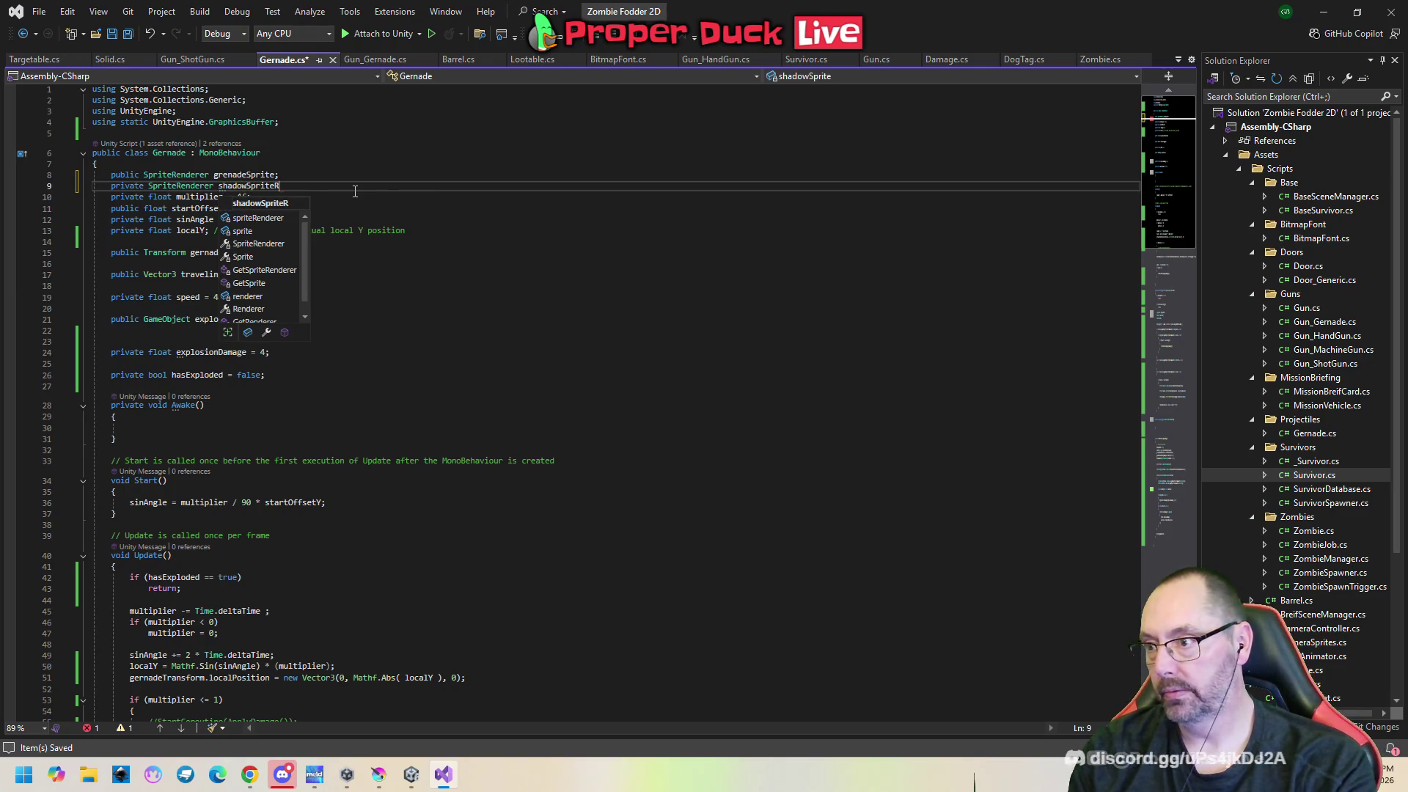
{"action": "type", "text": "enderer"}
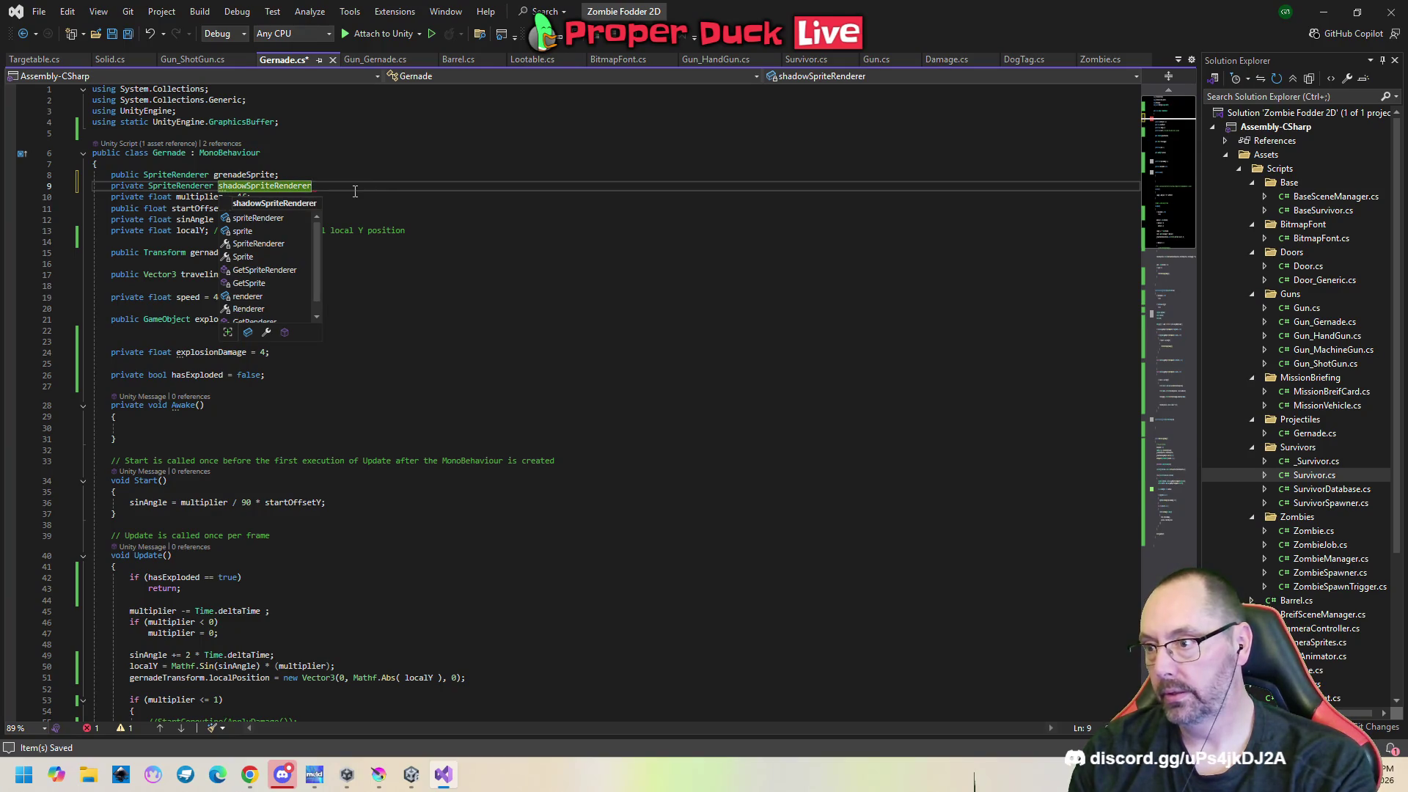
{"action": "type", "text": ";"}
{"action": "key", "text": "Return"}
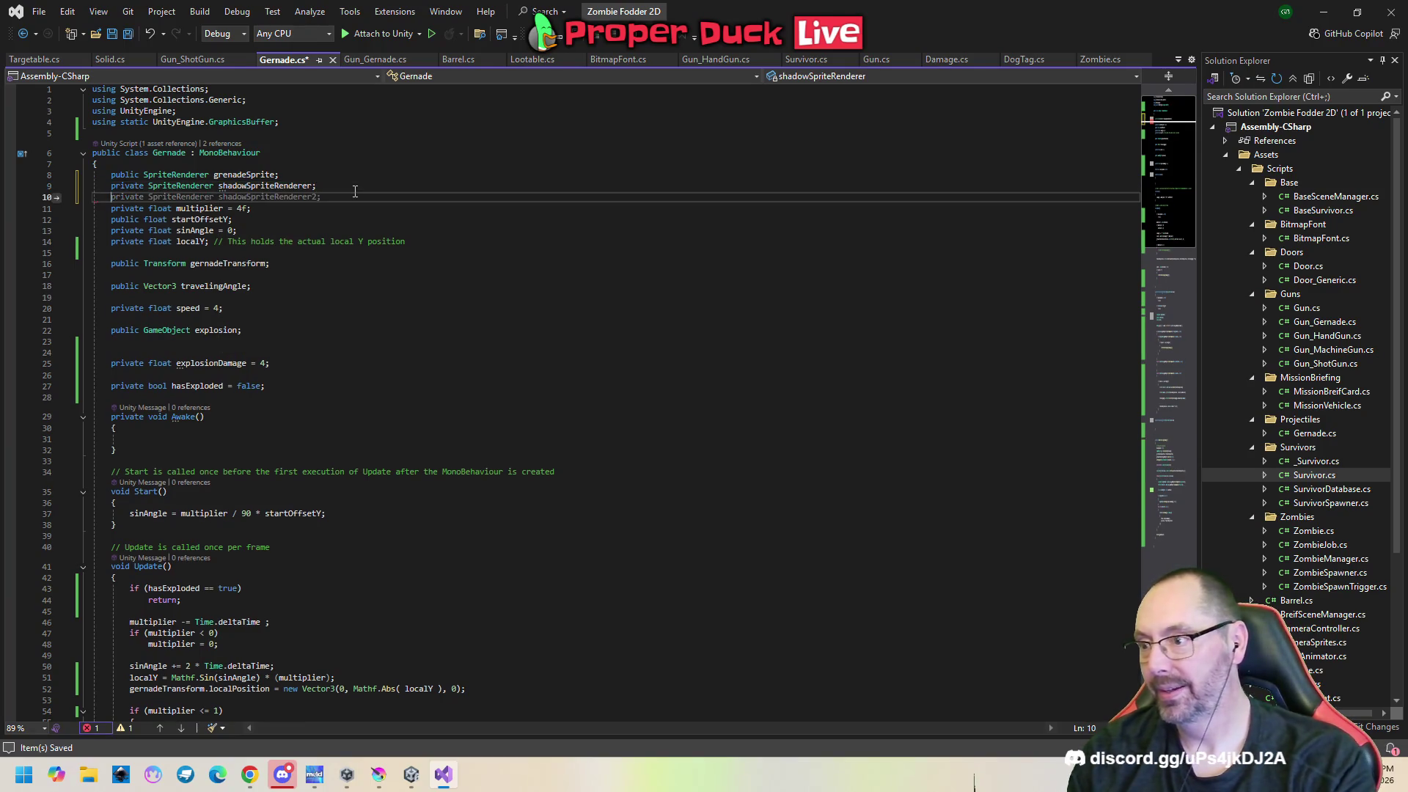
{"action": "scroll", "coordinate": [323, 555], "scroll_direction": "down", "scroll_amount": 4}
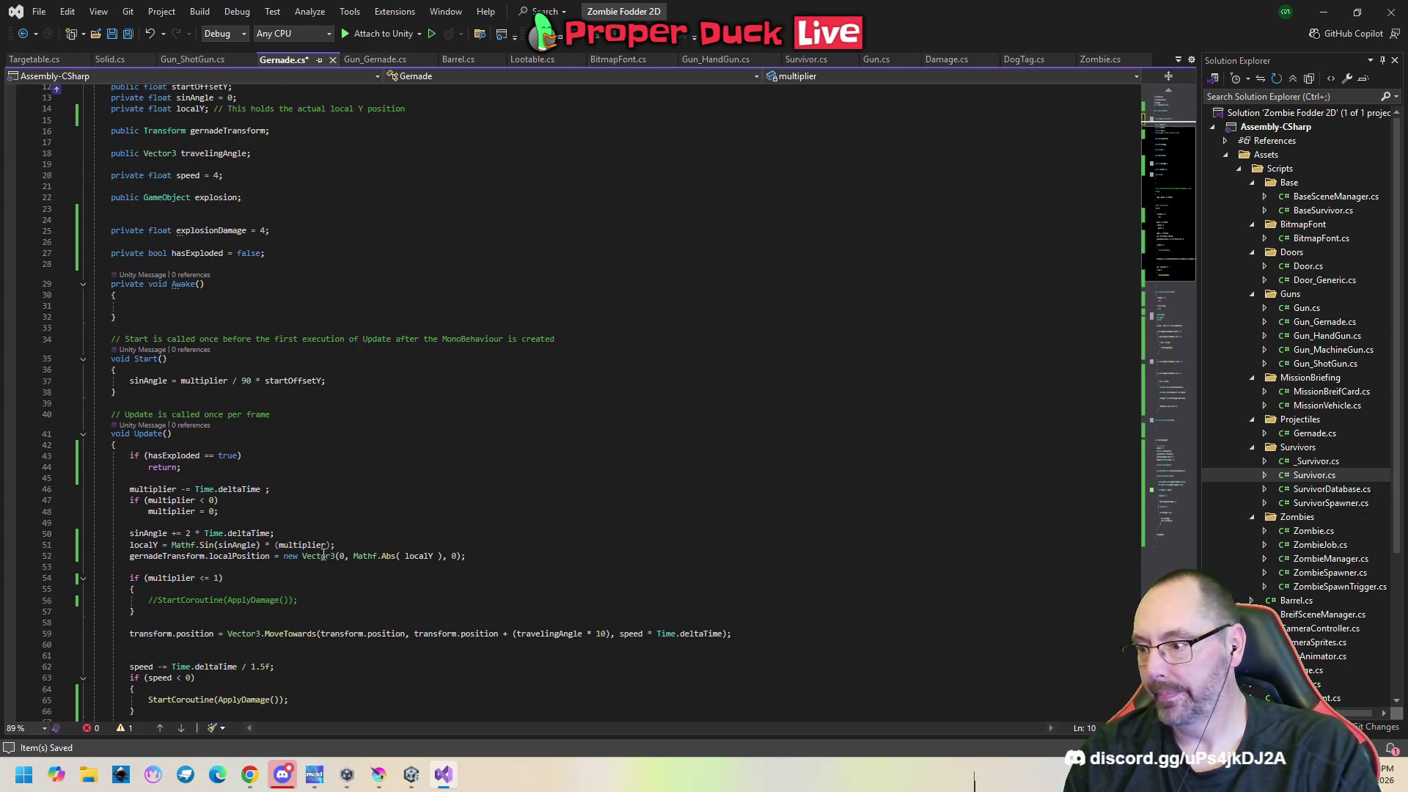
{"action": "left_click", "coordinate": [257, 447]}
Add 'grenadeSprite.sortingOrder = shadowSpriteRenderer.sortingOrder;' after the hasExploded return and save.
{"action": "key", "text": "Down"}
{"action": "key", "text": "Down"}
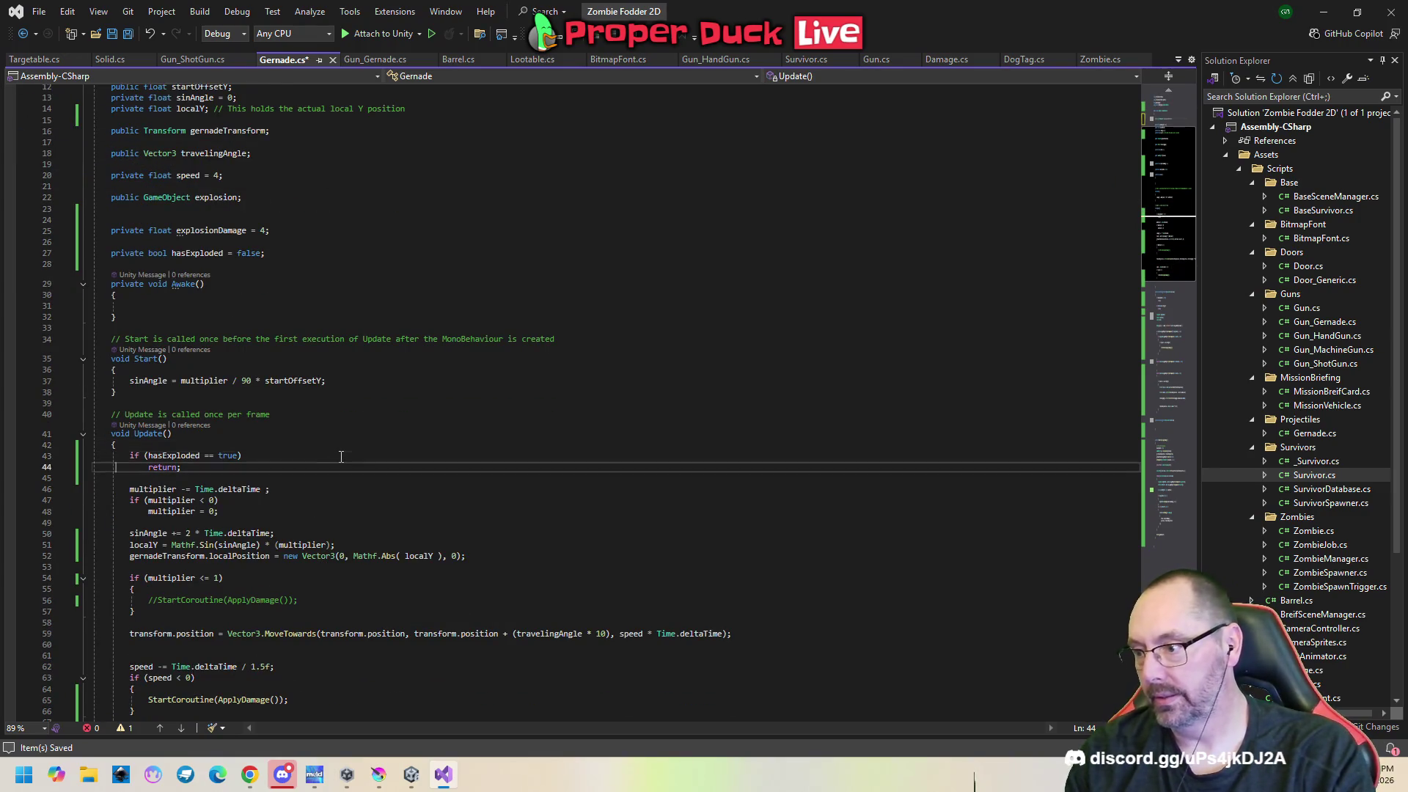
{"action": "key", "text": "End"}
{"action": "key", "text": "Return"}
{"action": "key", "text": "Return"}
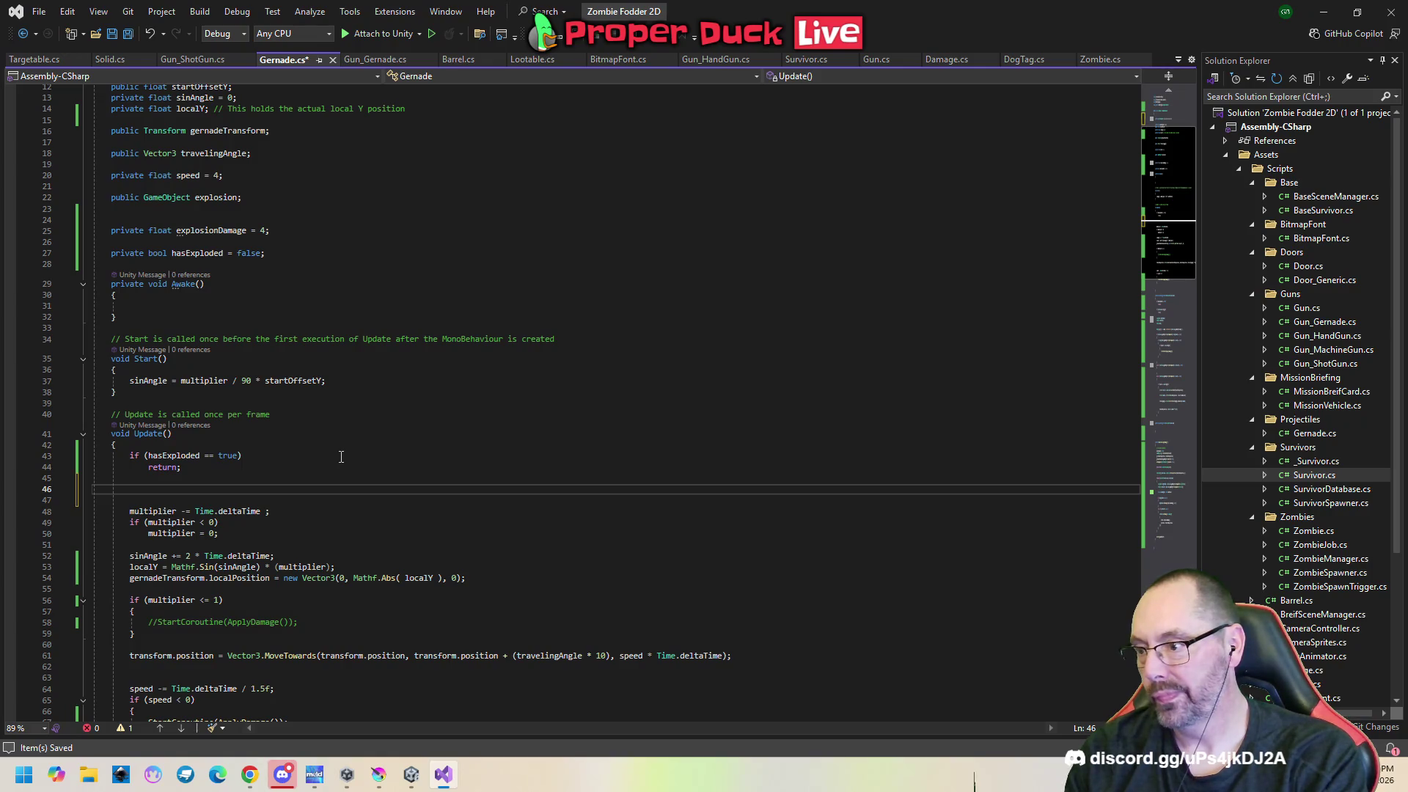
{"action": "type", "text": "grenadeSprite"}
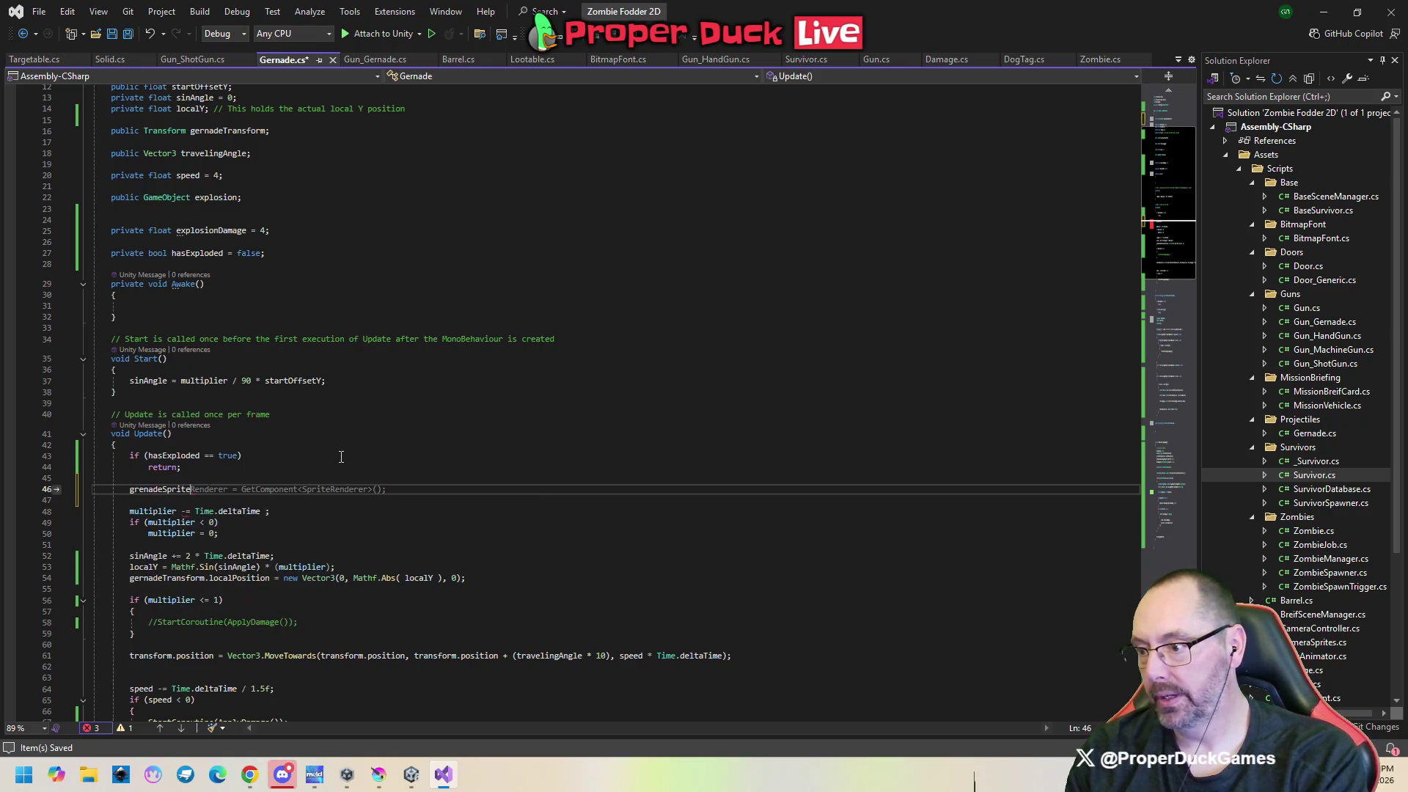
{"action": "type", "text": ".sortingO"}
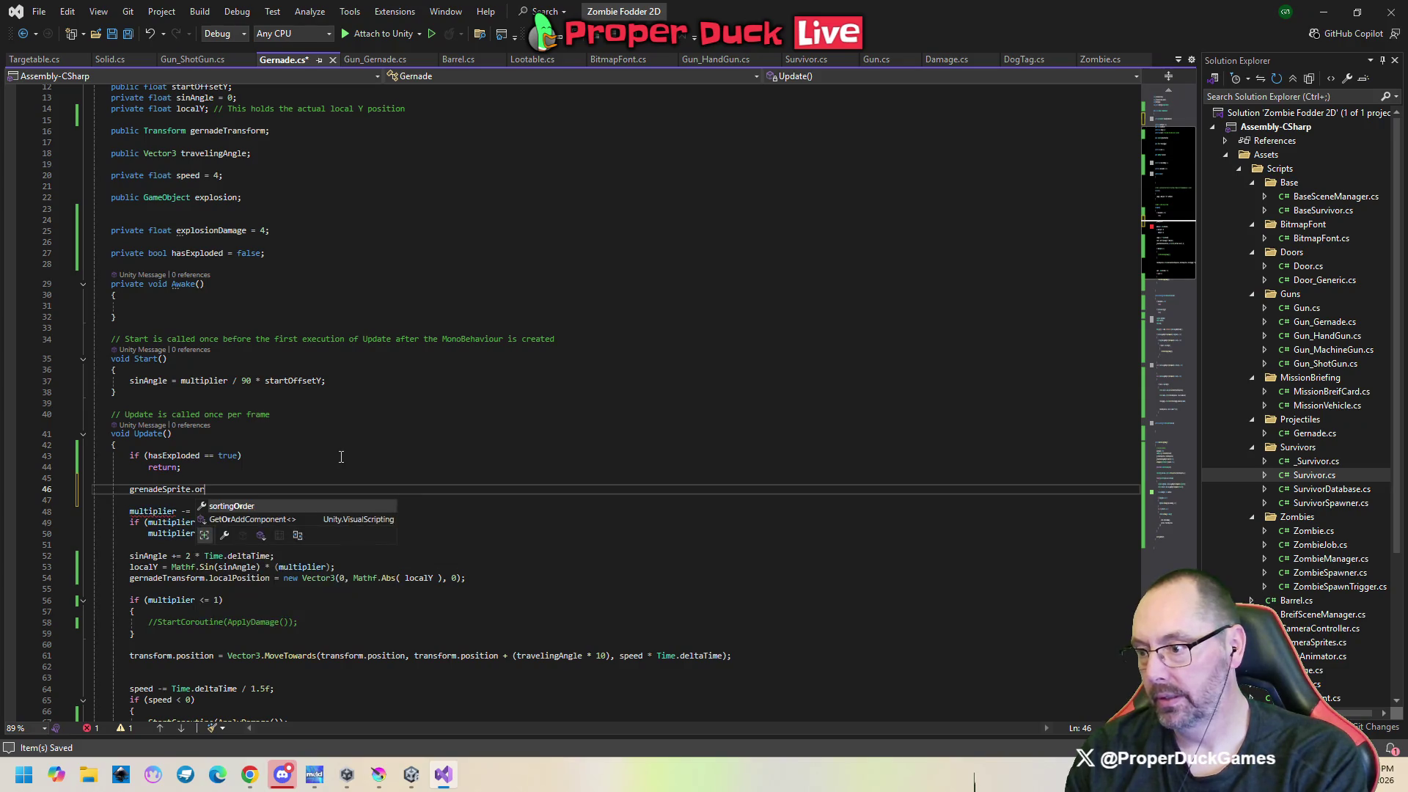
{"action": "key", "text": "Tab"}
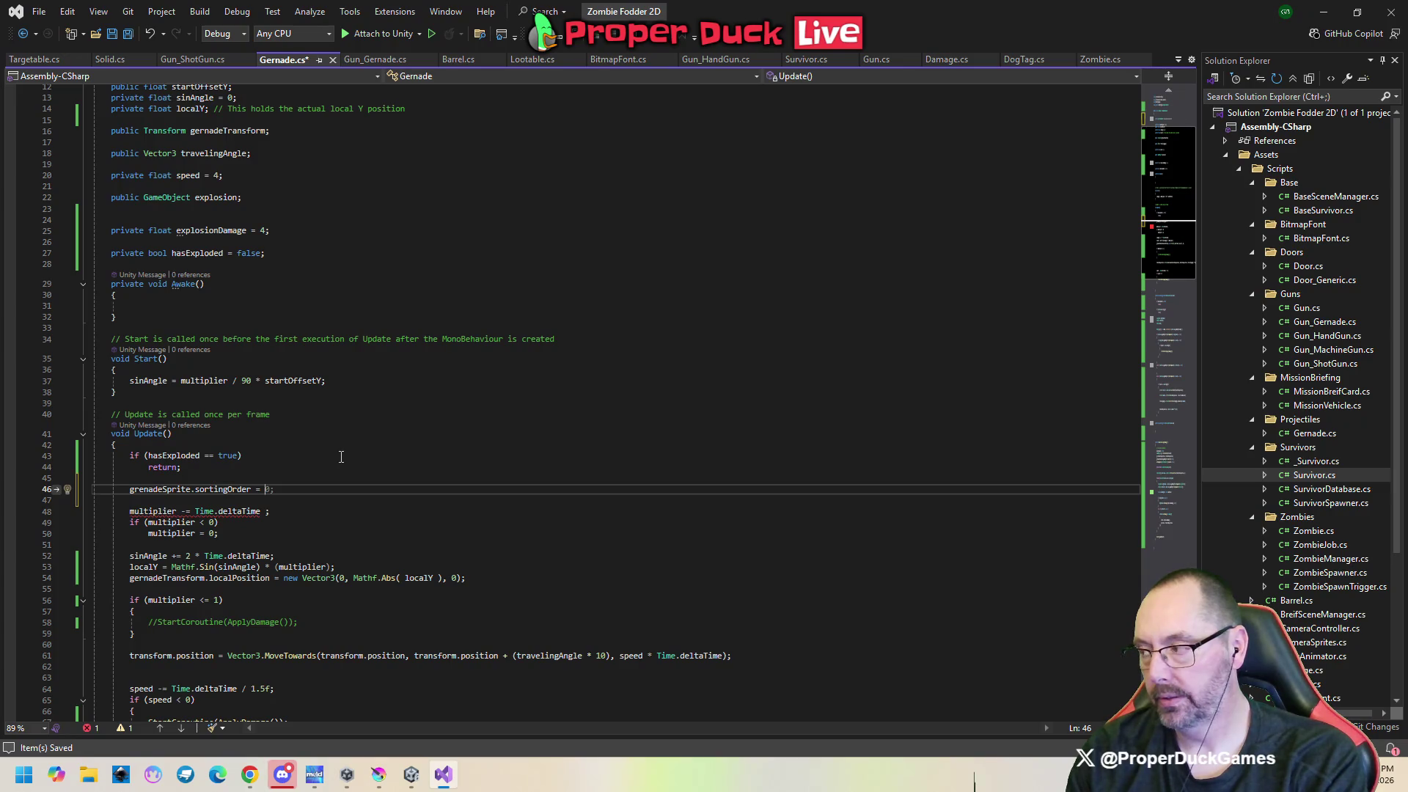
{"action": "type", "text": "had"}
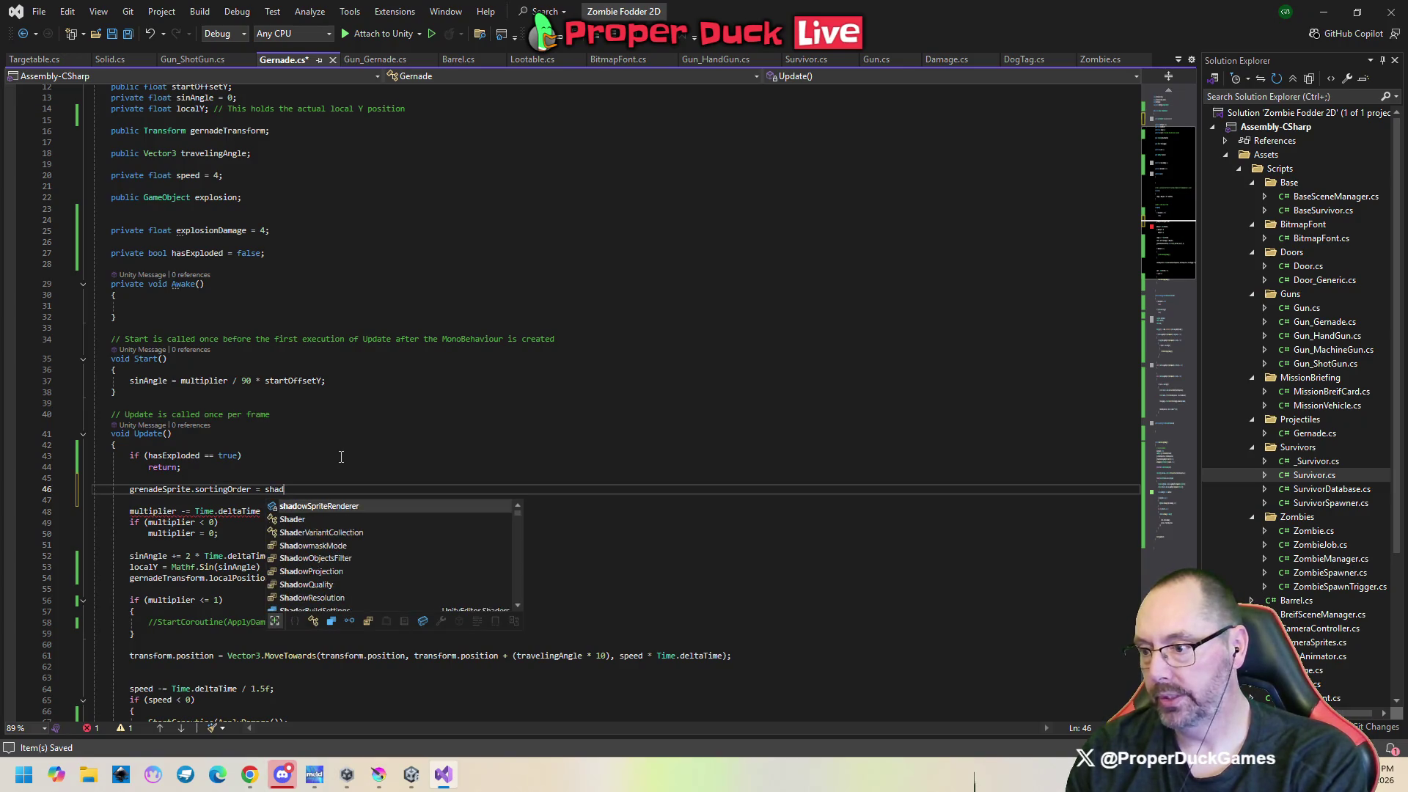
{"action": "key", "text": "Tab"}
{"action": "type", "text": "."}
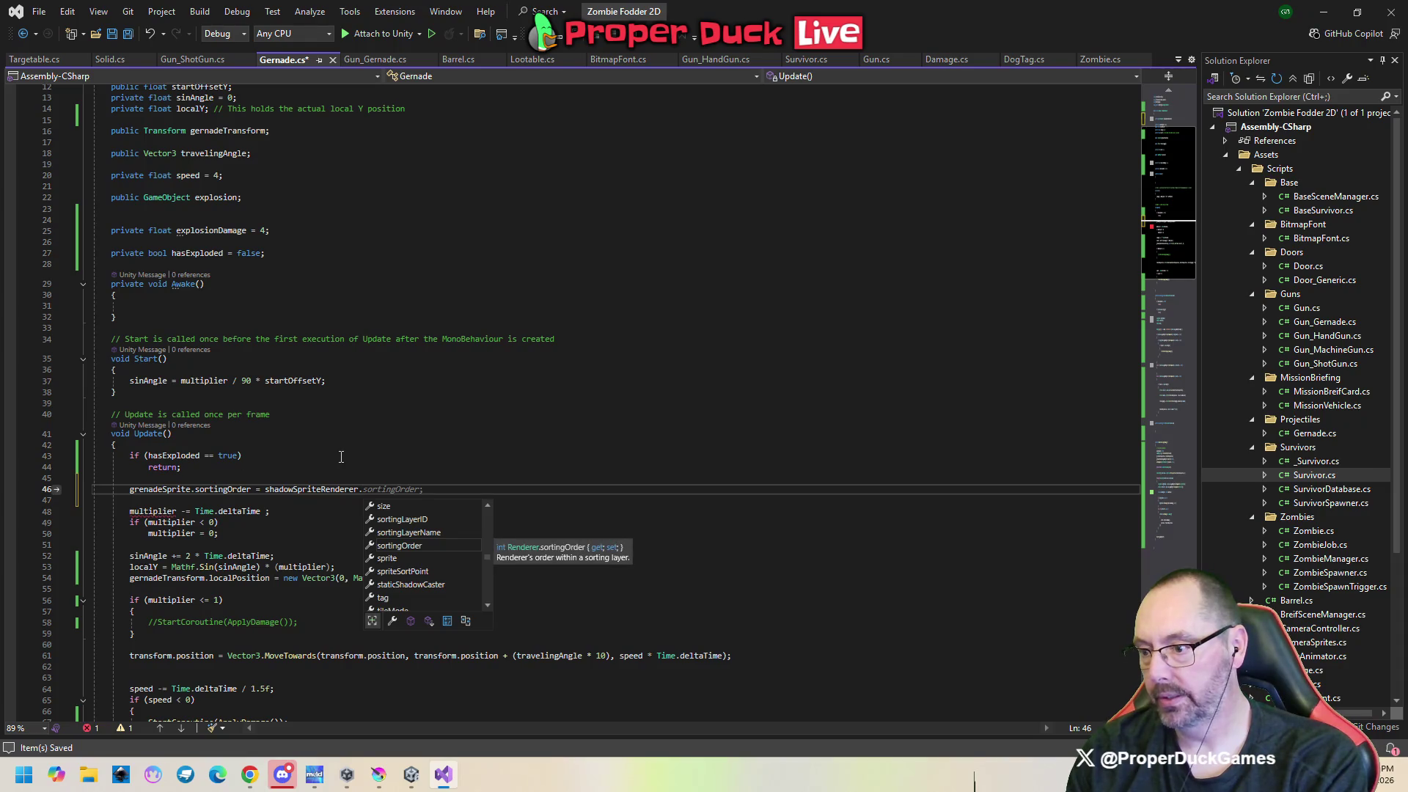
{"action": "key", "text": "Tab"}
{"action": "type", "text": ";"}
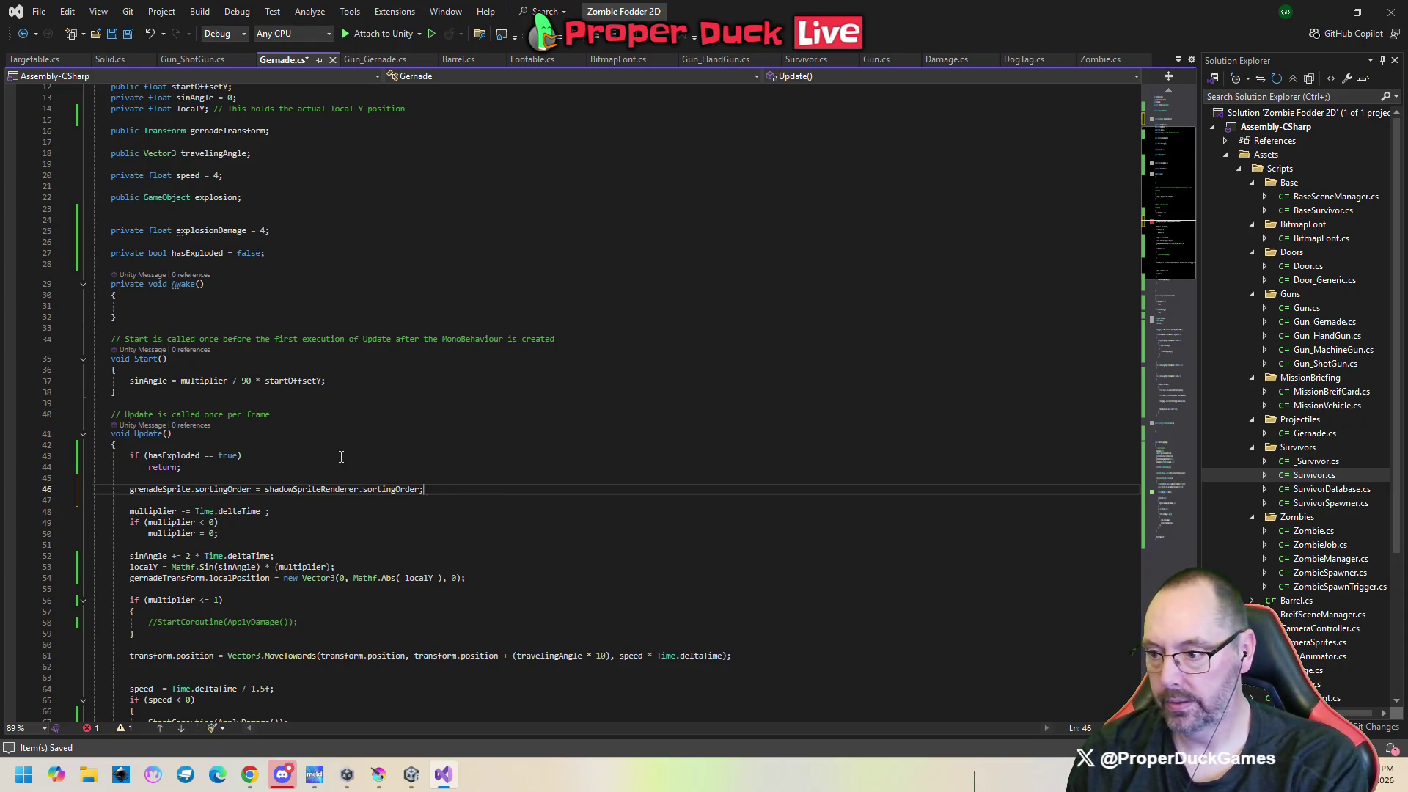
{"action": "key", "text": "ctrl+s"}
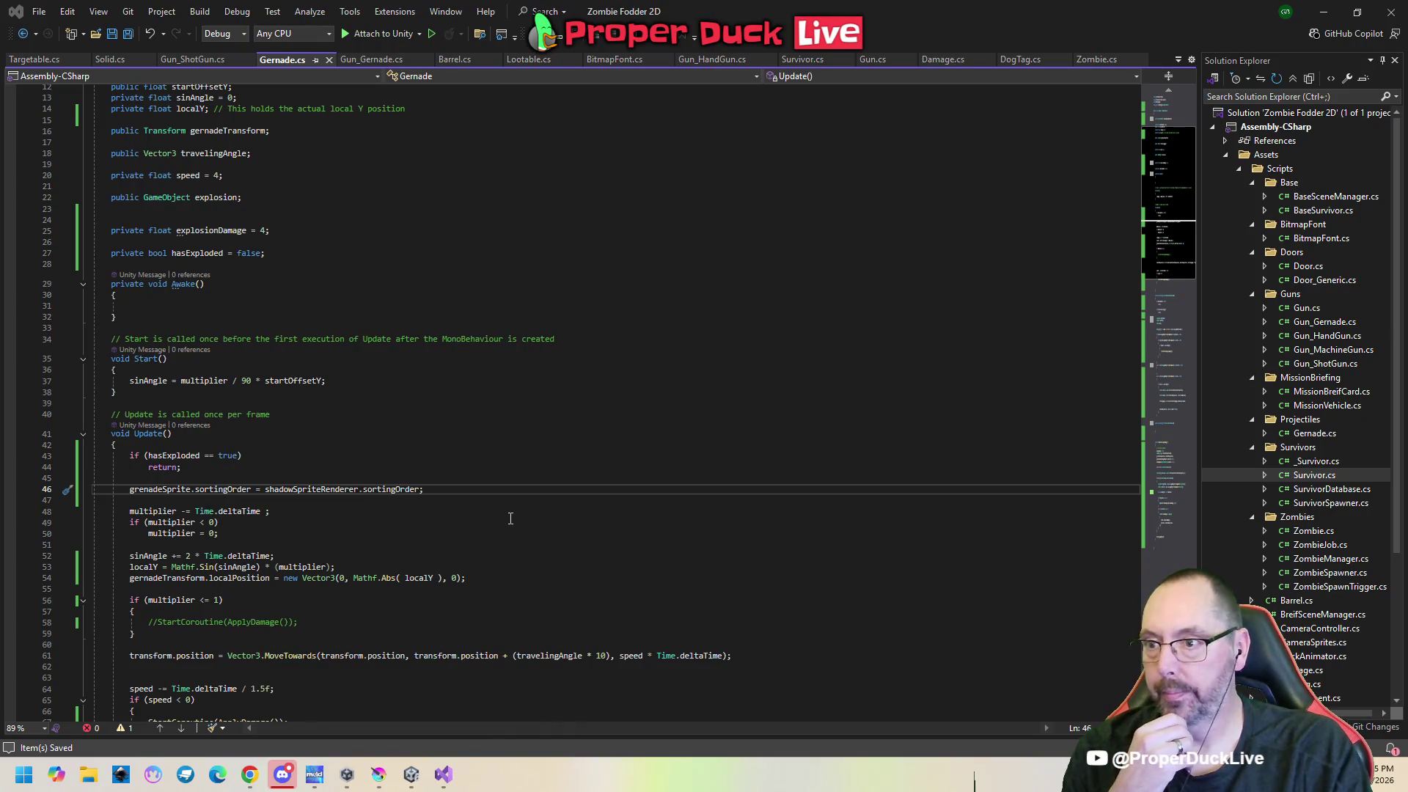
Bring Unity to the front, then switch to the Discord window.
{"action": "left_click", "coordinate": [411, 775]}
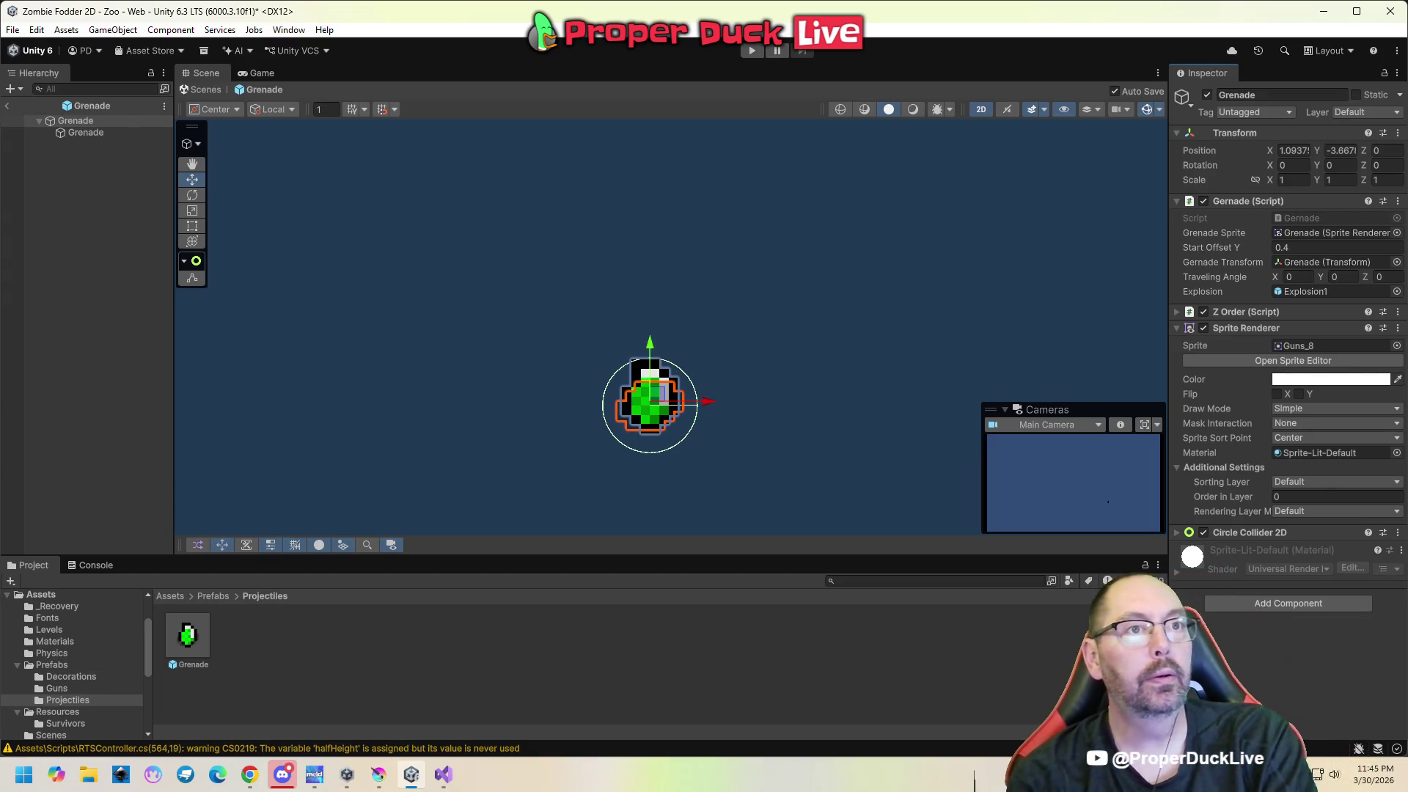
{"action": "left_click", "coordinate": [283, 774]}
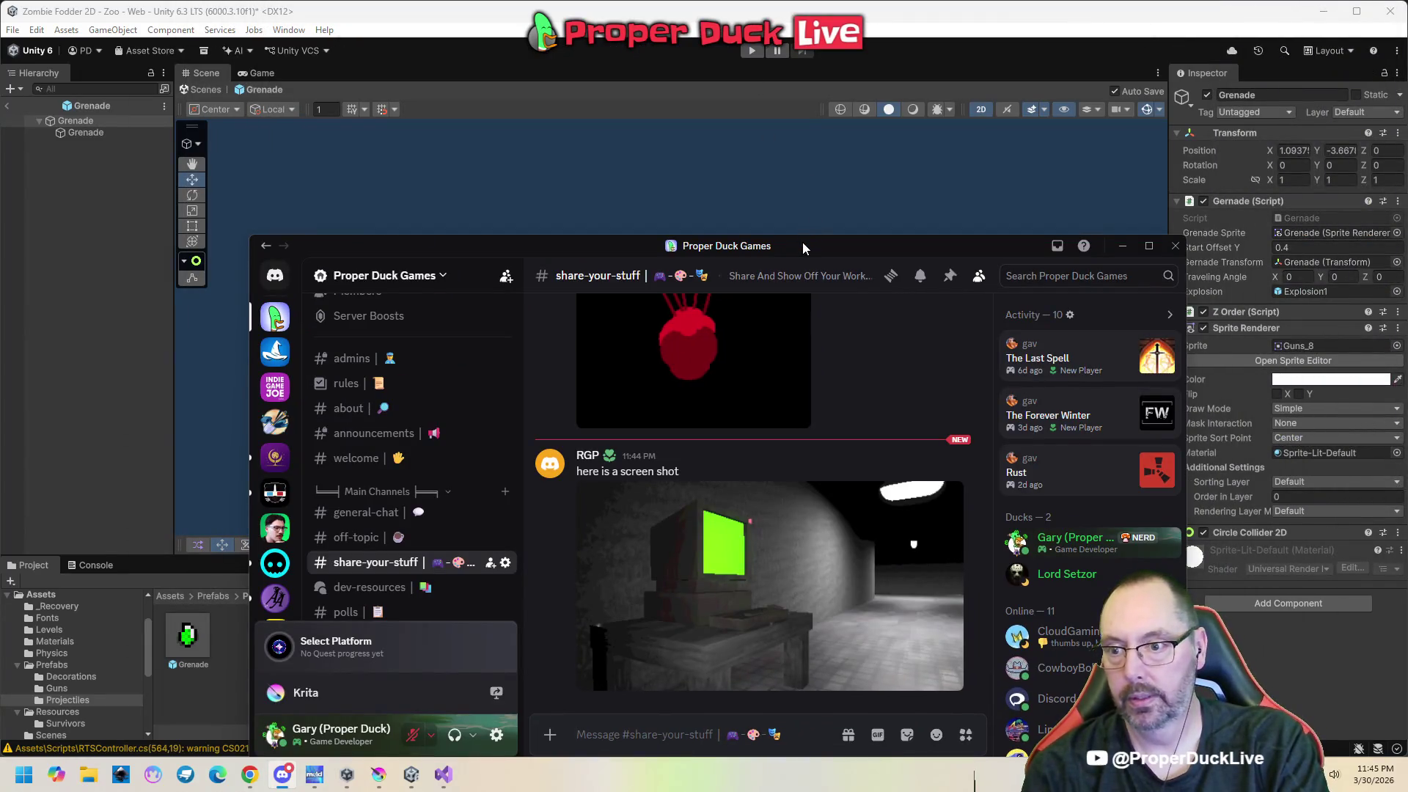
Maximize Discord, open the dark-corridor computer screenshot full-size, then return to Unity.
{"action": "double_click", "coordinate": [802, 244]}
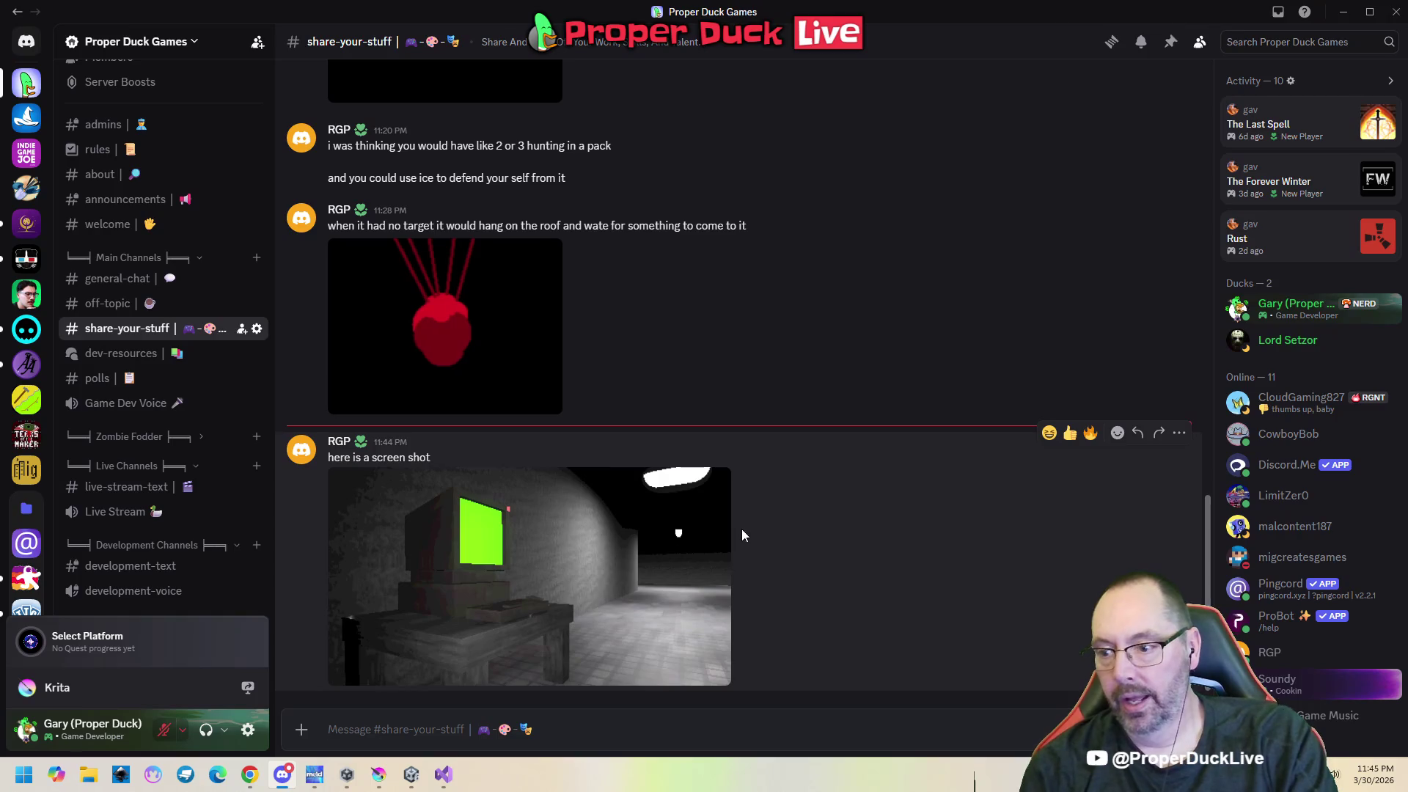
{"action": "left_click", "coordinate": [487, 592]}
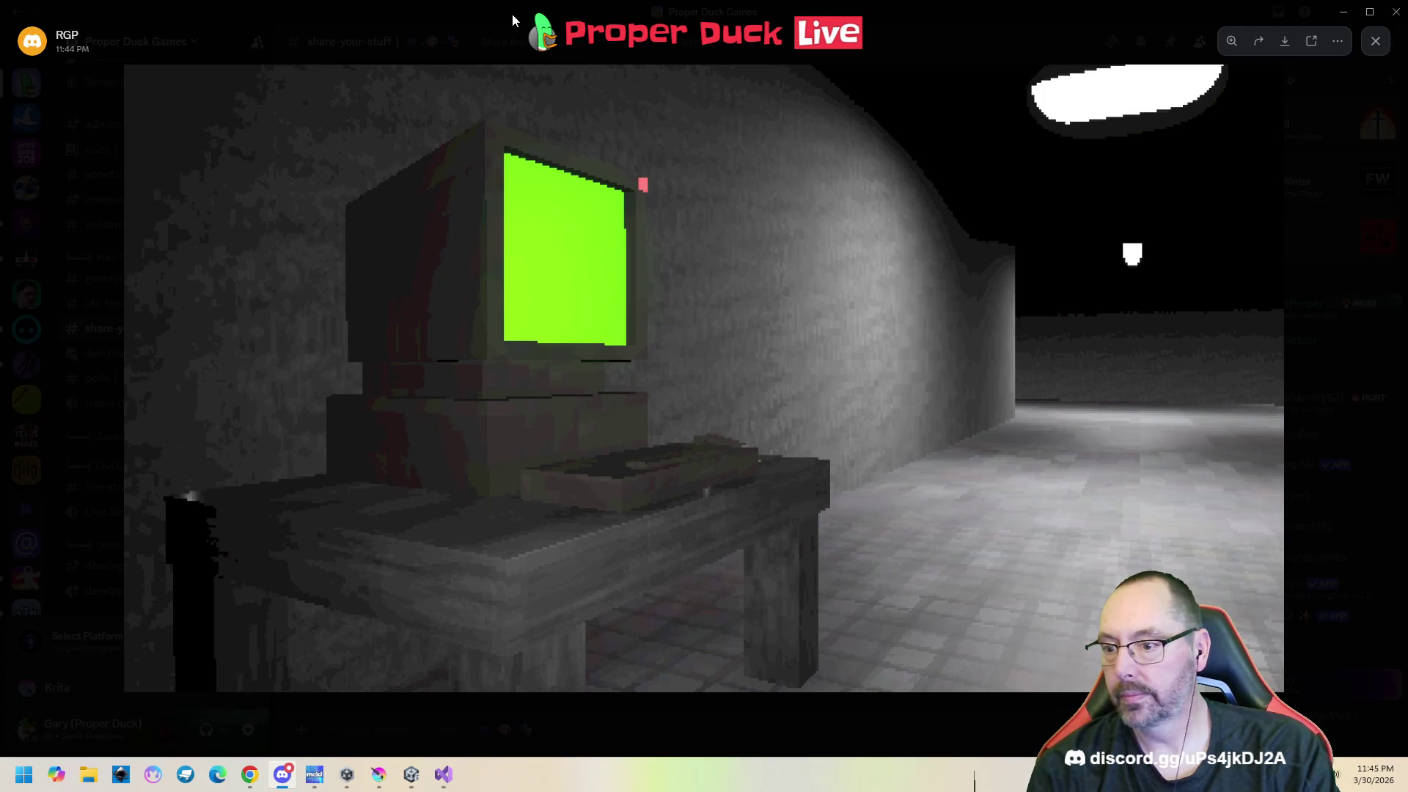
{"action": "key", "text": "alt+Tab"}
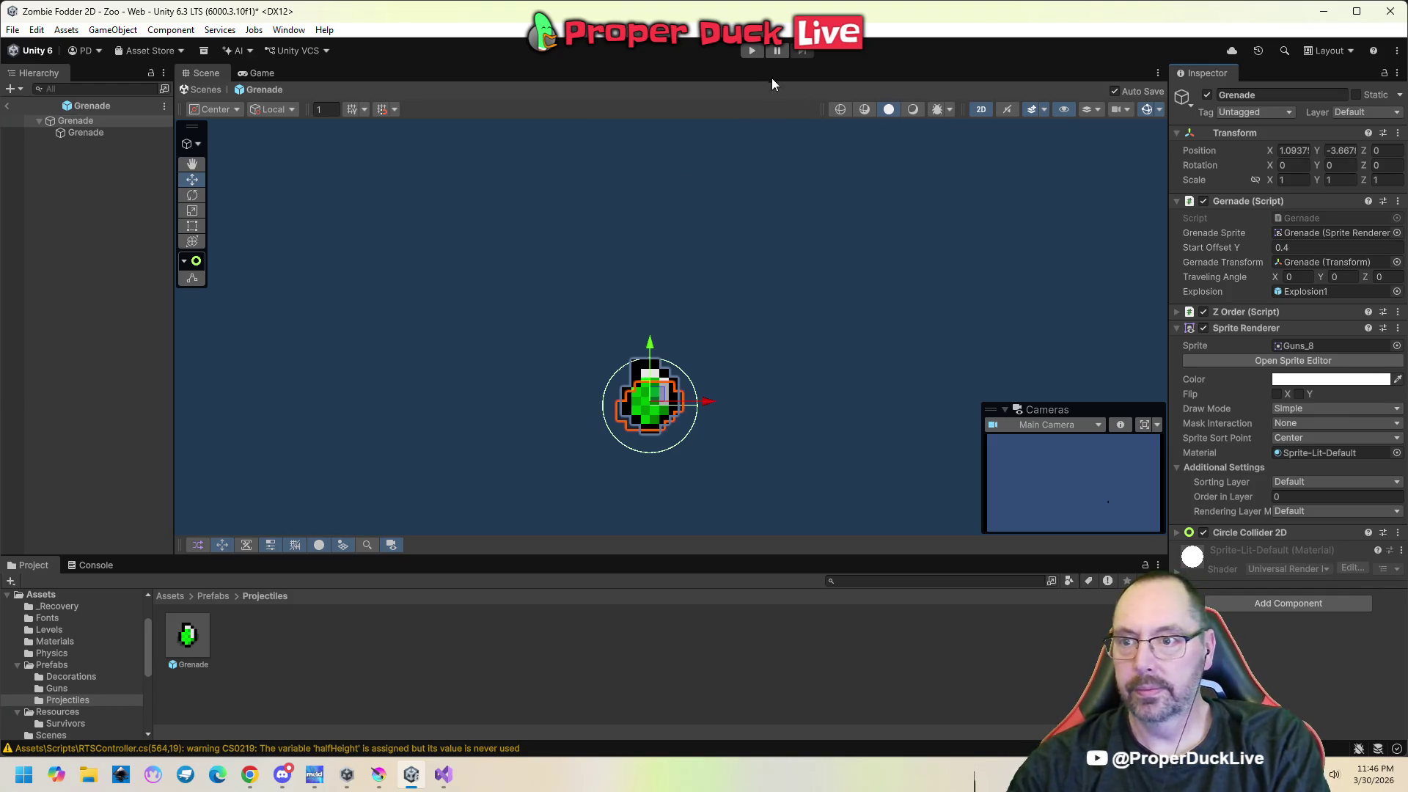
Leave the prefab, play the scene, box-select a survivor, and pause with Escape.
{"action": "left_click", "coordinate": [204, 88]}
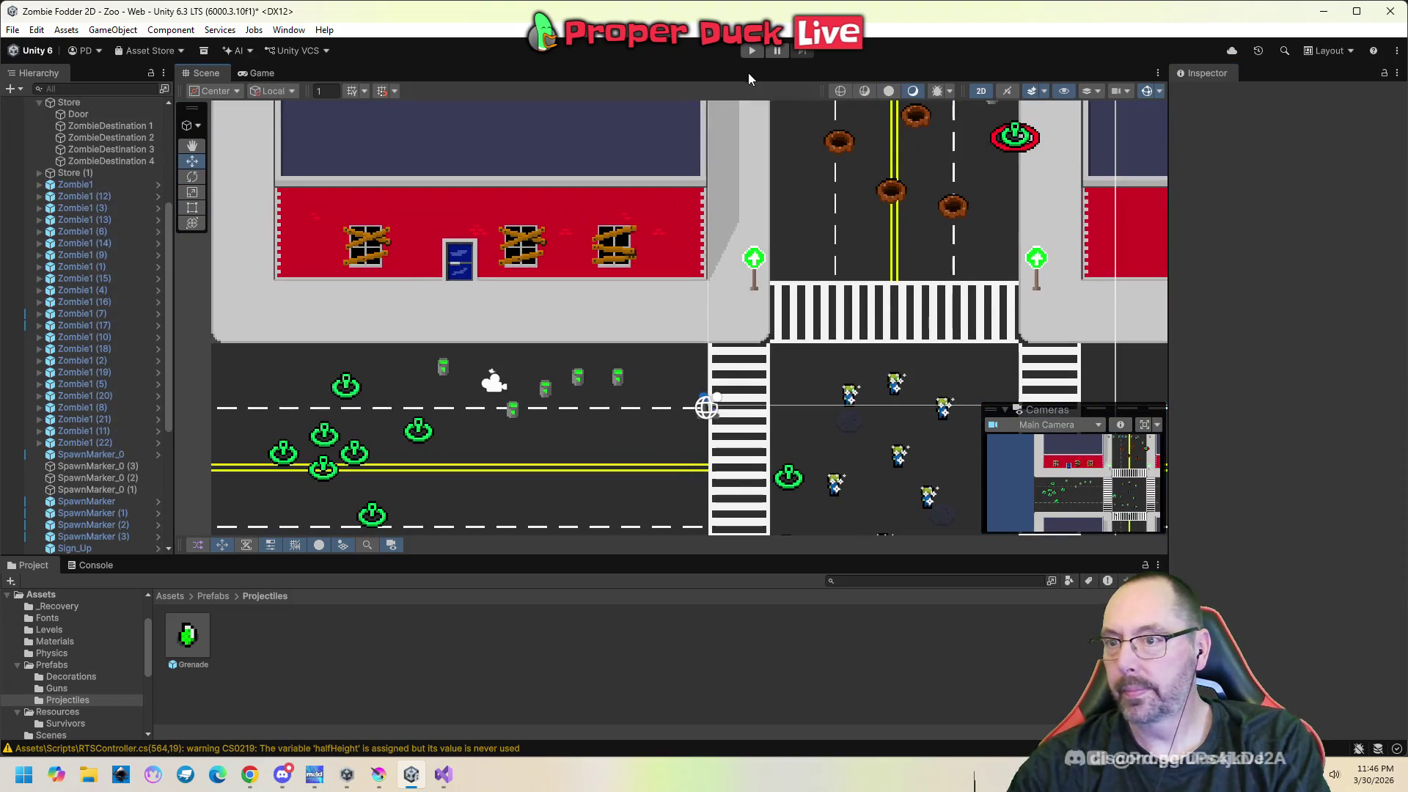
{"action": "left_click", "coordinate": [748, 52]}
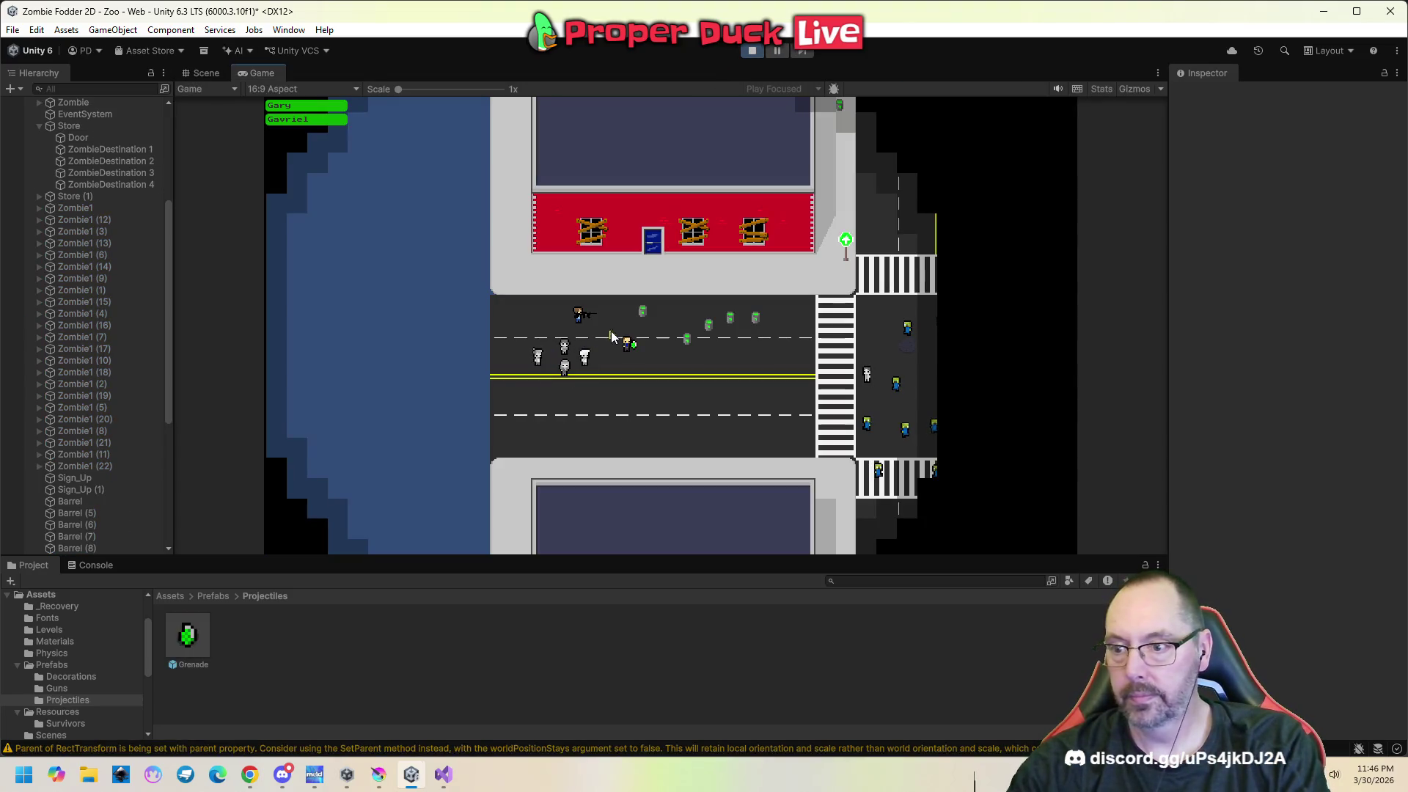
{"action": "left_click_drag", "start_coordinate": [613, 332], "coordinate": [678, 387]}
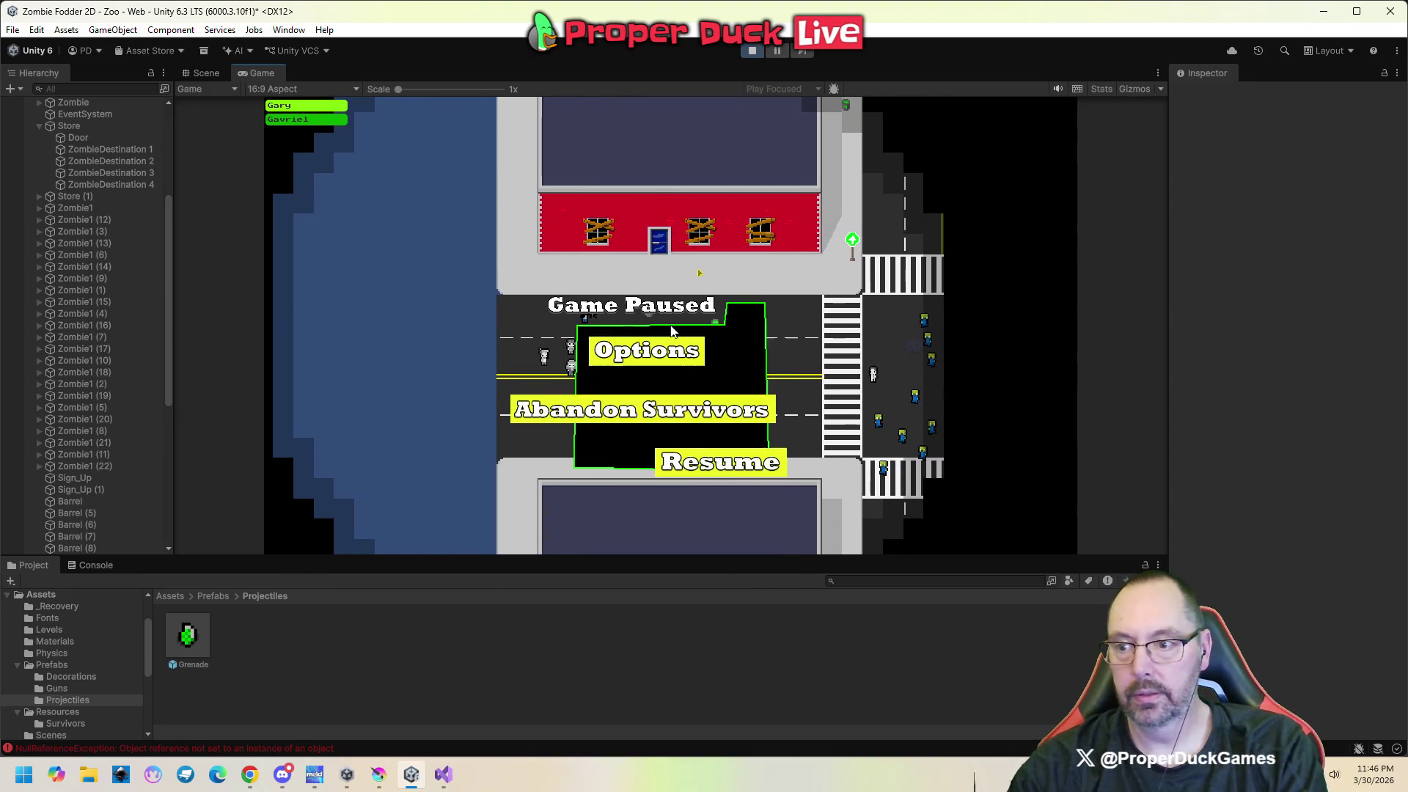
{"action": "key", "text": "Escape"}
{"action": "scroll", "coordinate": [158, 378], "scroll_direction": "down", "scroll_amount": 10}
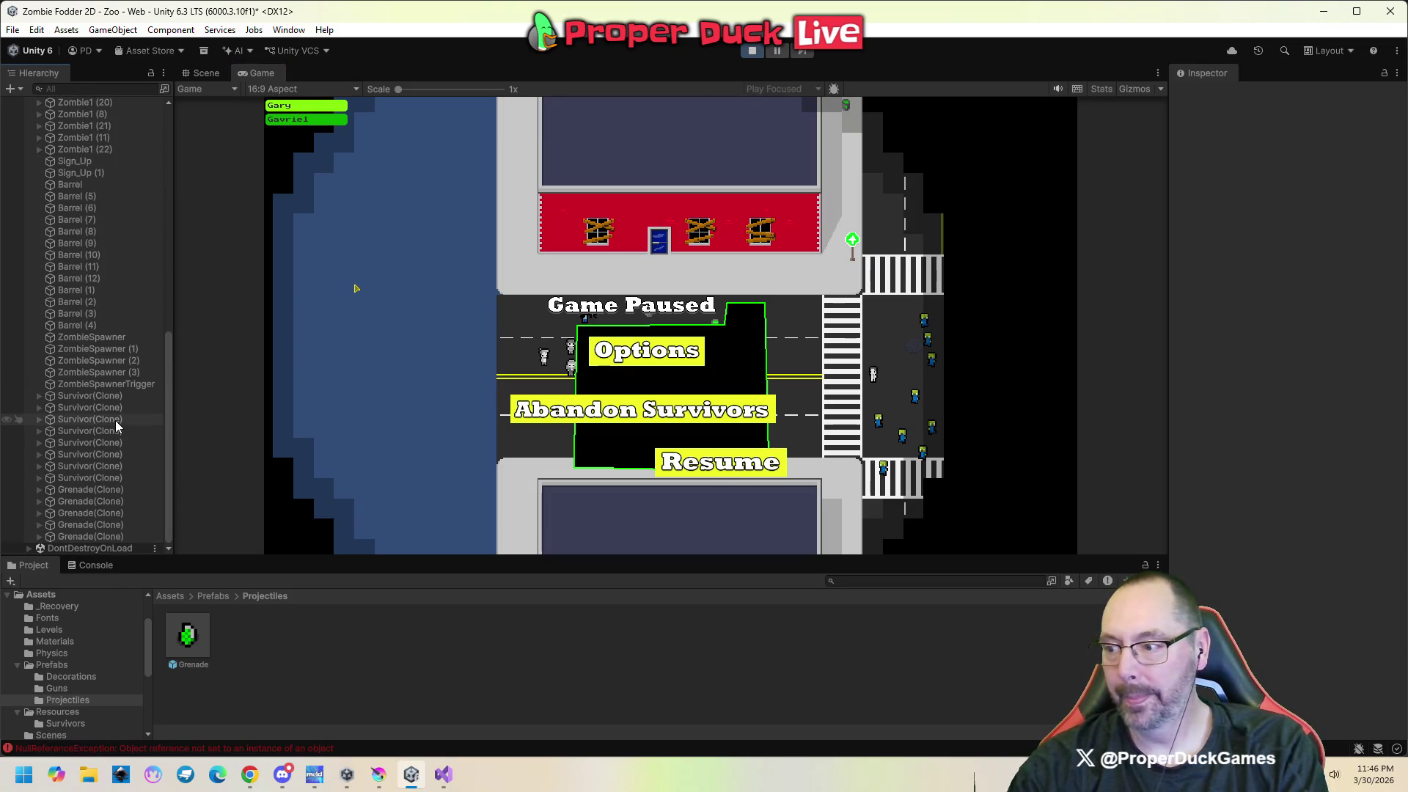
Inspect several Grenade(Clone) objects in Scene view, nudge one along X, then stop play mode.
{"action": "left_click", "coordinate": [113, 492]}
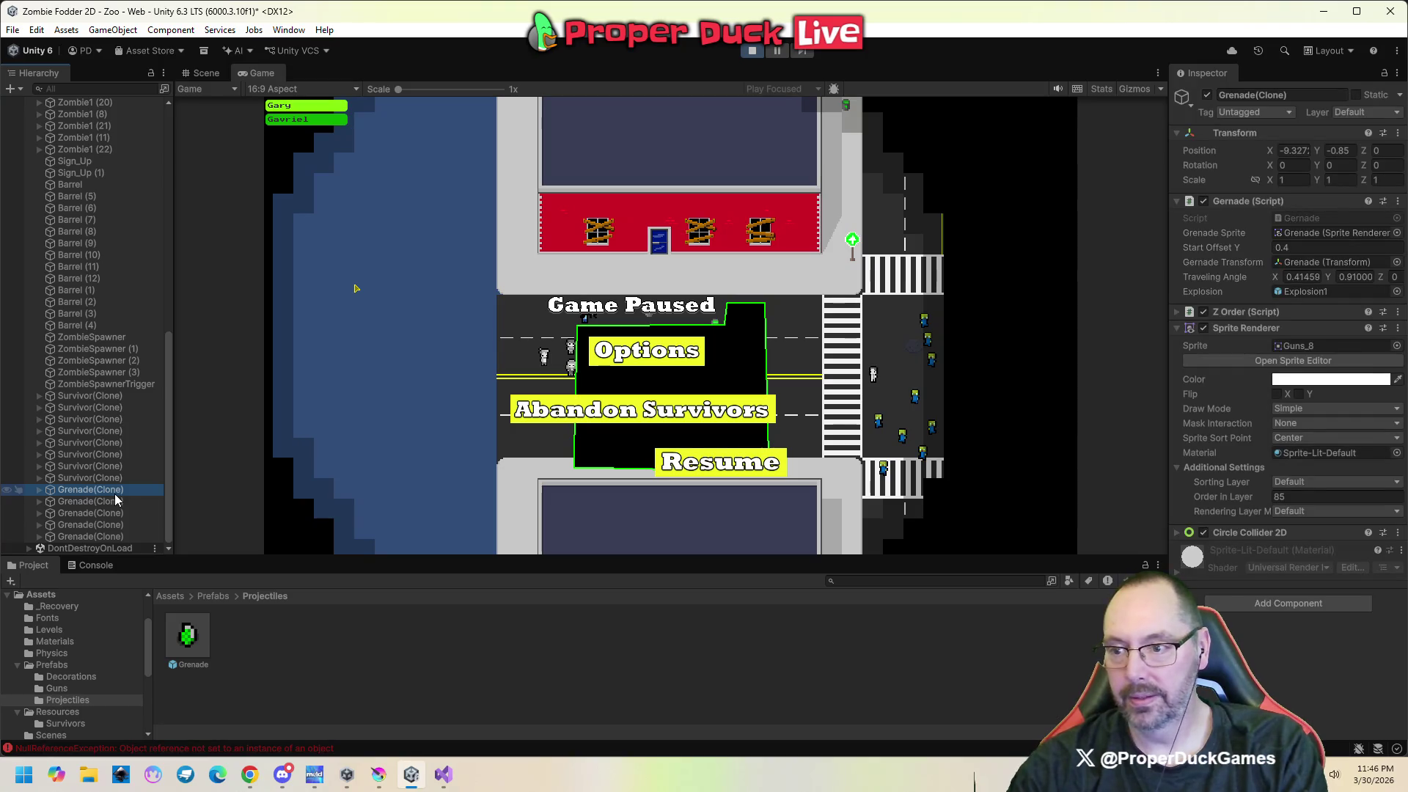
{"action": "left_click", "coordinate": [206, 72]}
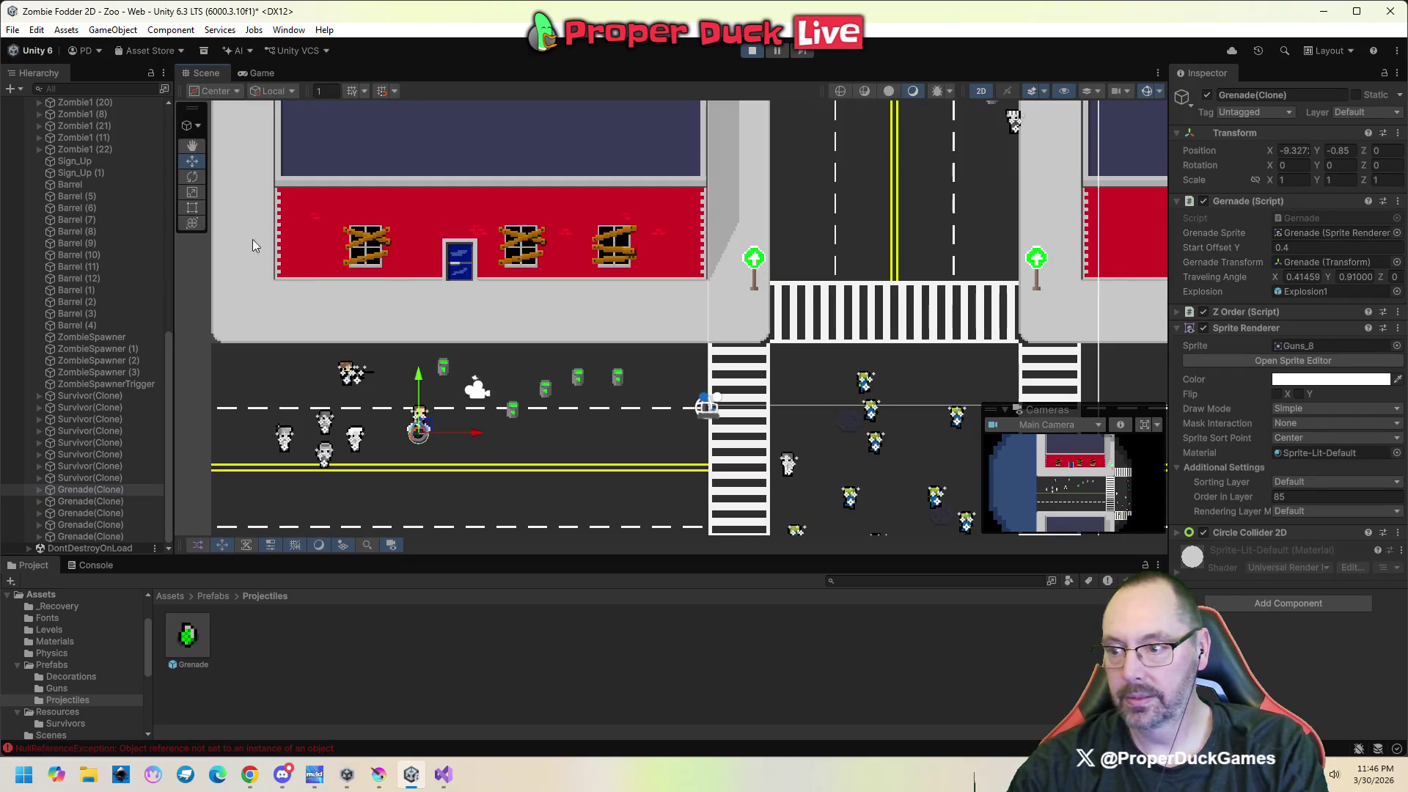
{"action": "left_click", "coordinate": [99, 504]}
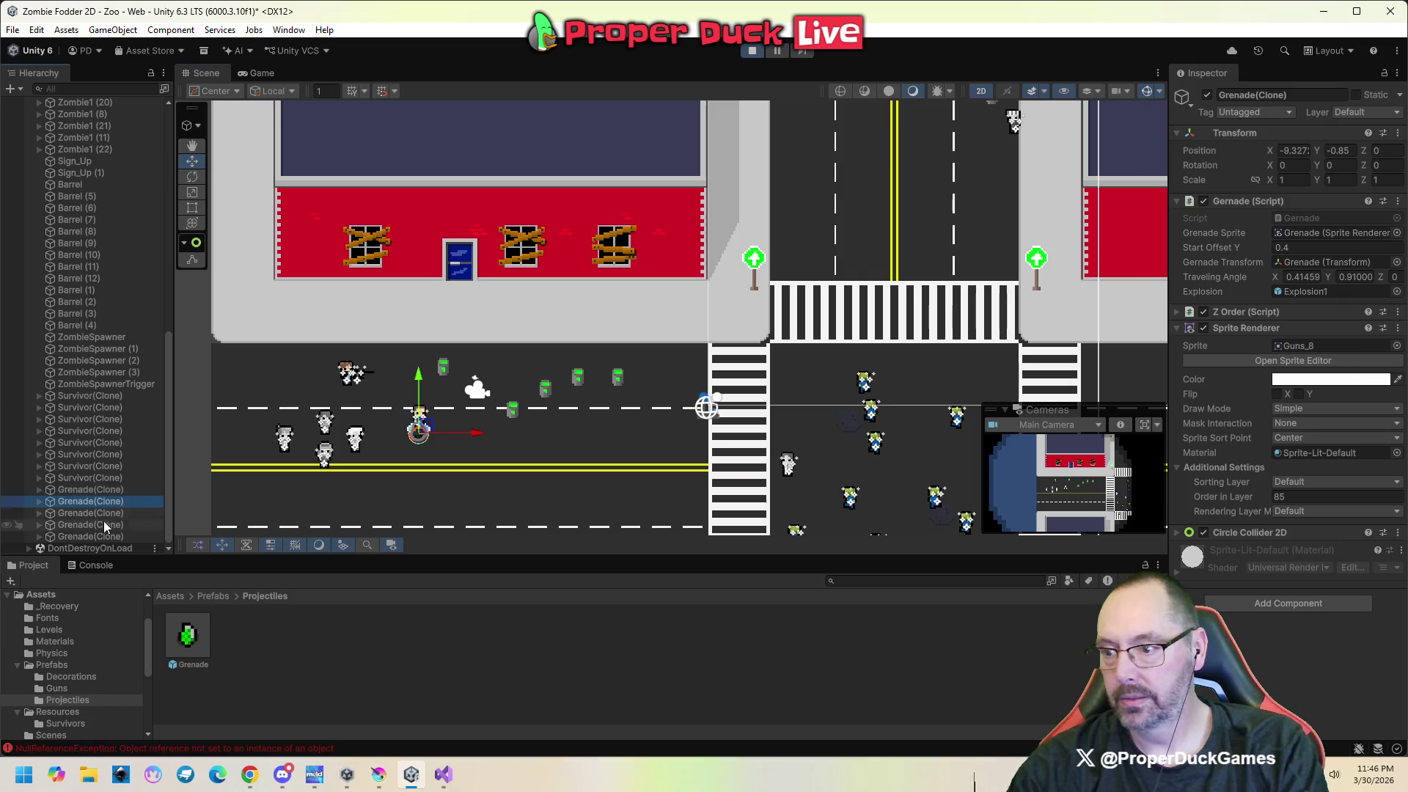
{"action": "left_click", "coordinate": [103, 525]}
{"action": "left_click", "coordinate": [110, 533]}
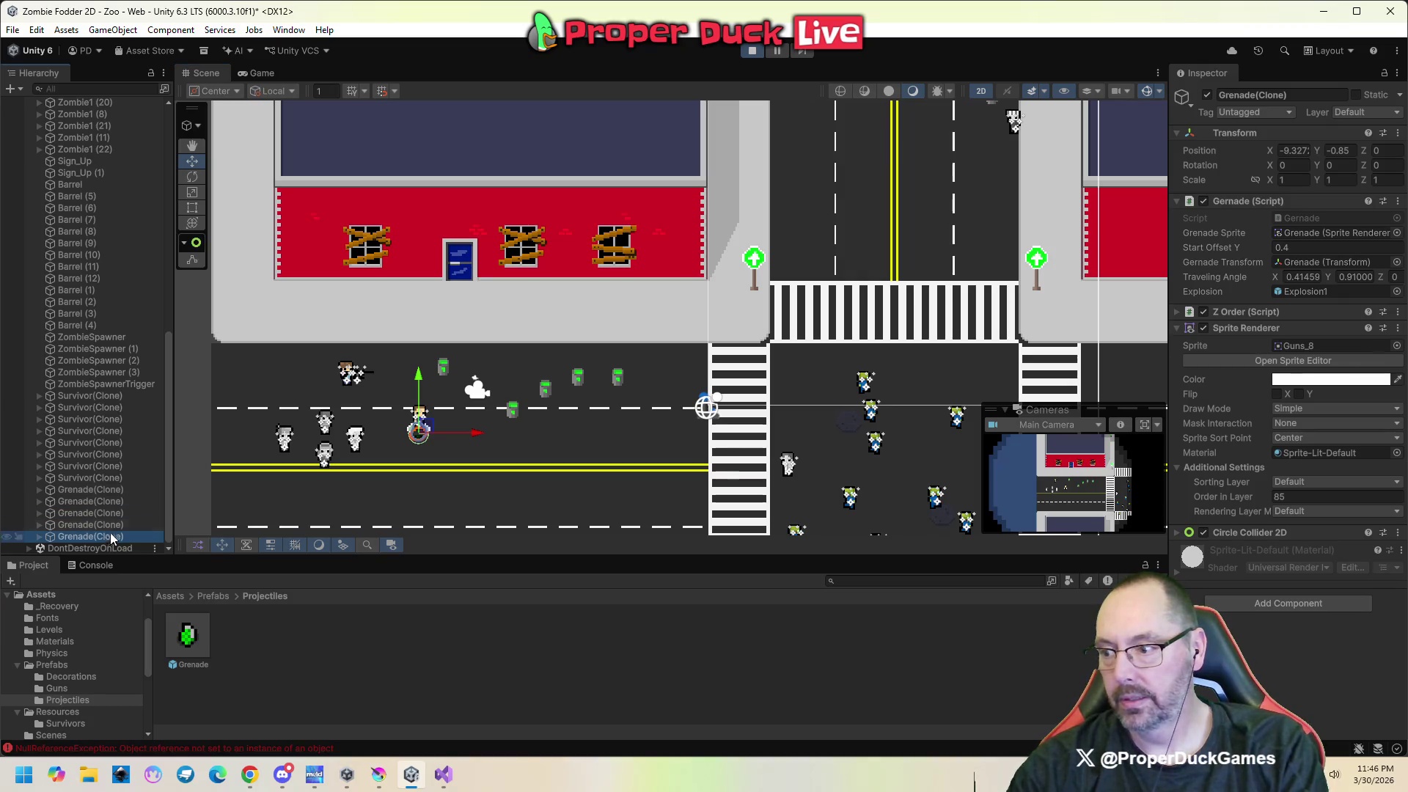
{"action": "left_click", "coordinate": [125, 489]}
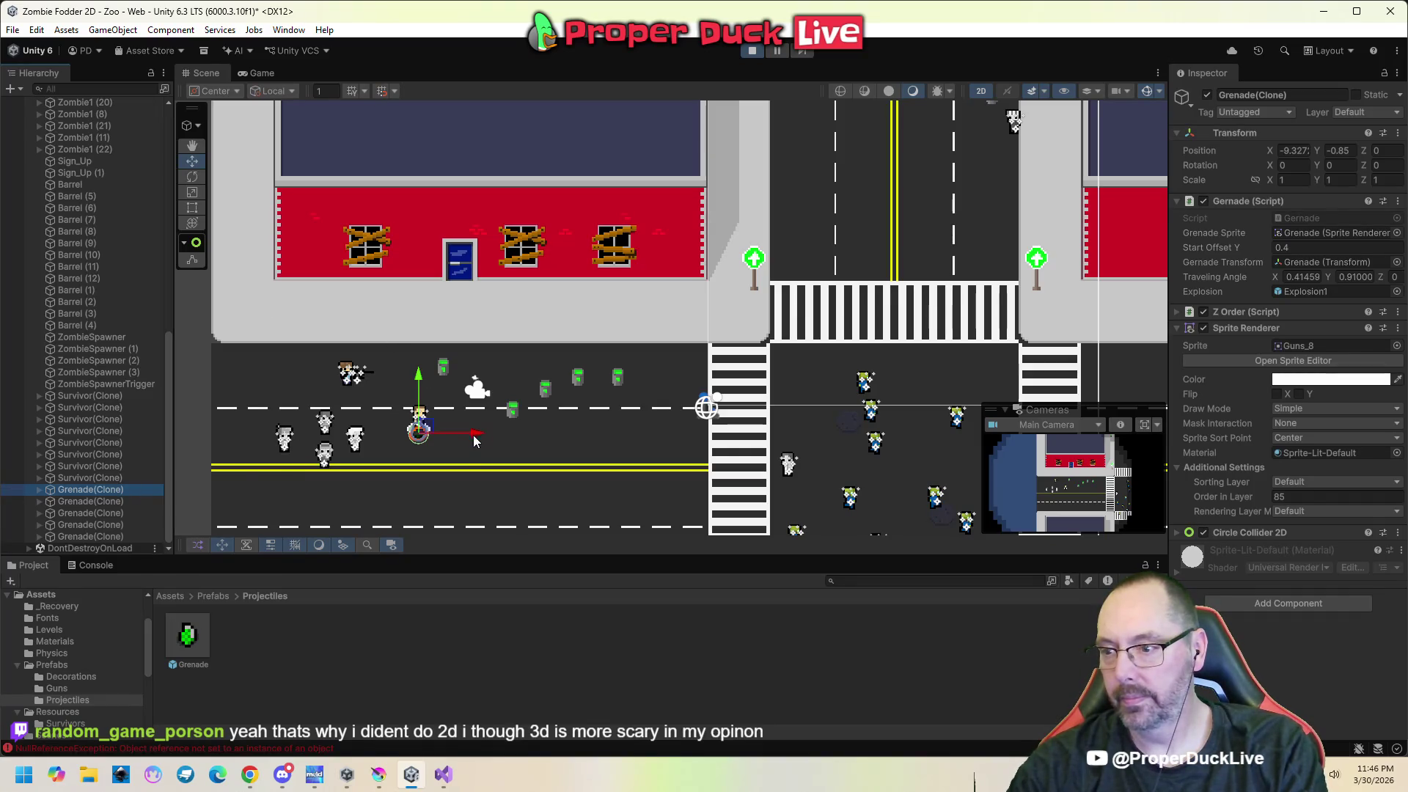
{"action": "left_click_drag", "start_coordinate": [474, 434], "coordinate": [521, 433]}
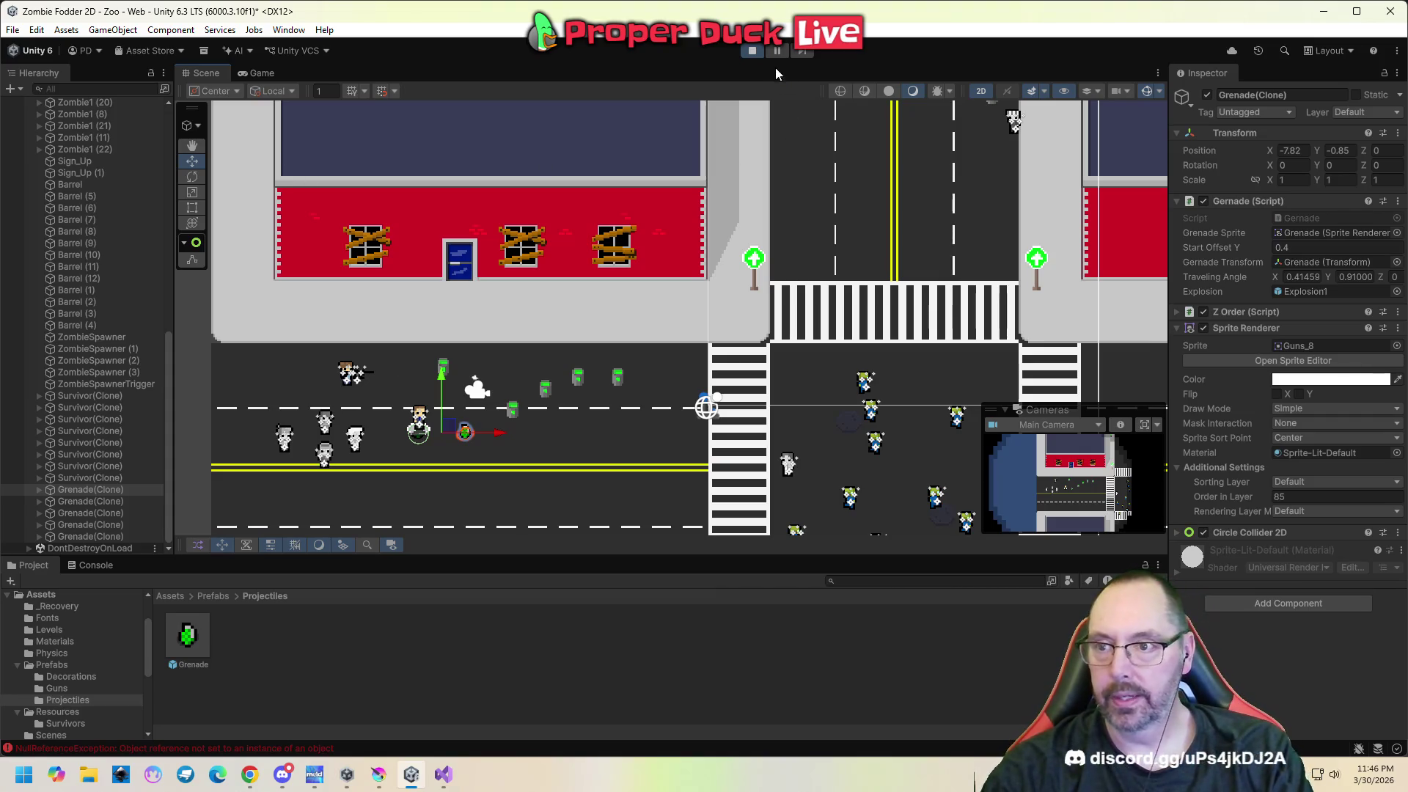
{"action": "left_click", "coordinate": [754, 50]}
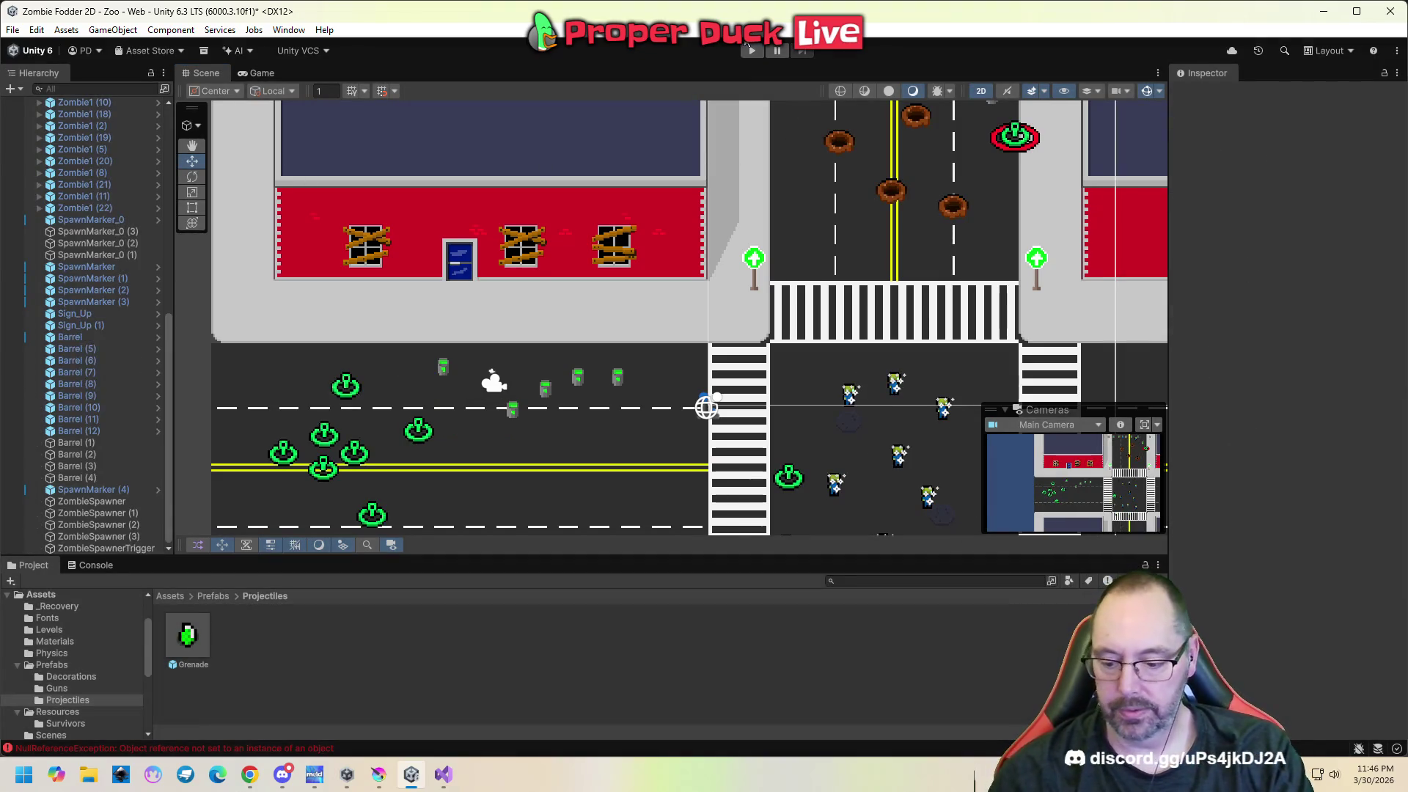
In Gernade.cs, find OnTriggerEnter2D and select the empty Survivor else-if branch.
{"action": "left_click", "coordinate": [443, 774]}
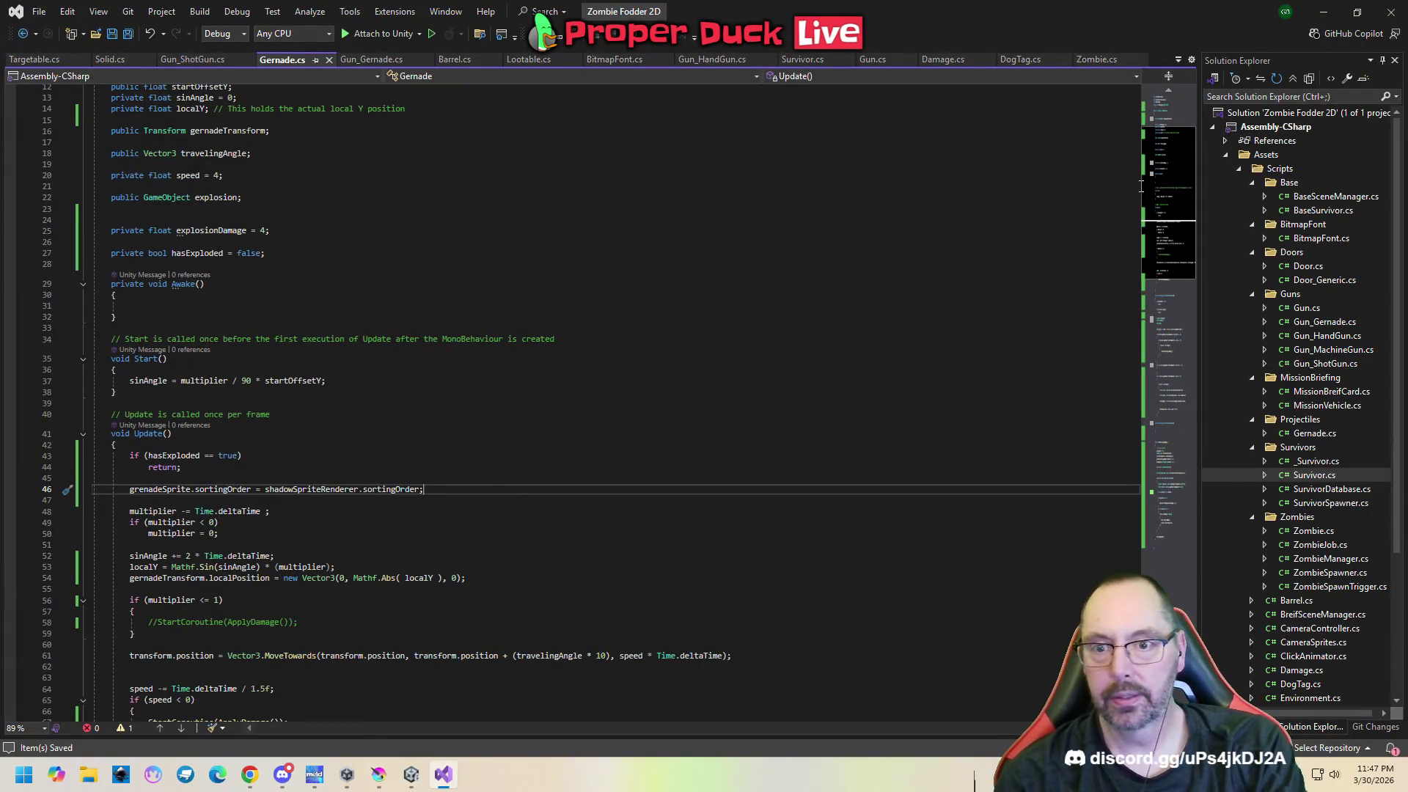
{"action": "scroll", "coordinate": [1161, 231], "scroll_direction": "down", "scroll_amount": 6}
{"action": "left_click_drag", "start_coordinate": [1161, 232], "coordinate": [1178, 353]}
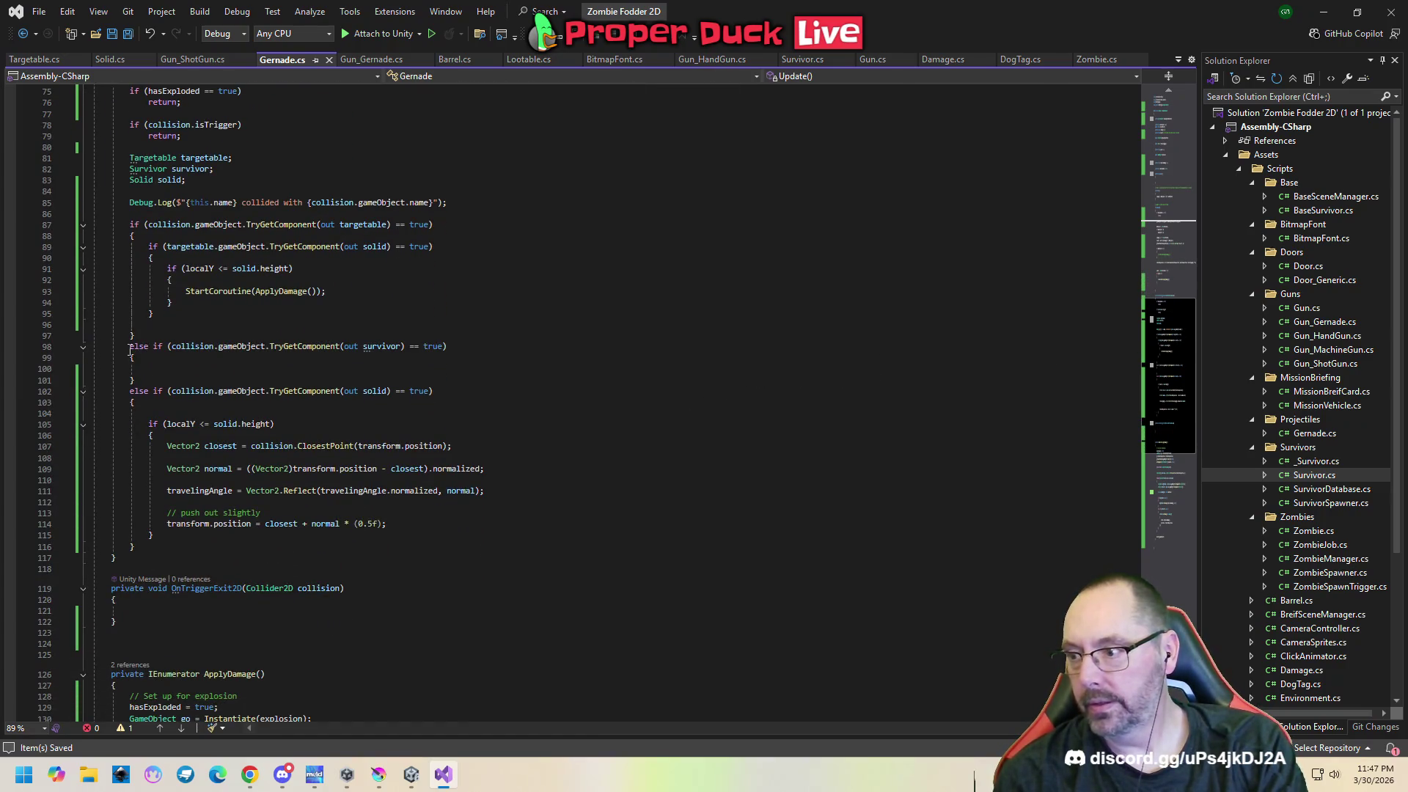
{"action": "left_click_drag", "start_coordinate": [131, 351], "coordinate": [160, 376]}
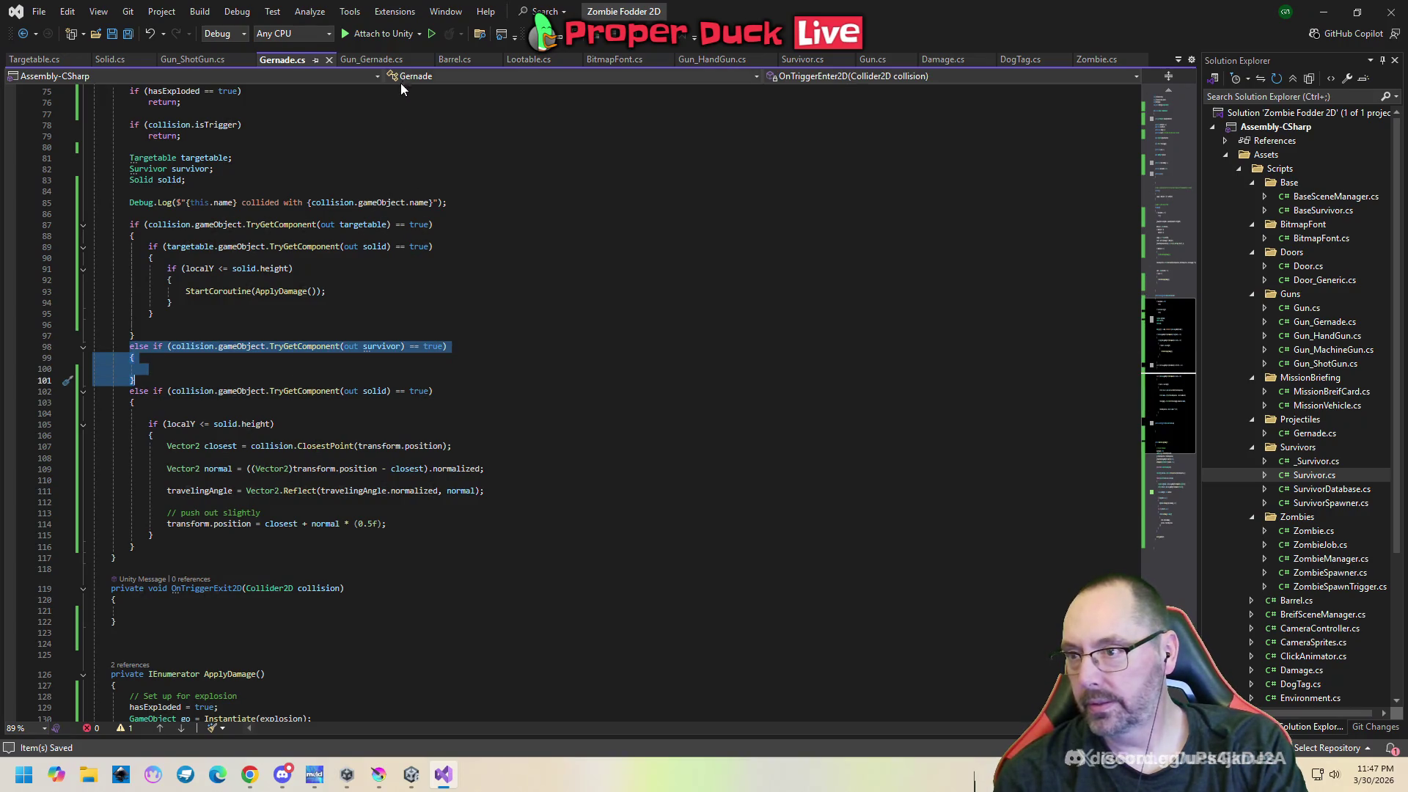
{"action": "left_click", "coordinate": [594, 44]}
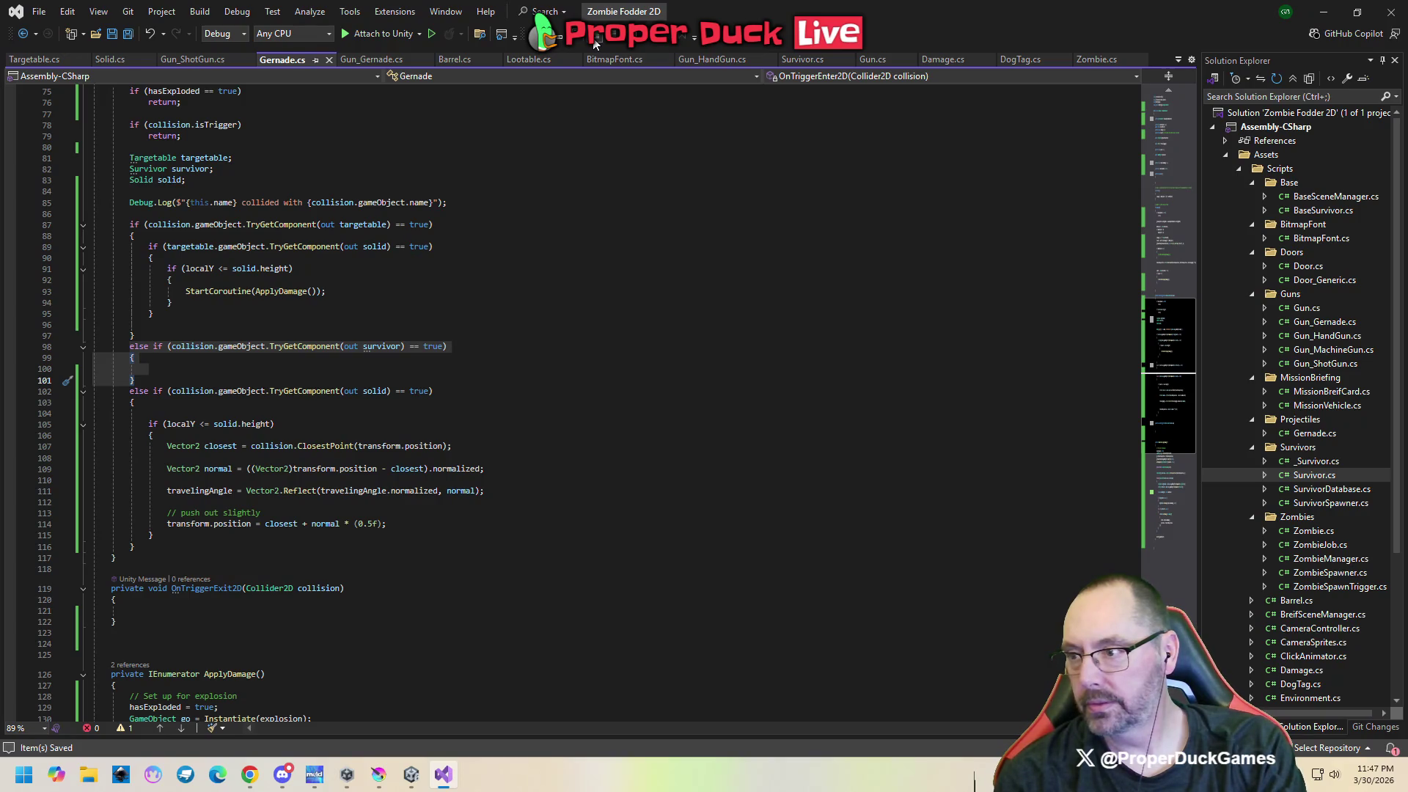
{"action": "key", "text": "Escape"}
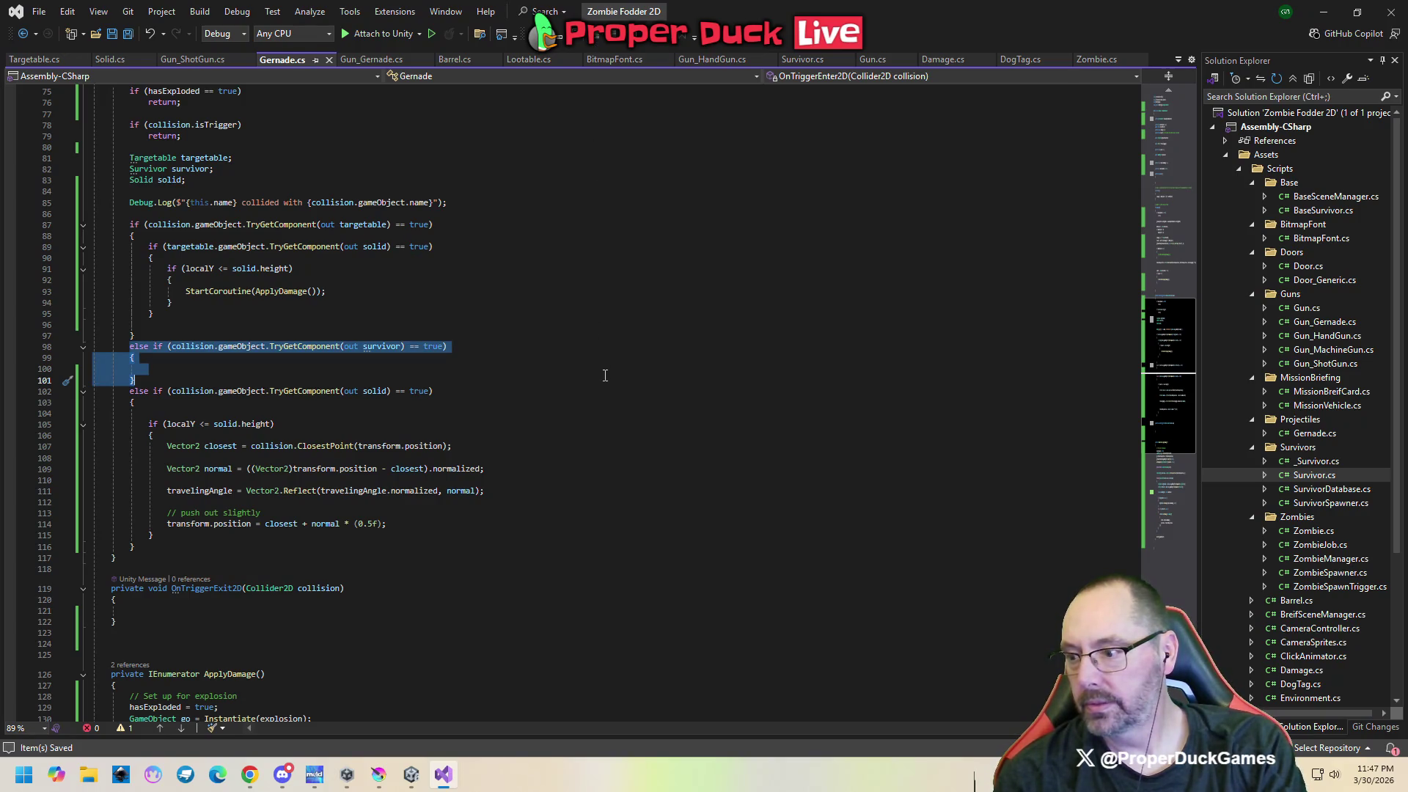
Comment out lines 98–101 from the toolbar, then undo to restore the branch.
{"action": "scroll", "coordinate": [605, 376], "scroll_direction": "up", "scroll_amount": 3}
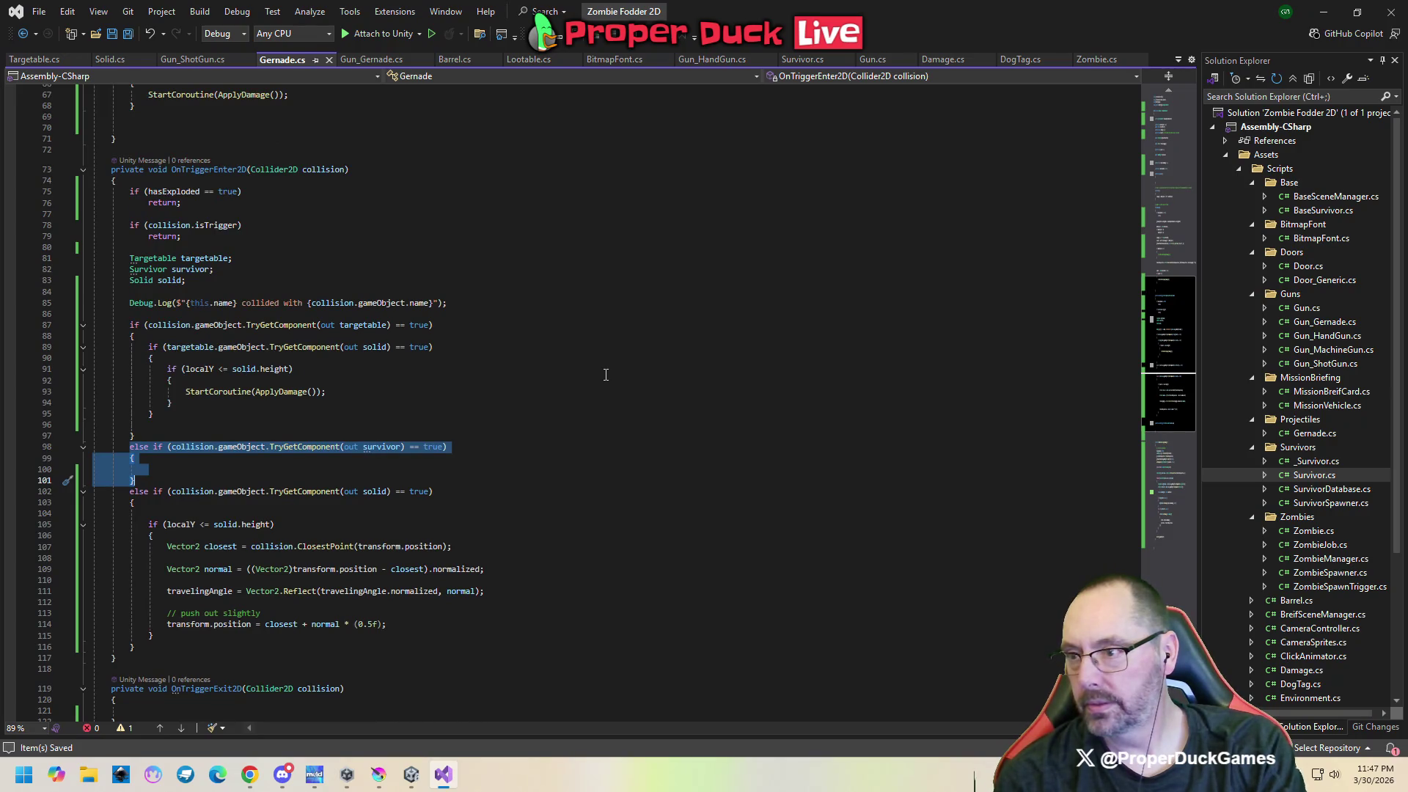
{"action": "scroll", "coordinate": [606, 374], "scroll_direction": "up", "scroll_amount": 10}
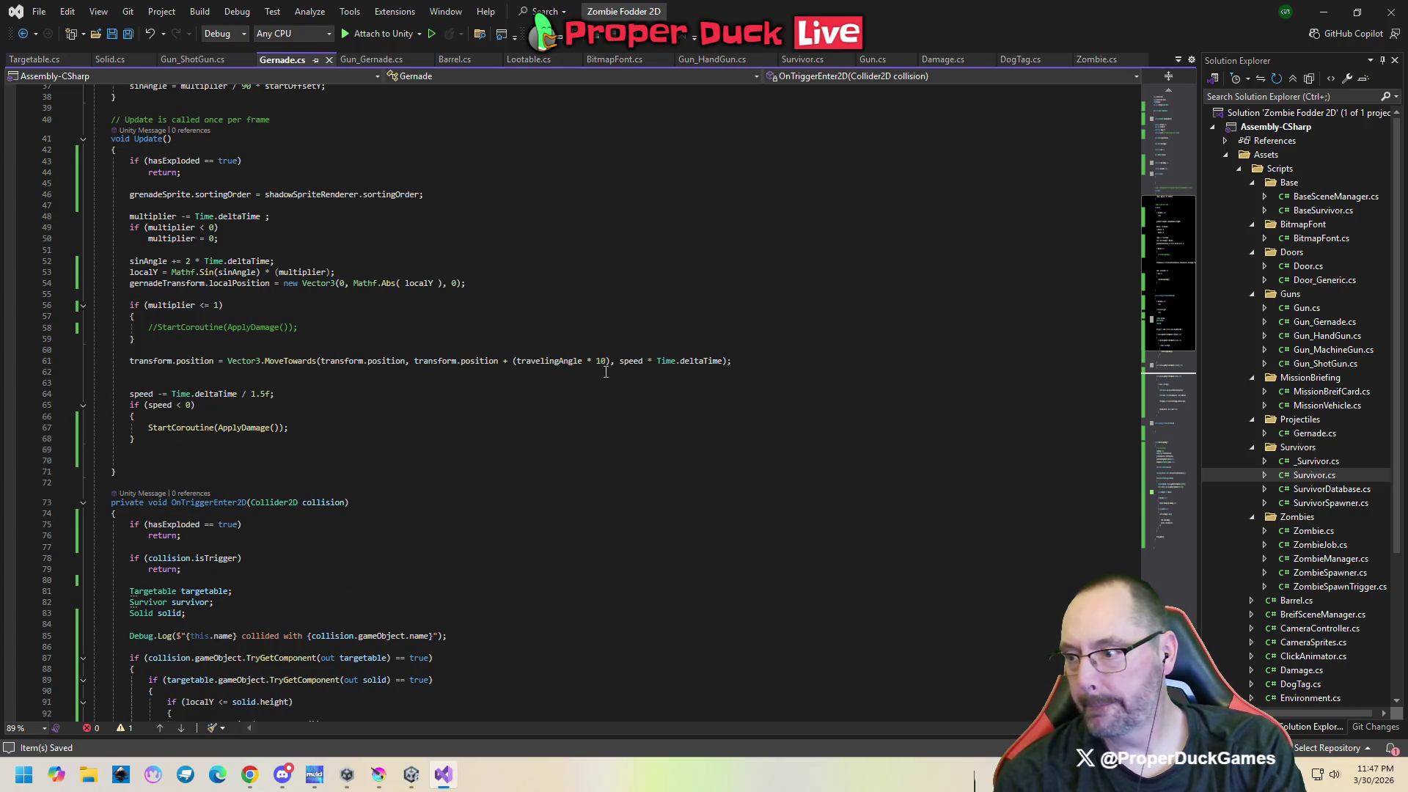
{"action": "scroll", "coordinate": [606, 372], "scroll_direction": "down", "scroll_amount": 14}
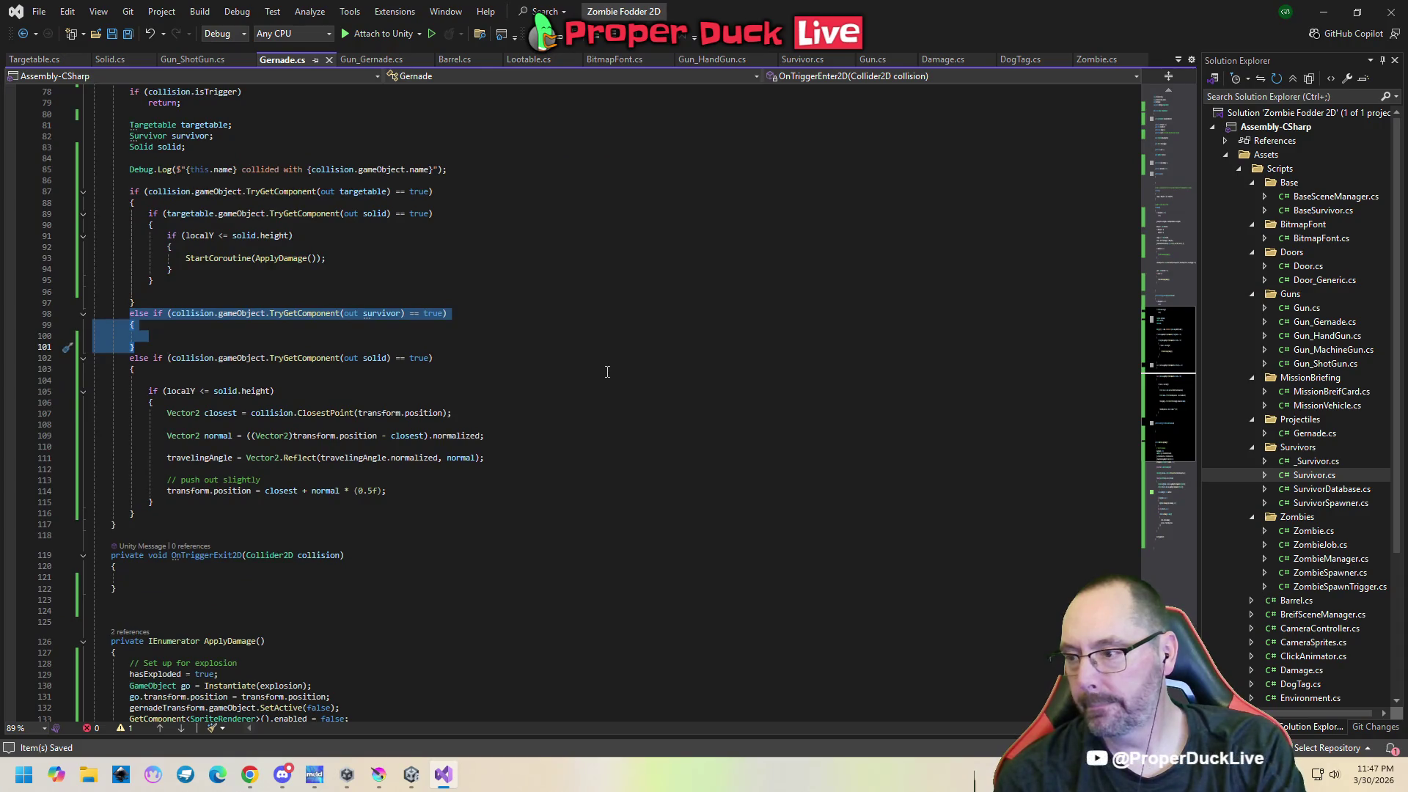
{"action": "left_click", "coordinate": [601, 38]}
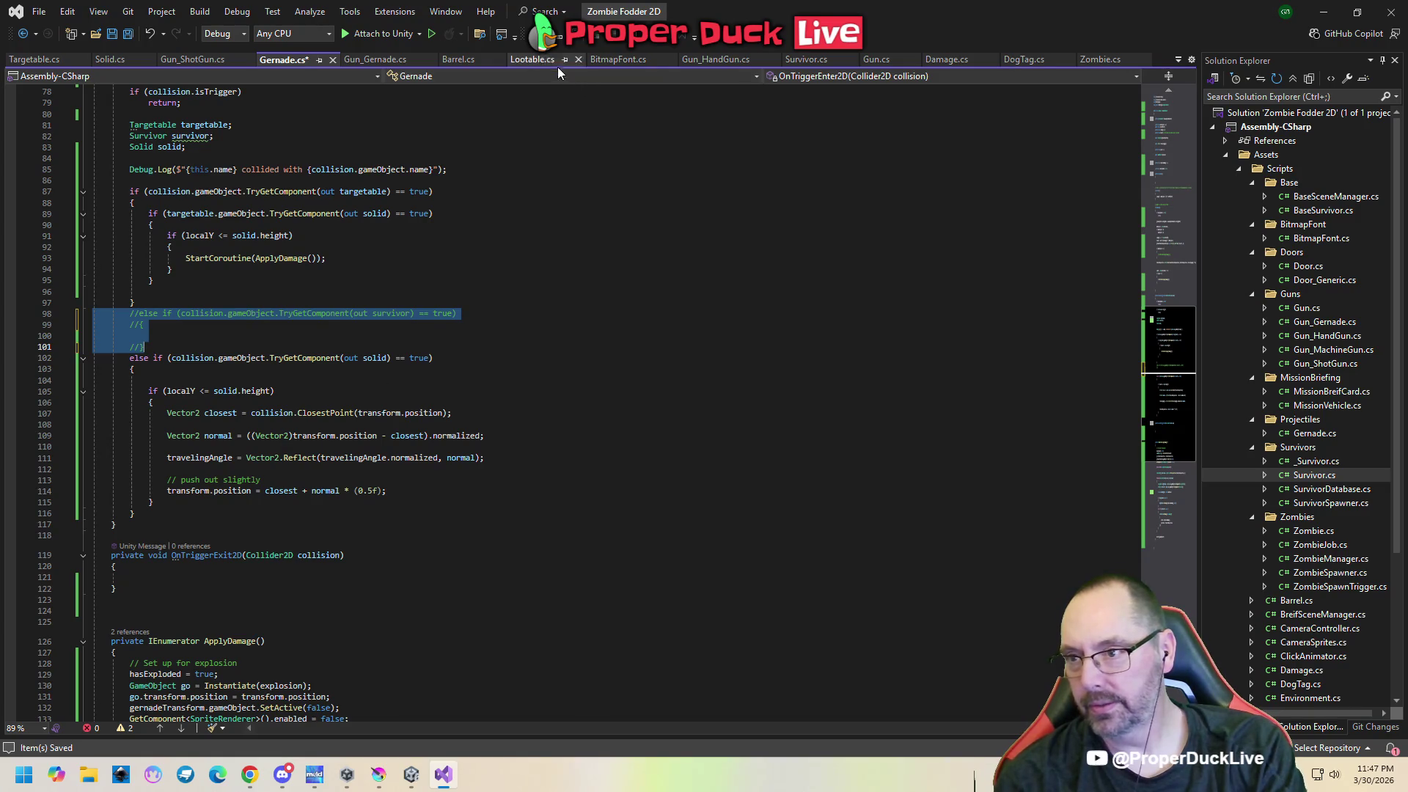
{"action": "left_click", "coordinate": [595, 39]}
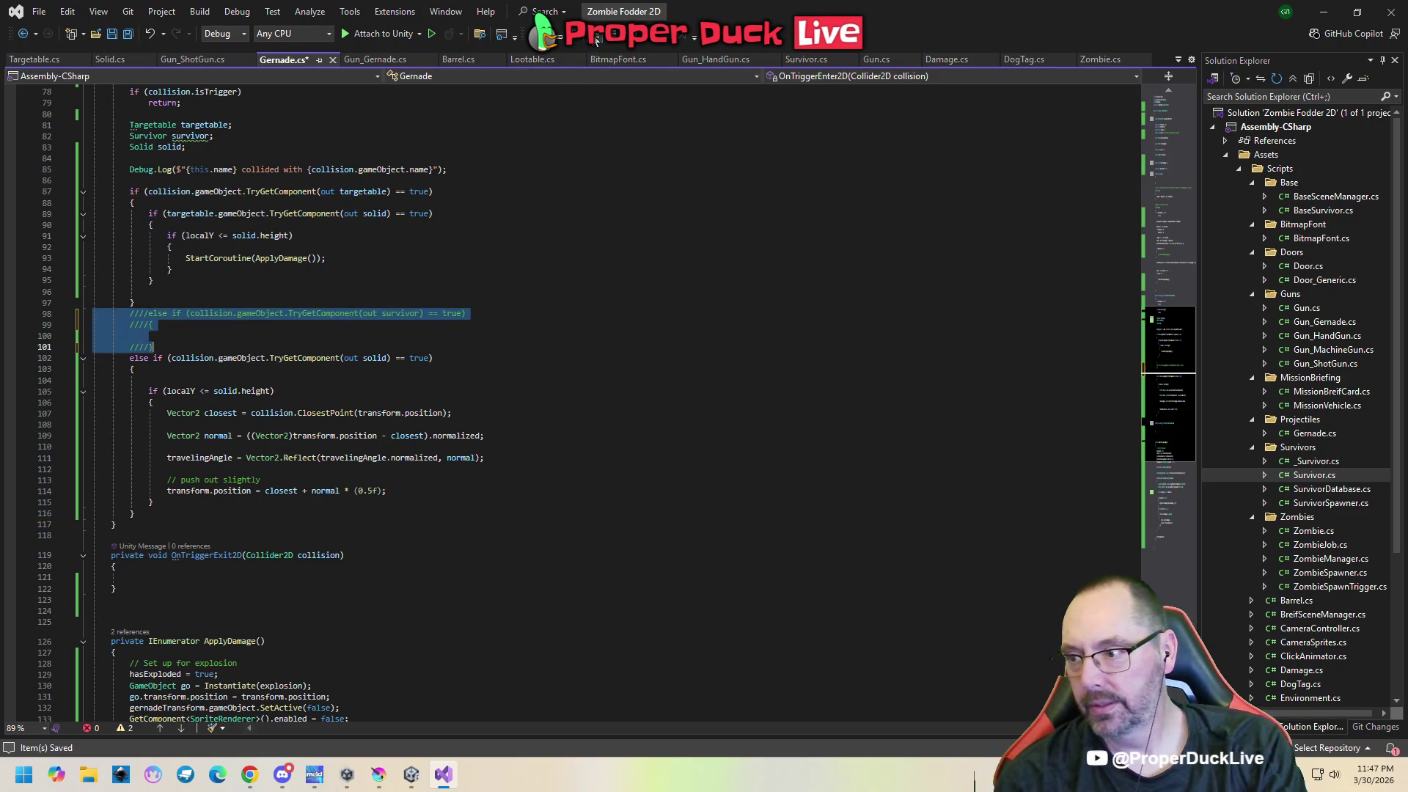
{"action": "key", "text": "ctrl+z"}
{"action": "key", "text": "ctrl+z"}
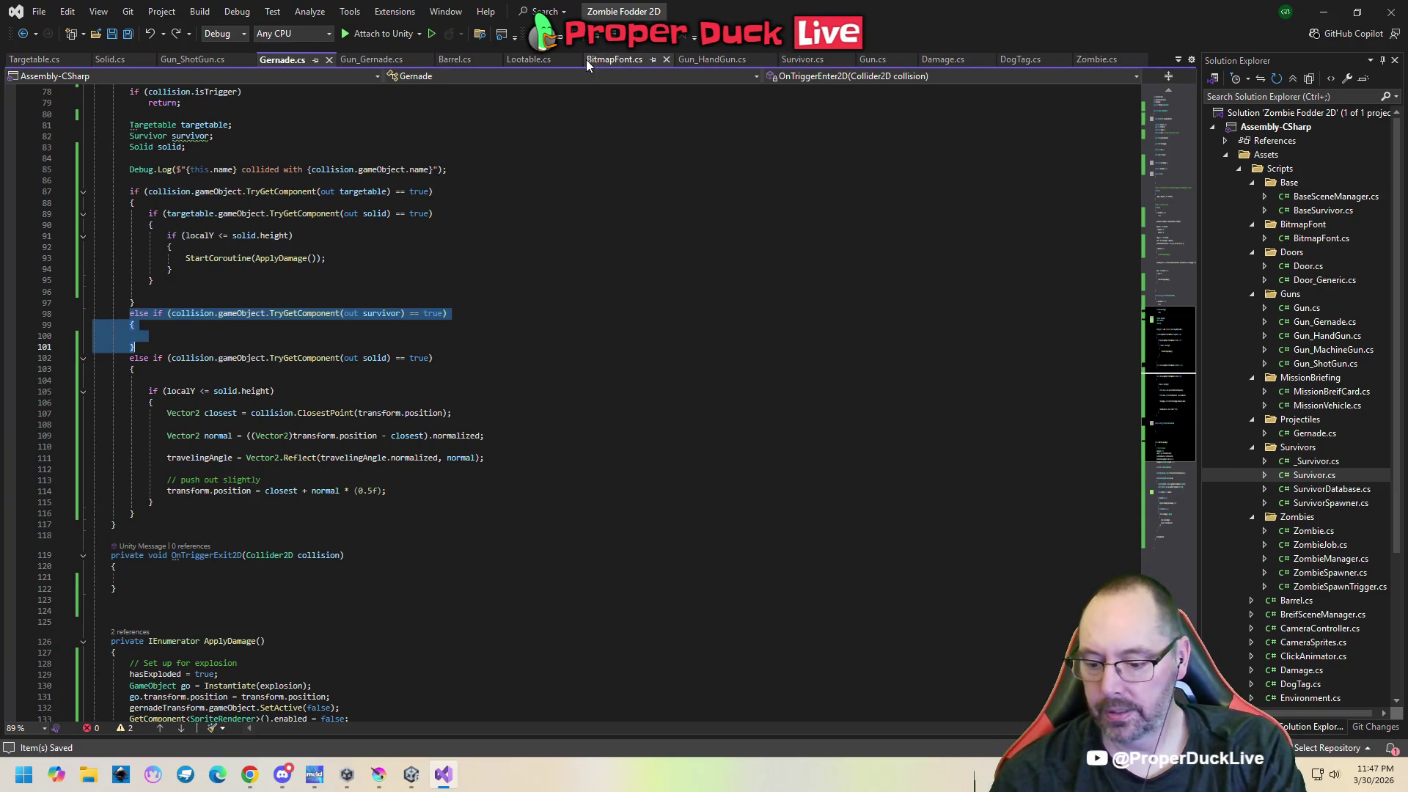
Jump from Unity's NullReferenceException to line 46 and highlight its sortingOrder references.
{"action": "left_click", "coordinate": [410, 776]}
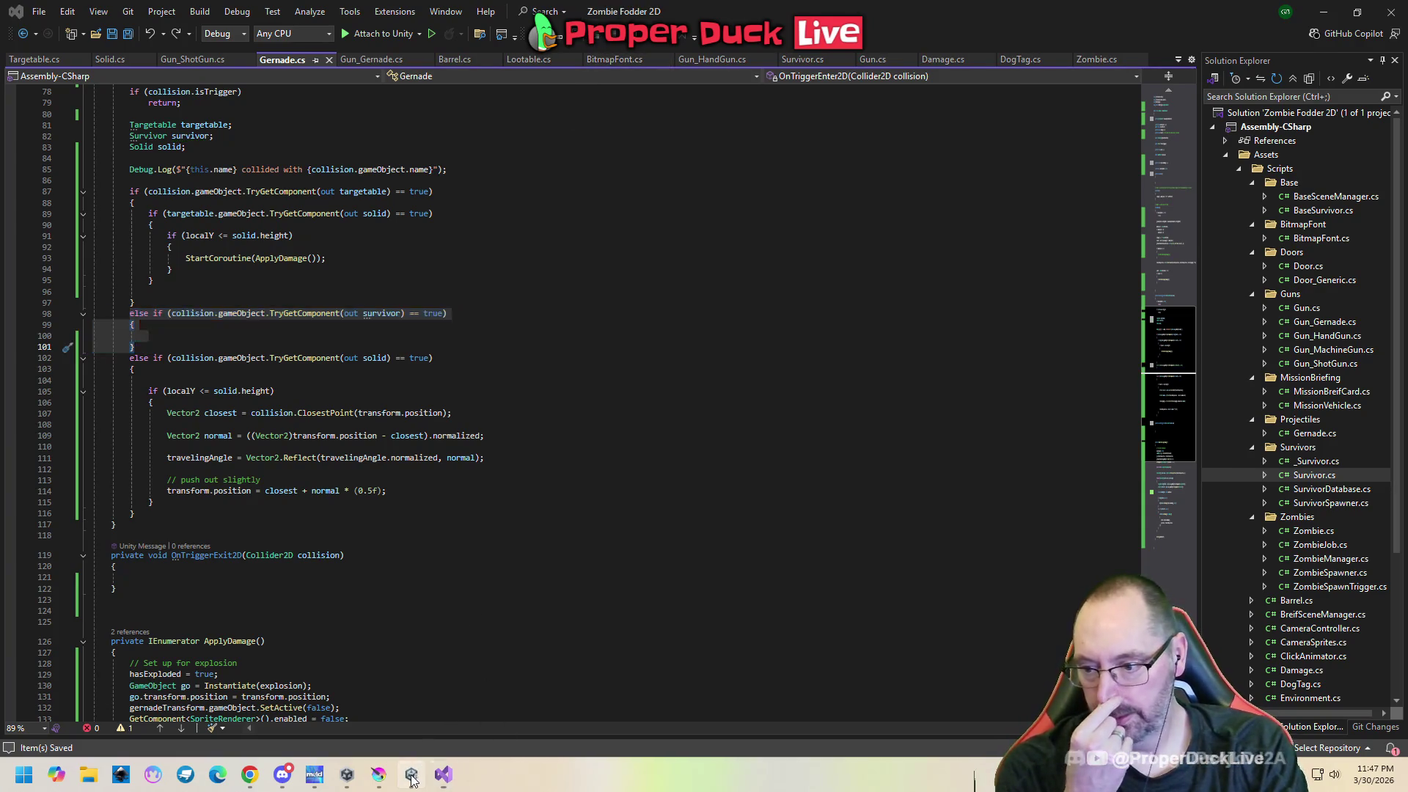
{"action": "double_click", "coordinate": [302, 746]}
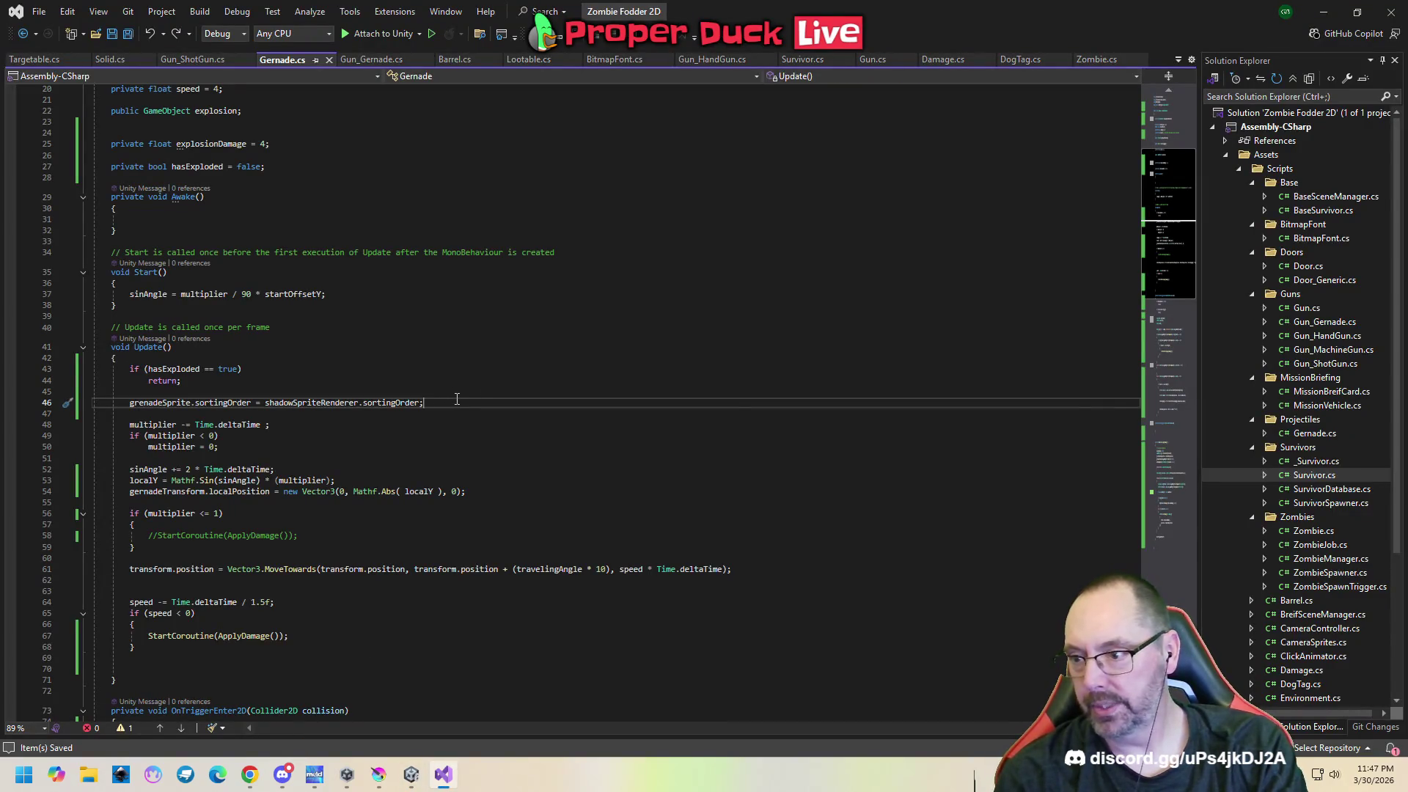
{"action": "left_click", "coordinate": [407, 407]}
Insert a blank line below the sinAngle assignment on line 37 in Start().
{"action": "mouse_move", "coordinate": [313, 777]}
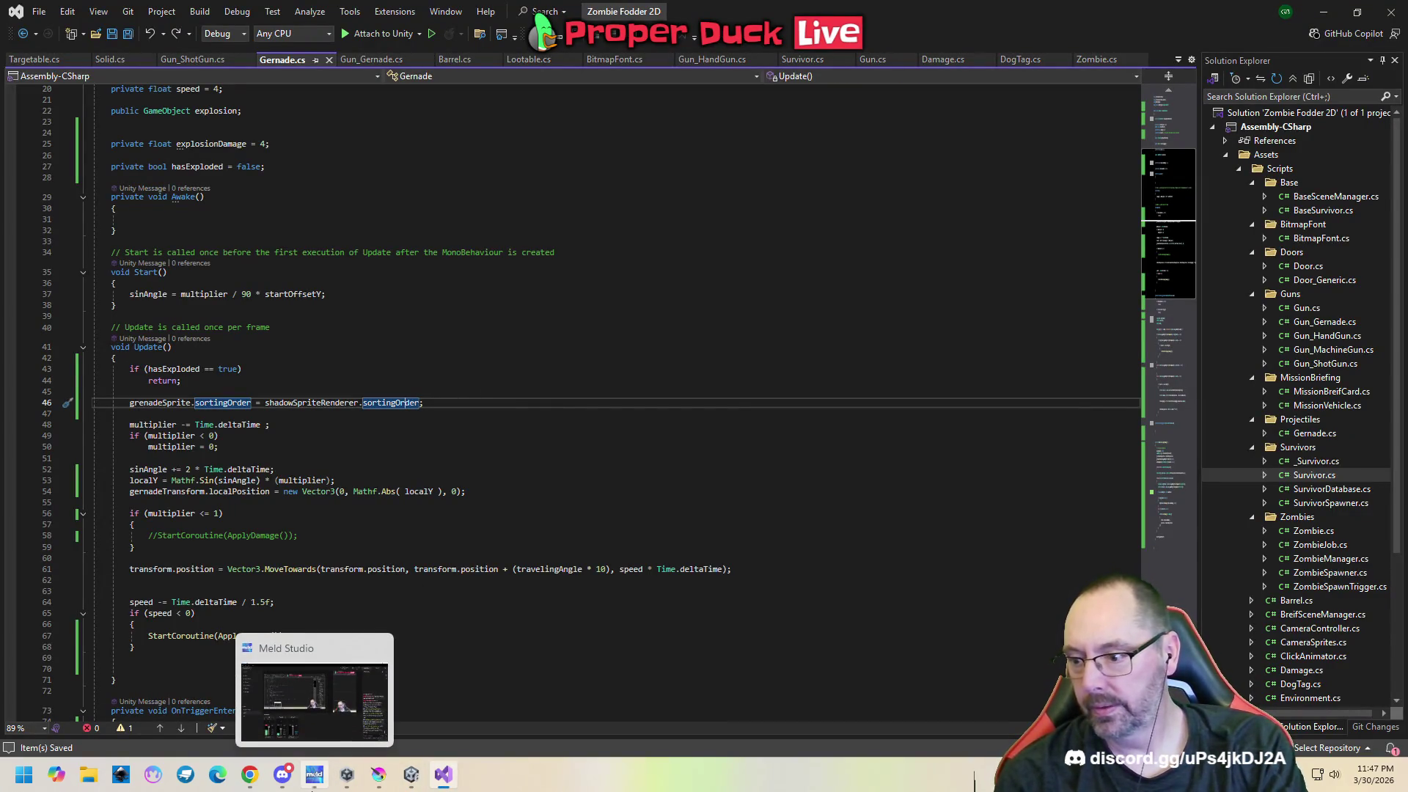
{"action": "mouse_move", "coordinate": [409, 778]}
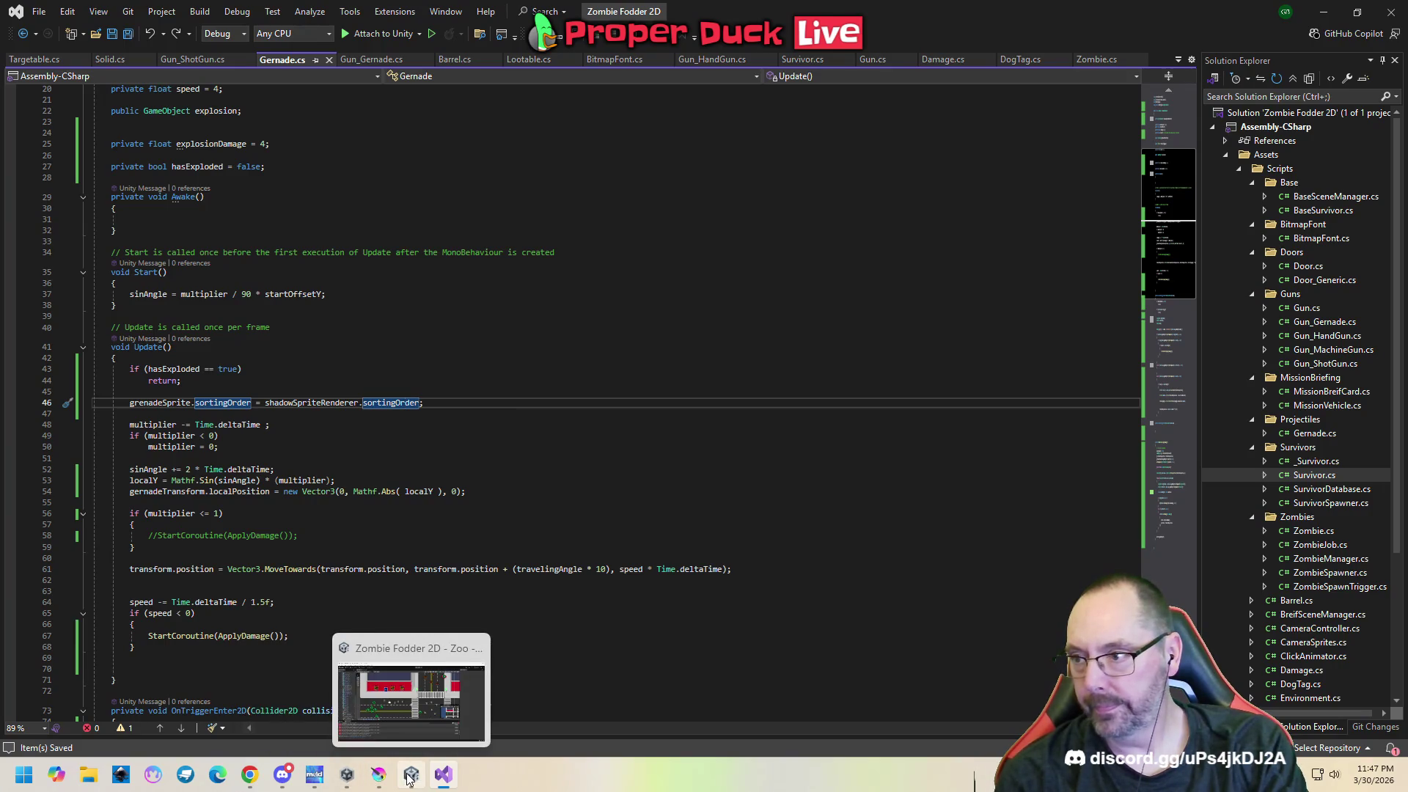
{"action": "scroll", "coordinate": [324, 217], "scroll_direction": "up", "scroll_amount": 3}
{"action": "left_click", "coordinate": [344, 393]}
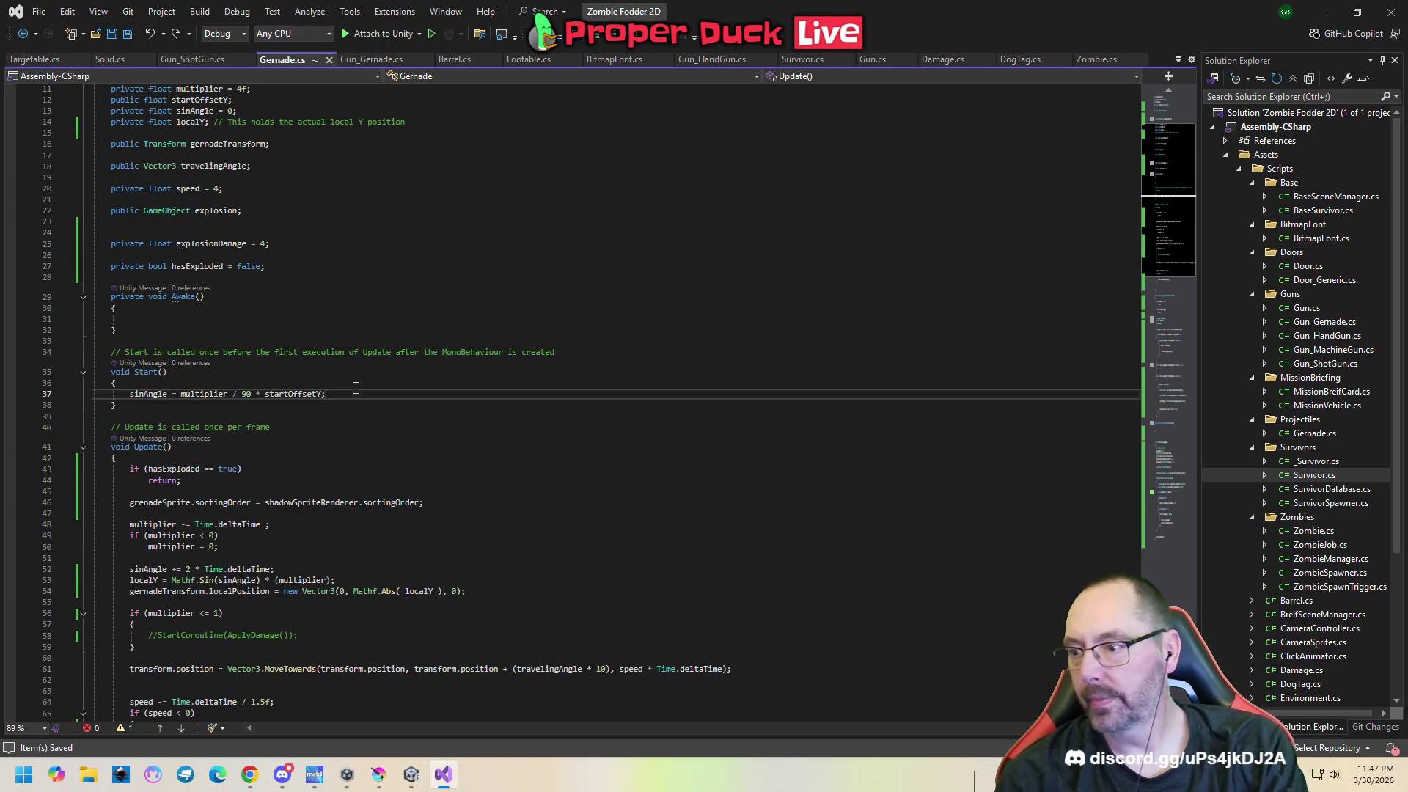
{"action": "key", "text": "Return"}
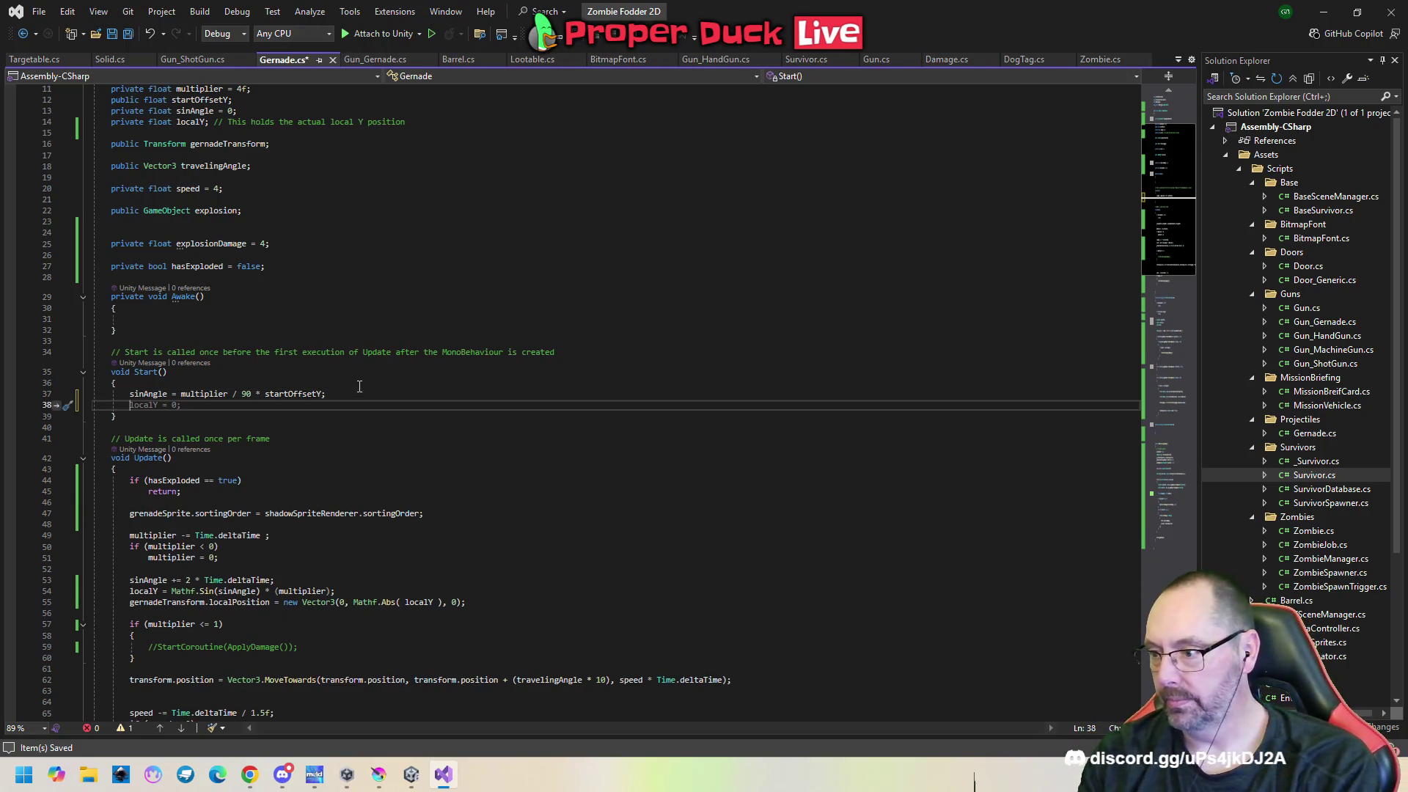